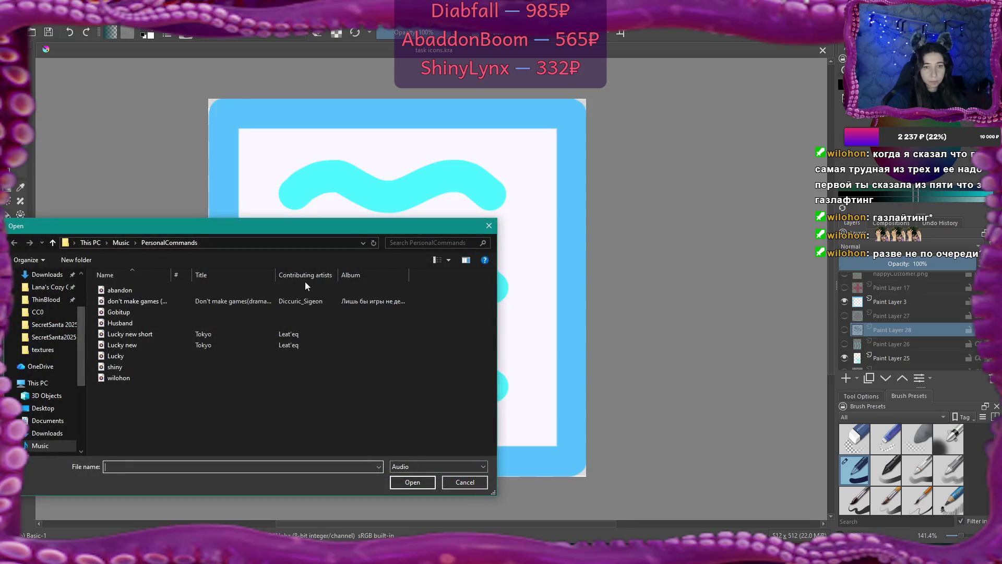
Step: Open the why-you-bully-me clip from D:\Music\Twitch alerts in the Open dialog
click(121, 242)
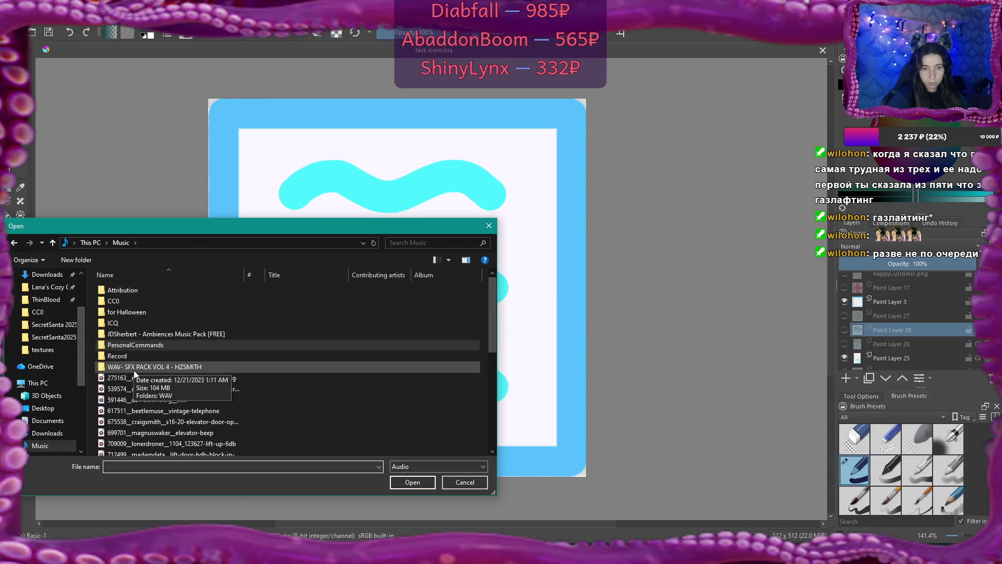
scroll(47, 360, down, 1)
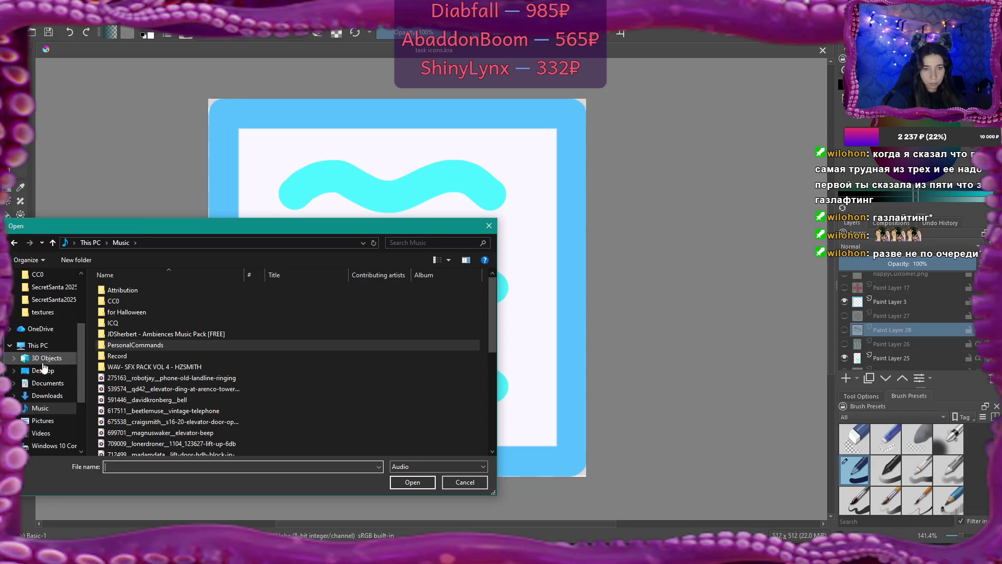
scroll(44, 365, up, 3)
scroll(43, 365, up, 1)
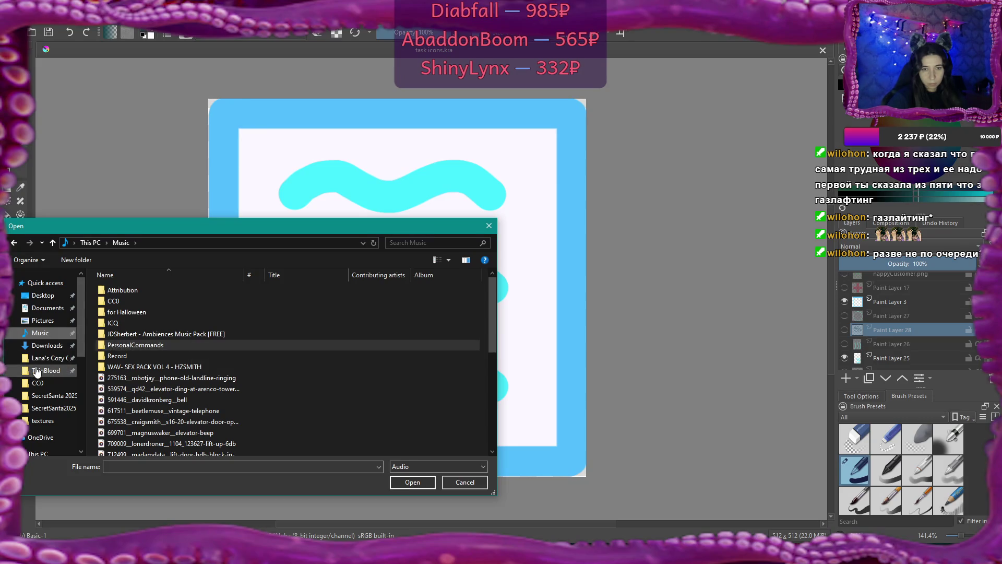
scroll(37, 371, down, 5)
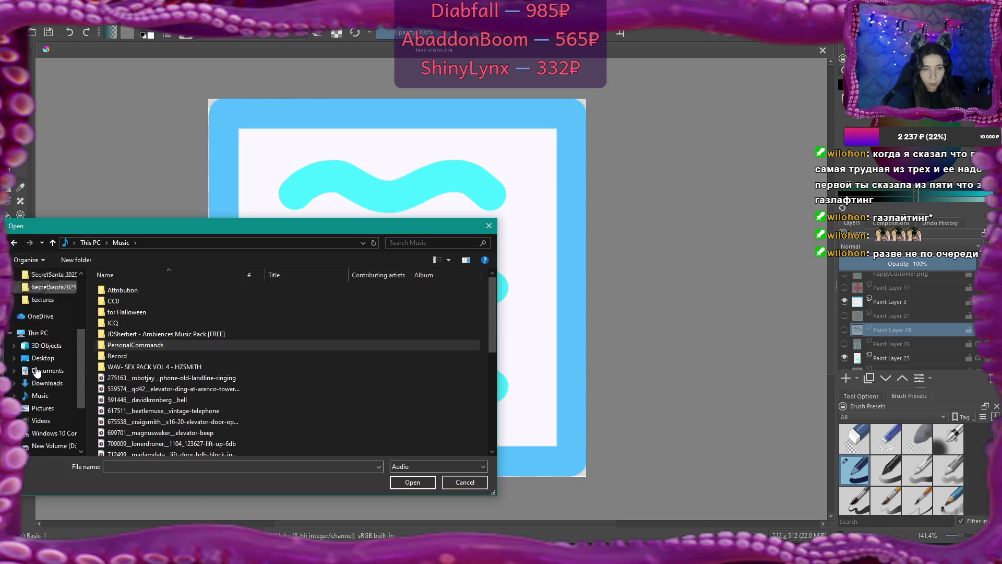
click(48, 350)
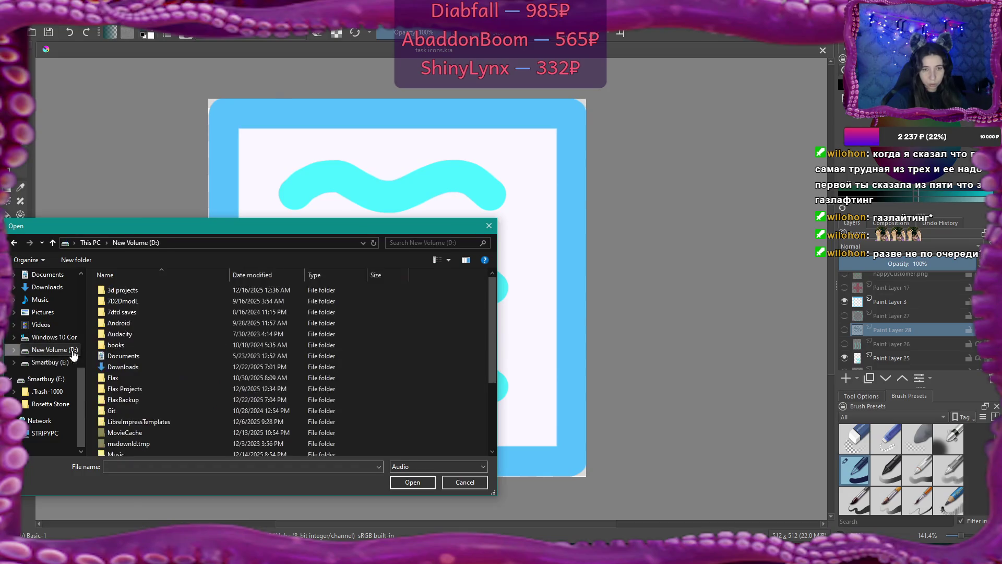
scroll(149, 400, down, 3)
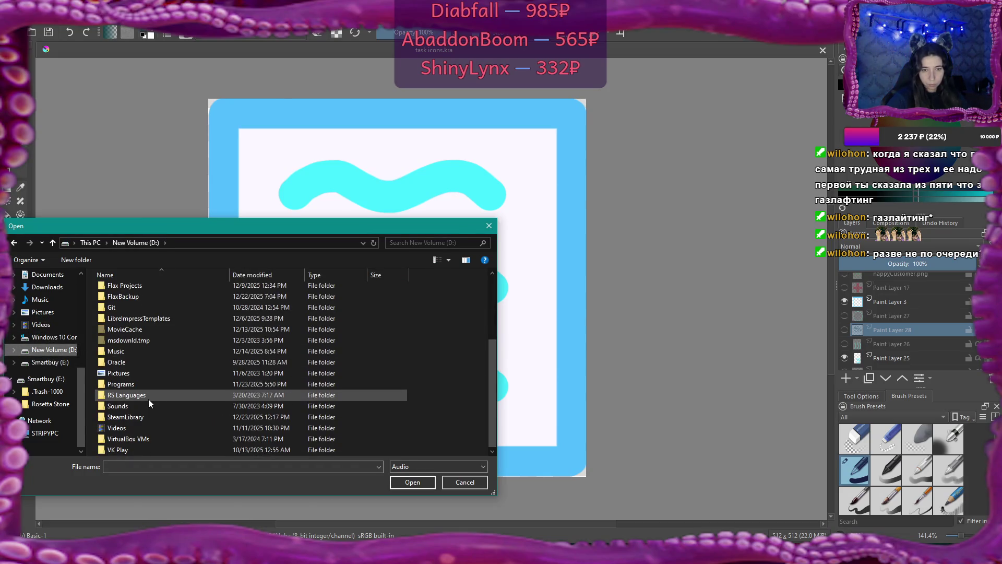
double_click(116, 351)
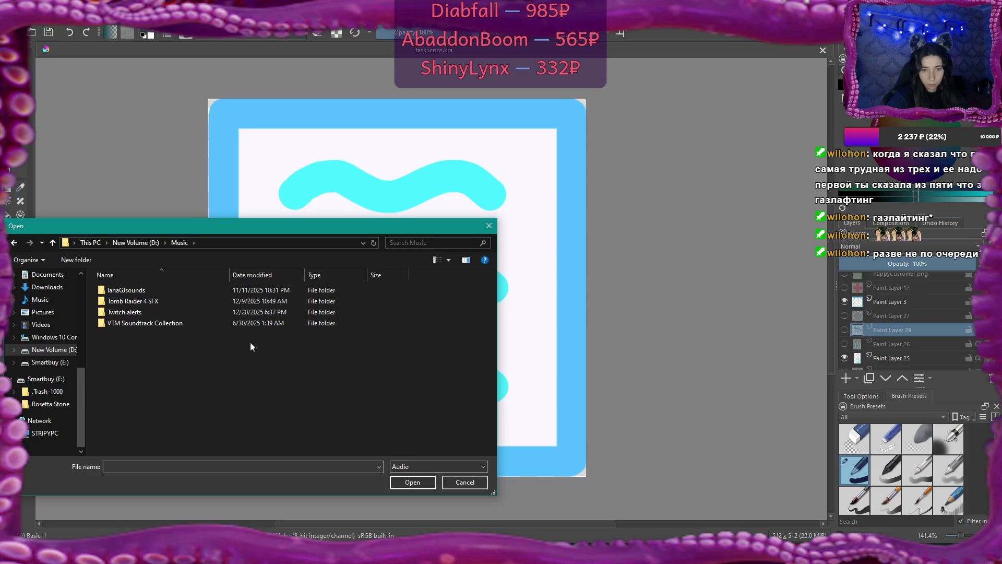
double_click(131, 312)
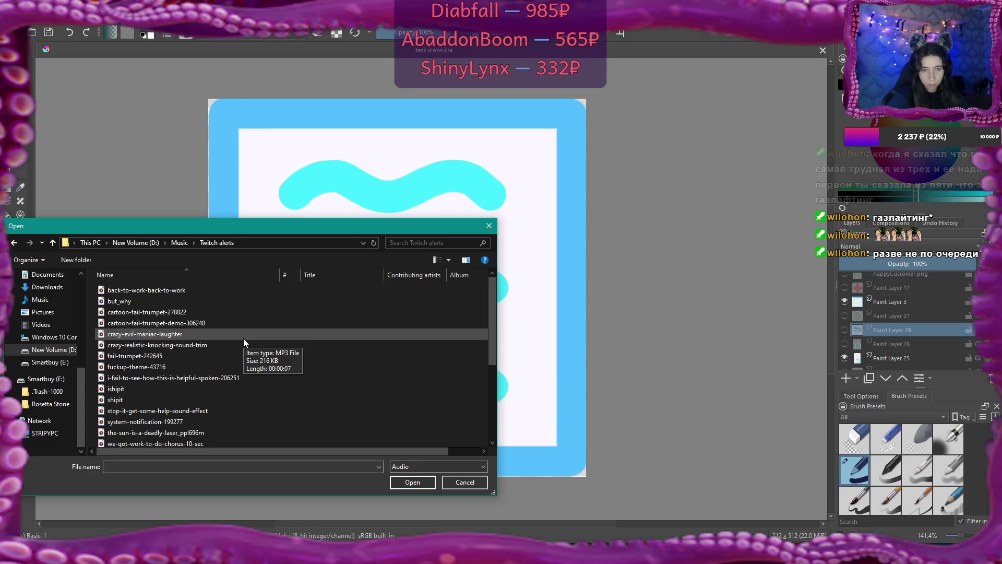
scroll(244, 339, down, 3)
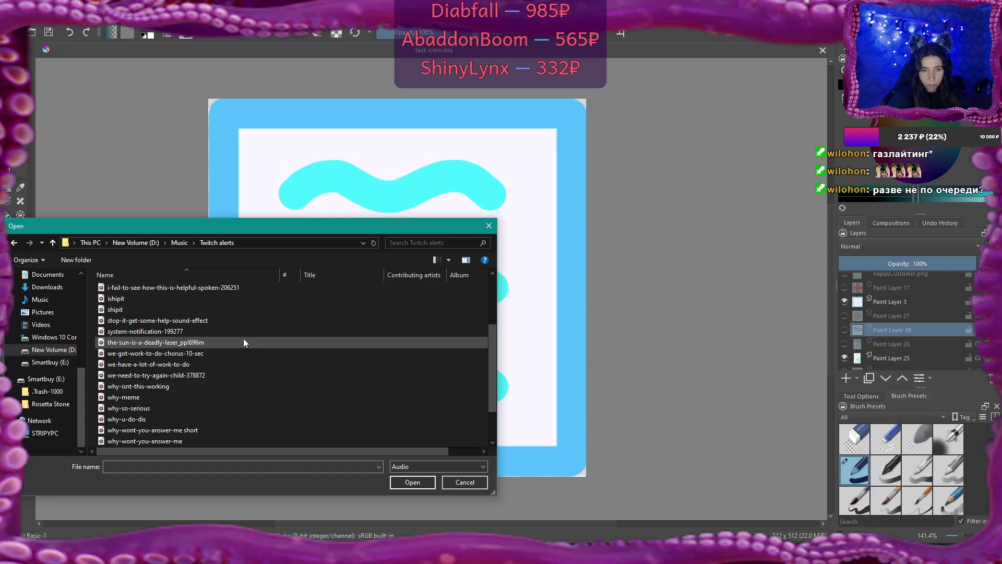
scroll(243, 339, down, 1)
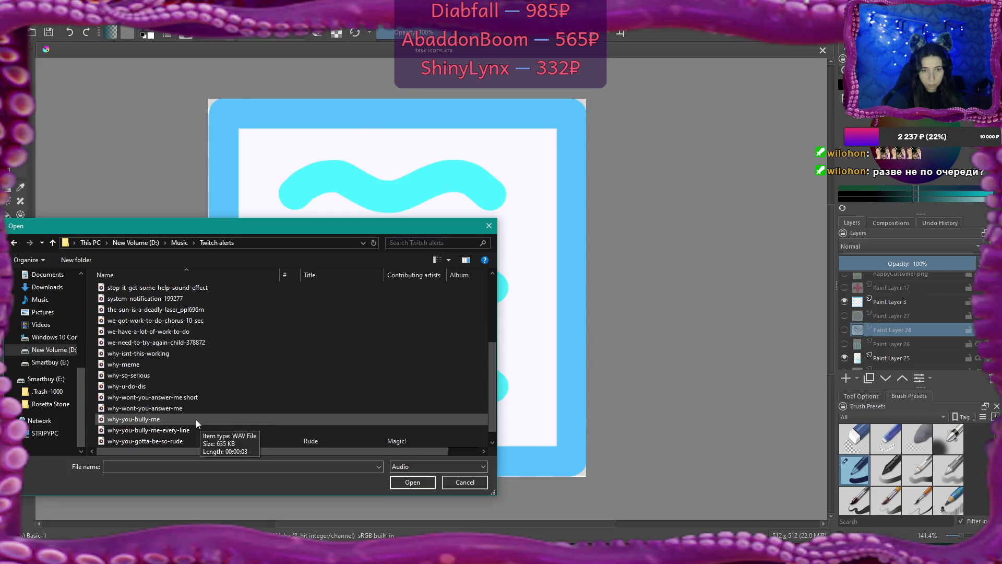
double_click(154, 420)
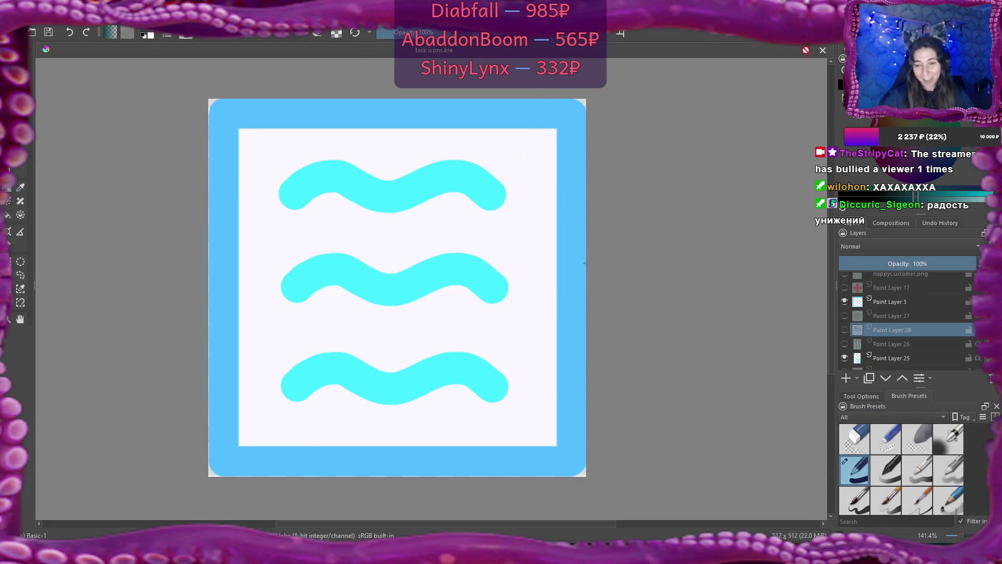
Step: Finish the Krita icon of three cyan wavy lines inside the light-blue rounded frame
ctrl+click(610, 204)
Step: Cycle with Alt+Tab past the browser windows back to the Flax Engine editor
key(alt+Tab)
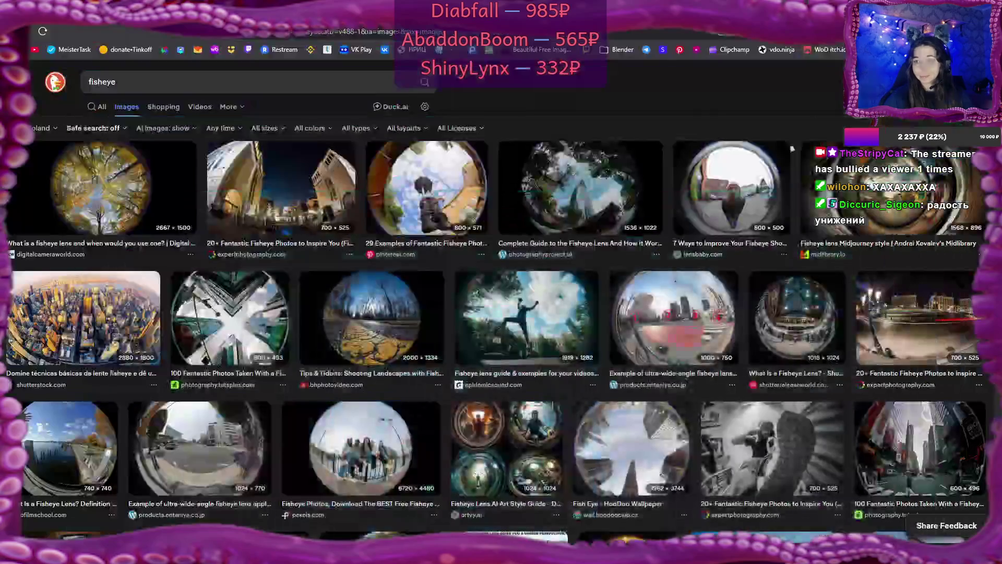
key(alt+Tab)
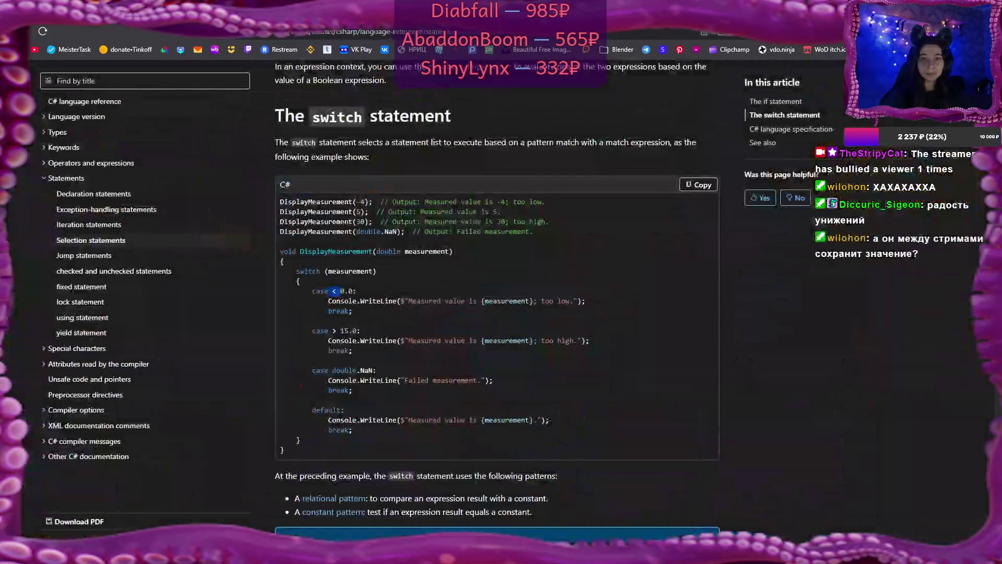
key(alt+Tab)
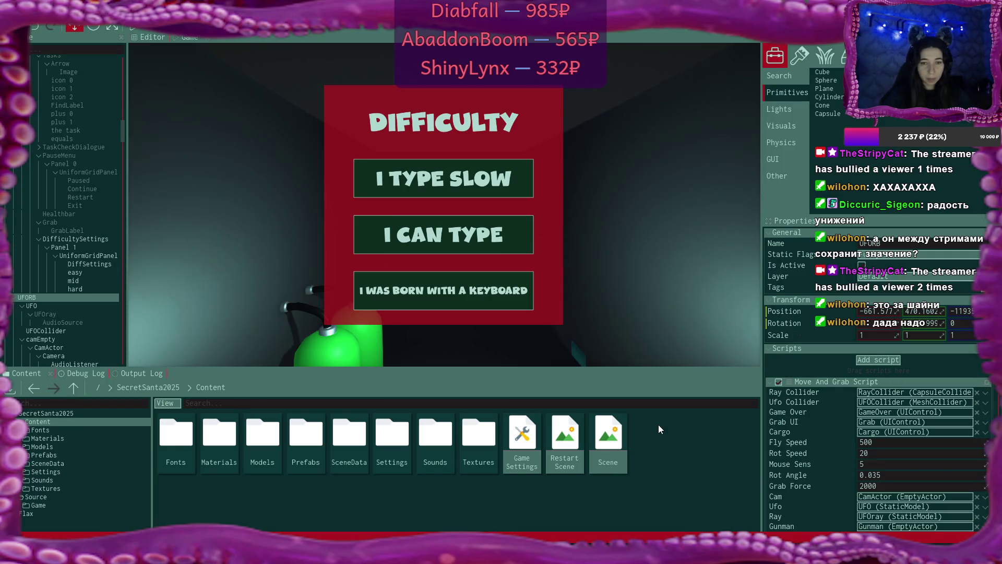
Step: Drag the fish eye, gills and water PNGs from Explorer into Content/Textures/tasks
double_click(474, 441)
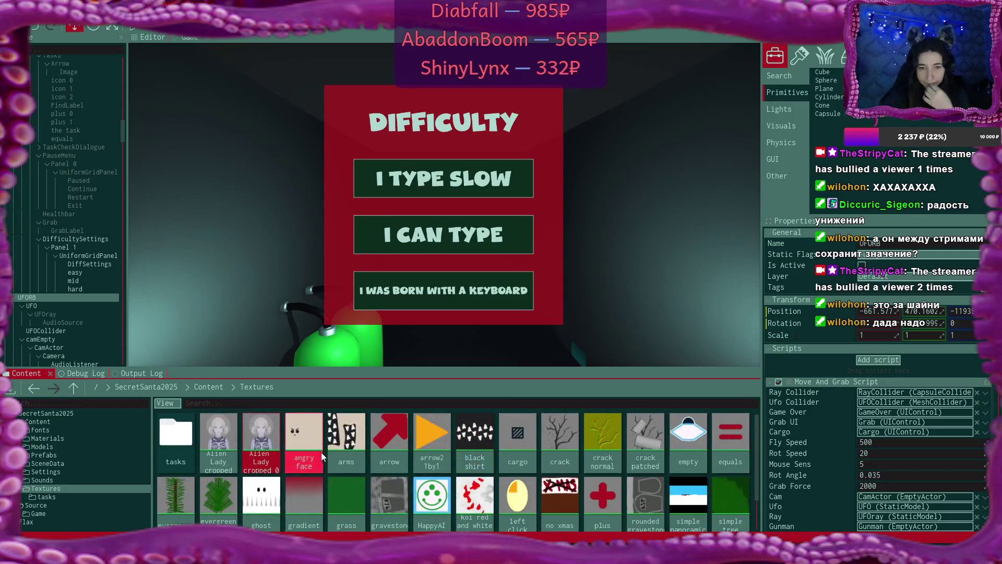
double_click(185, 427)
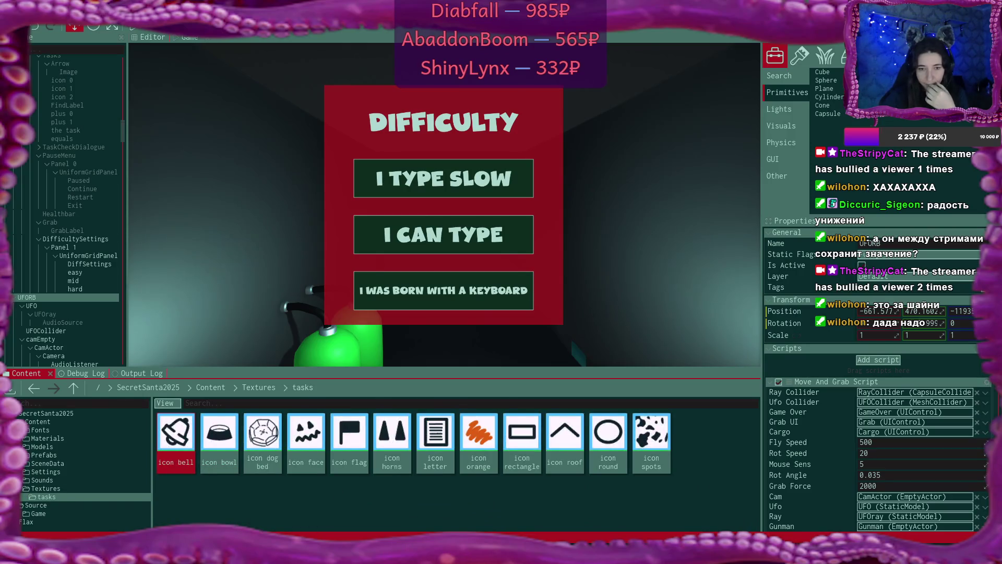
key(alt+Tab)
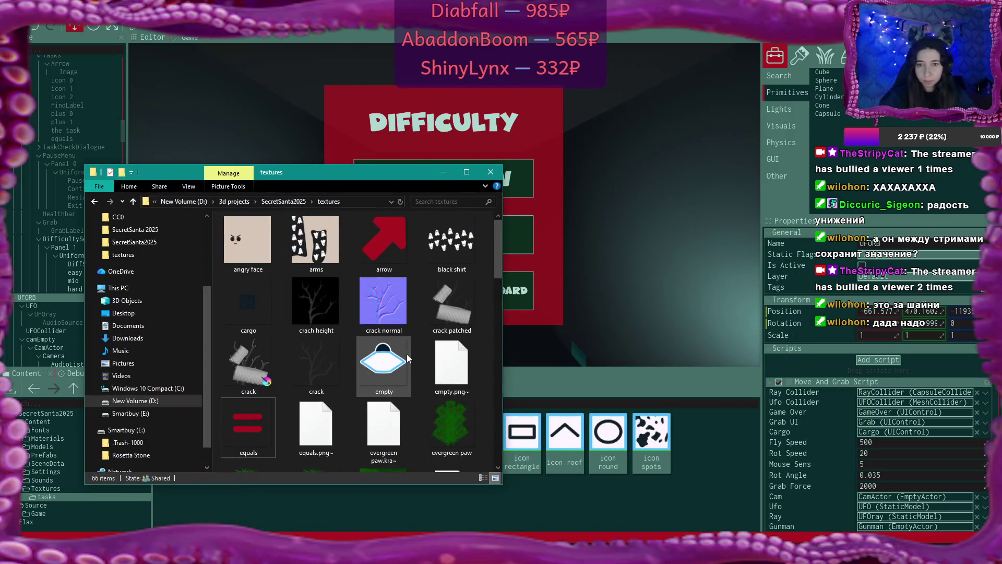
scroll(407, 358, down, 5)
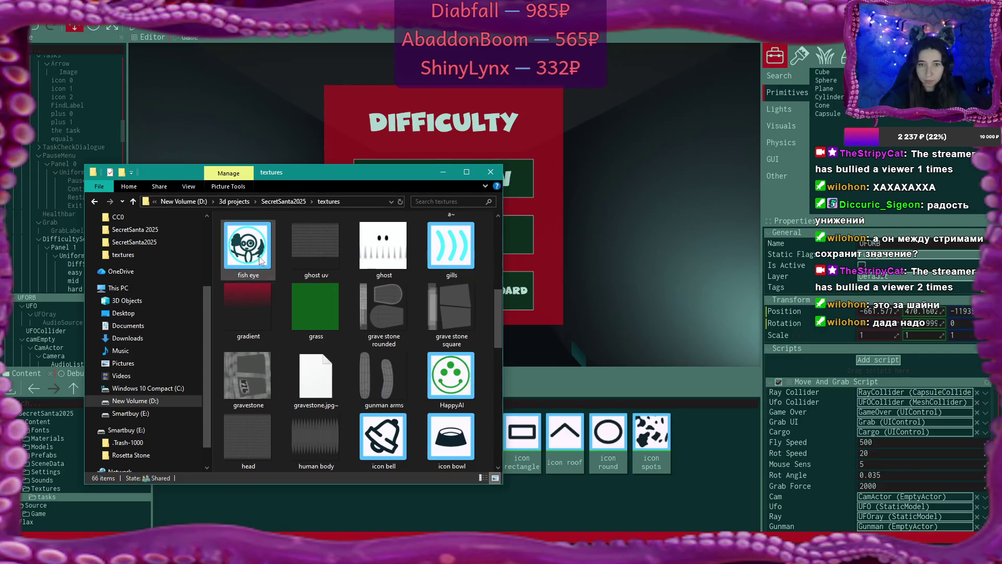
click(445, 256)
ctrl+click(478, 368)
scroll(478, 368, down, 3)
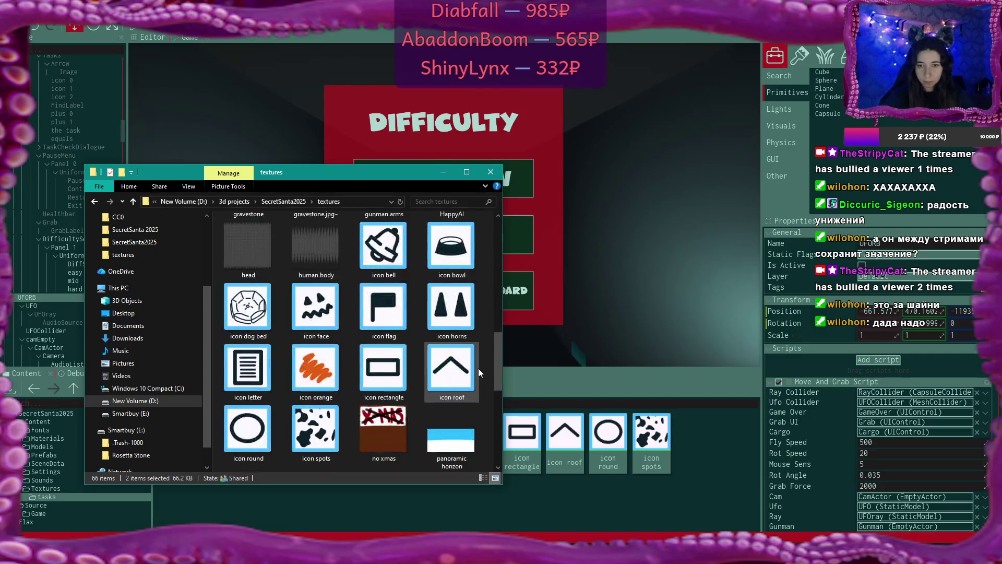
scroll(478, 368, down, 5)
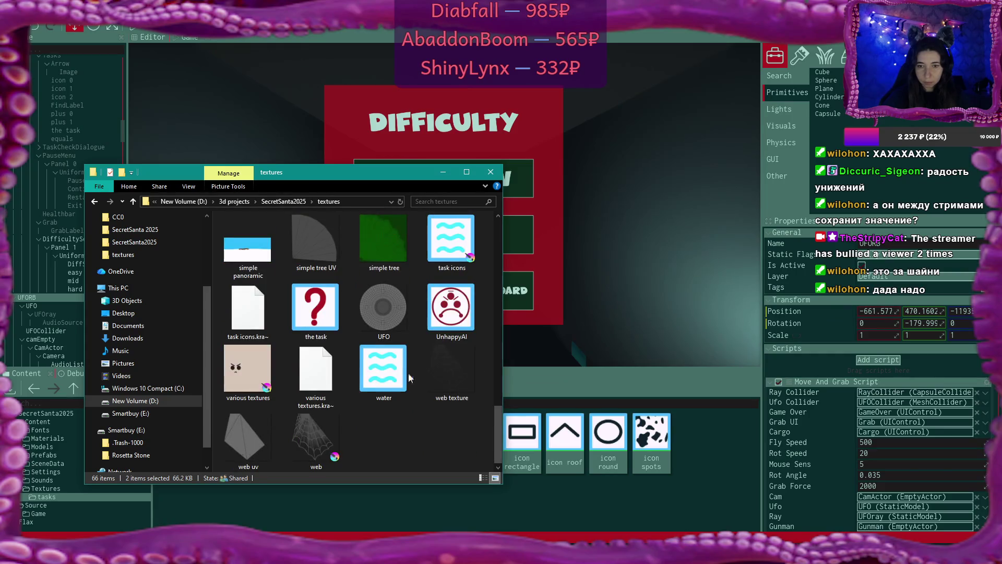
ctrl+click(408, 372)
drag(380, 369, 615, 503)
Step: Set all three textures to type Color RGBA and import them
click(565, 105)
click(315, 178)
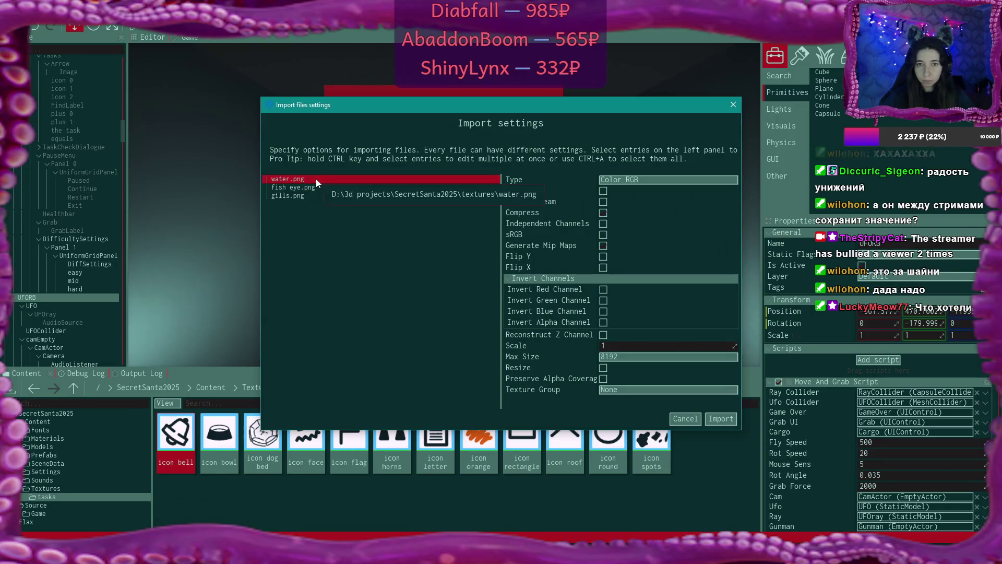
key(ctrl+a)
click(627, 177)
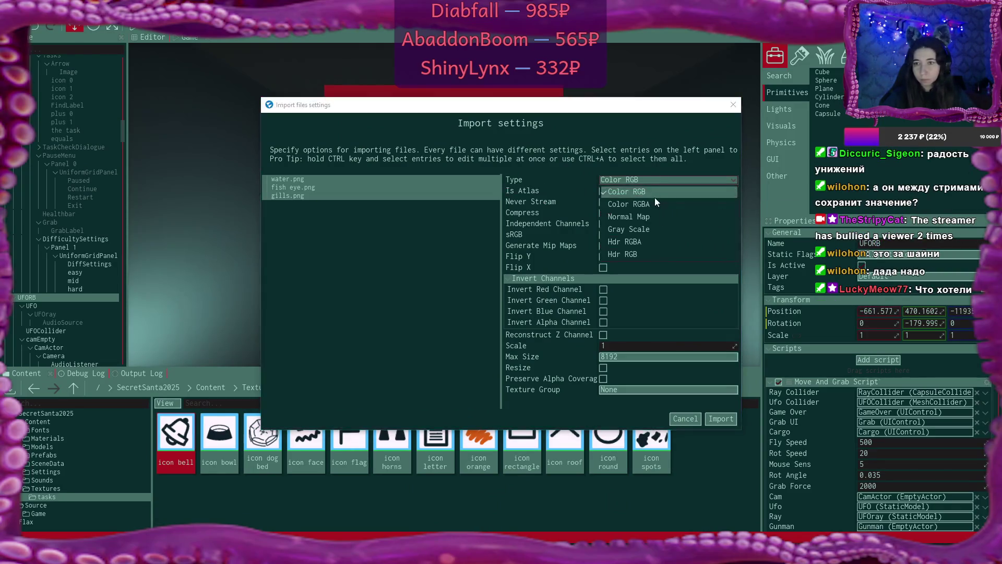
click(654, 197)
click(649, 181)
click(647, 203)
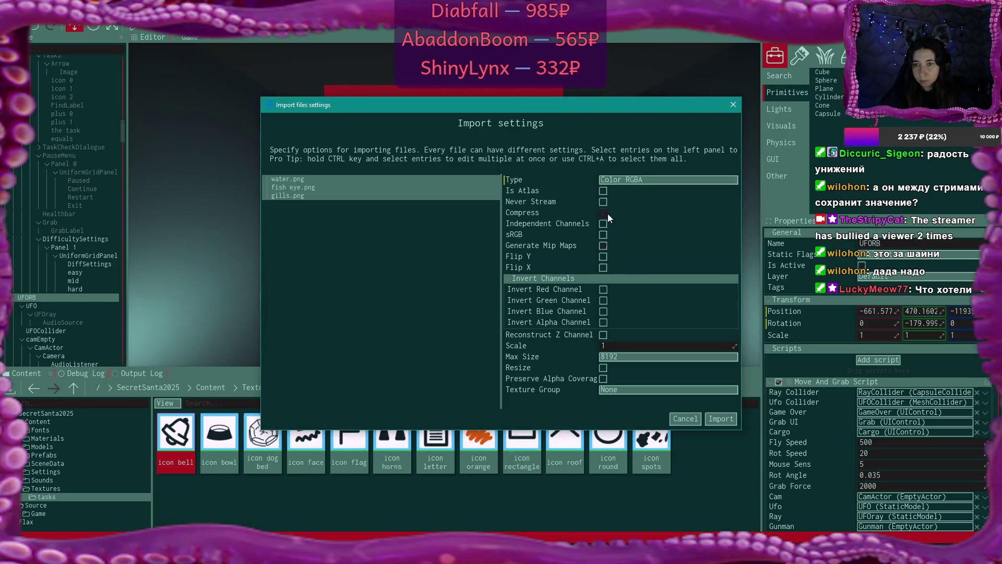
click(721, 419)
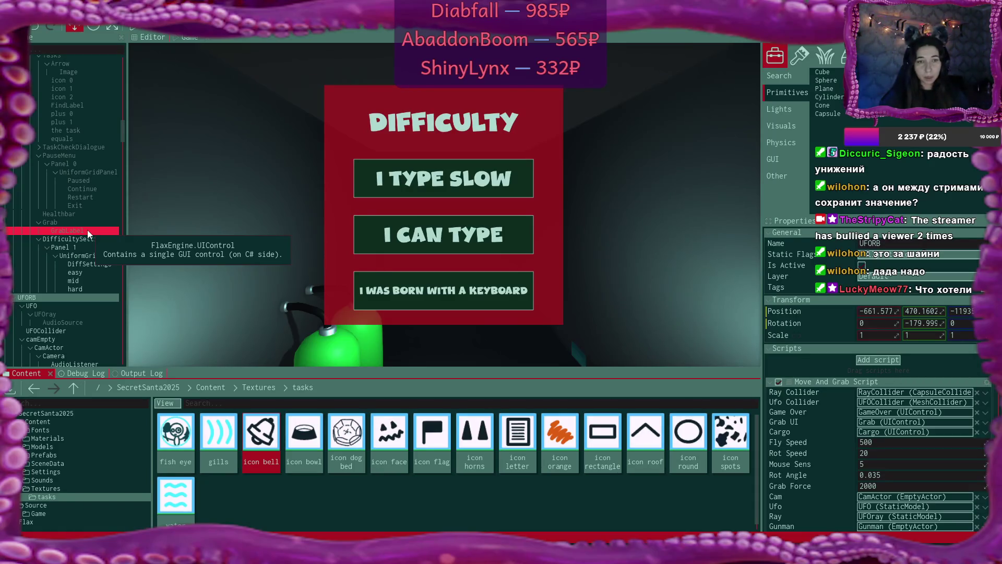
Step: Select the Tasks UI element in the scene to show its properties
scroll(84, 212, up, 3)
scroll(83, 212, up, 1)
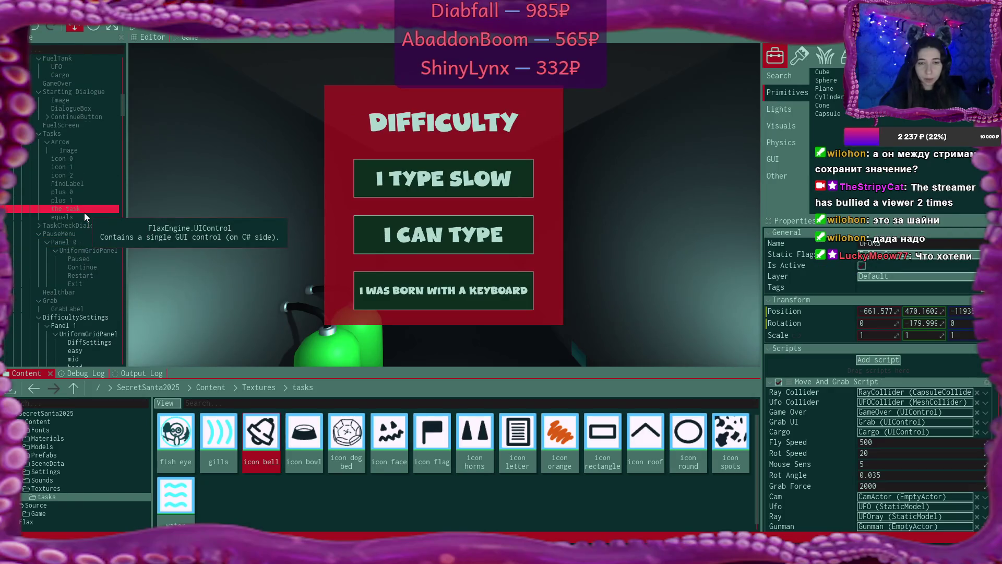
click(70, 132)
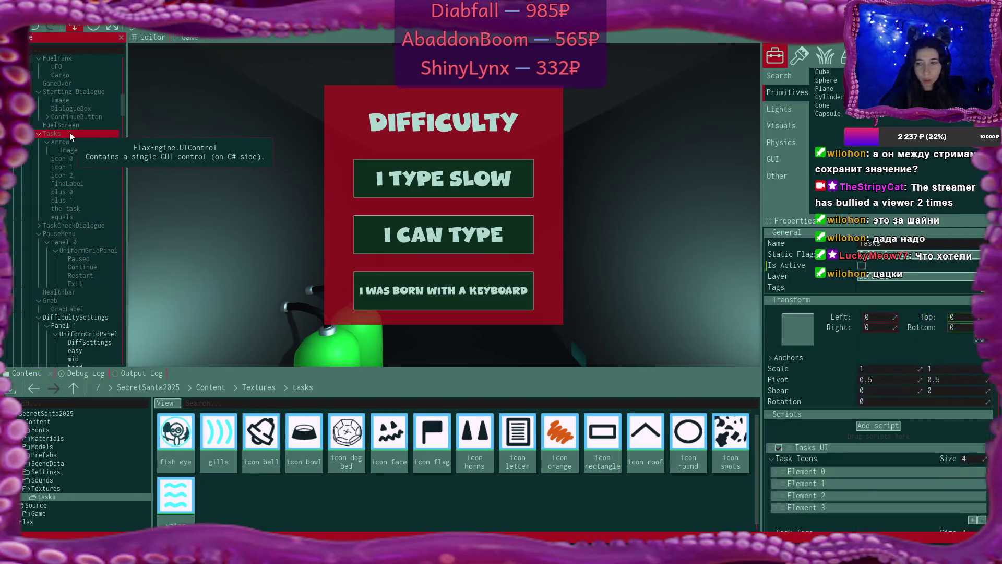
scroll(869, 347, down, 1)
scroll(869, 348, down, 5)
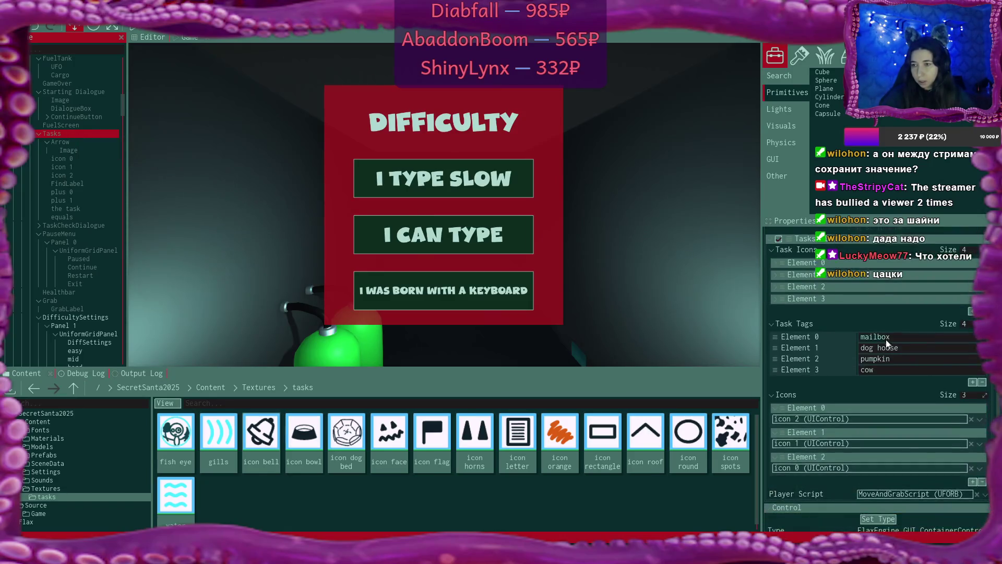
Step: Add Task Icons Element 4 with three slots holding water, gills and fish eye textures
click(972, 363)
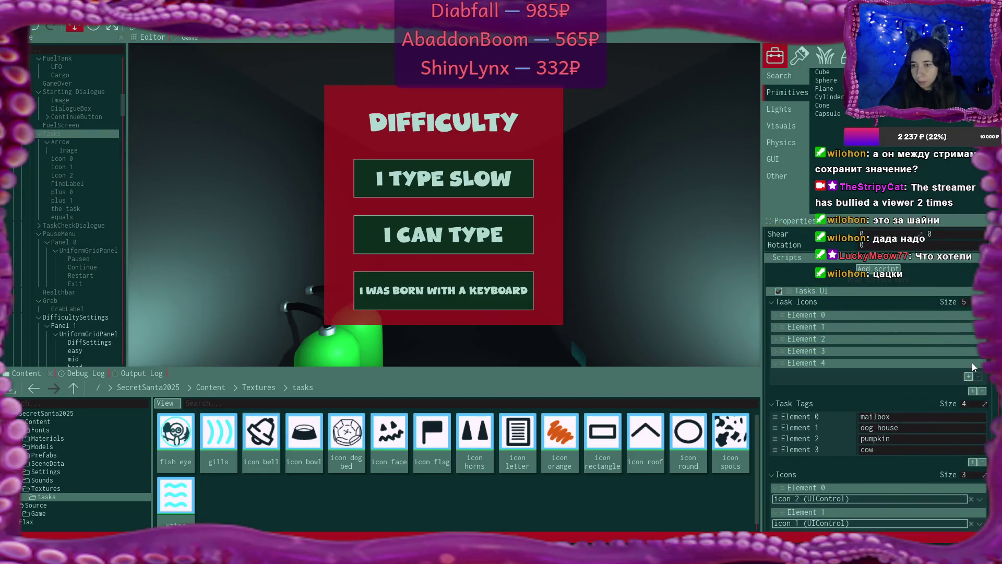
click(787, 367)
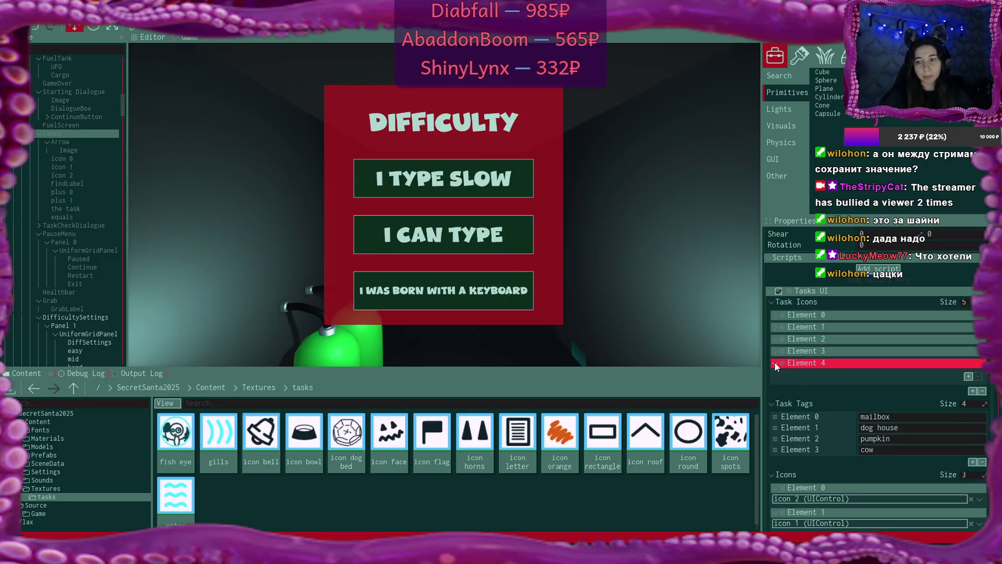
click(968, 376)
click(968, 417)
scroll(967, 407, down, 1)
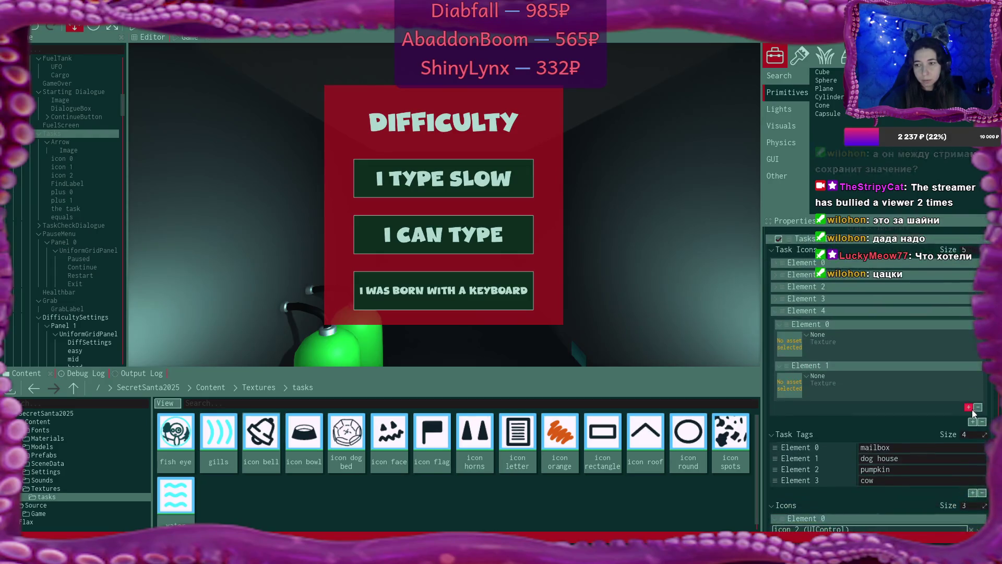
click(968, 407)
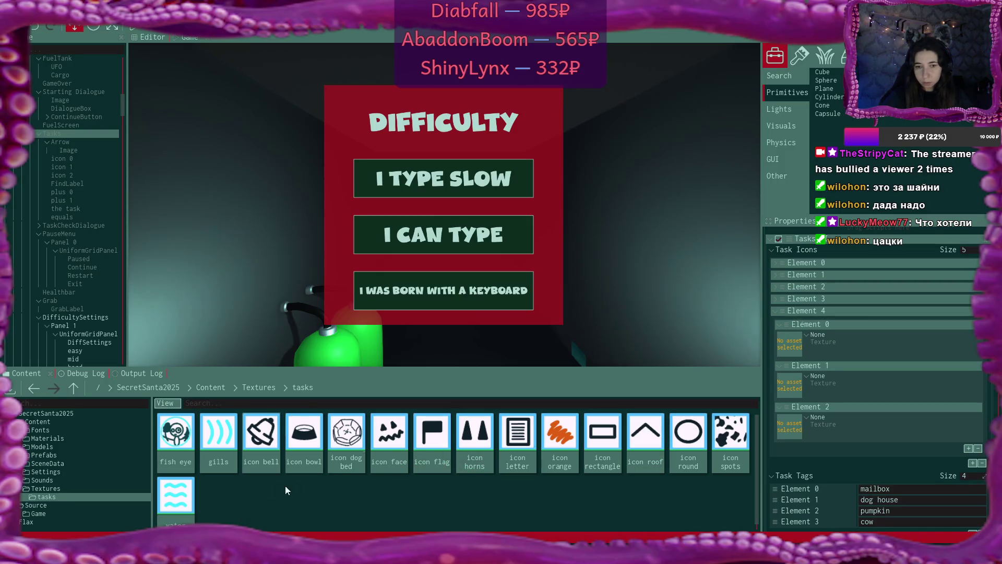
drag(177, 488, 789, 342)
mouse_move(235, 428)
mouse_down()
mouse_move(606, 424)
mouse_move(787, 387)
mouse_up()
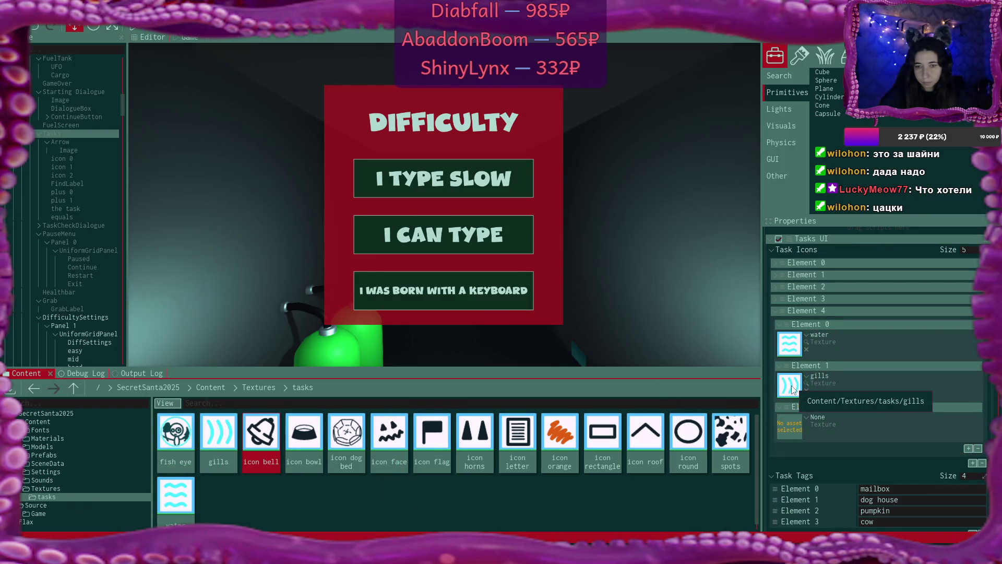
drag(167, 432, 784, 434)
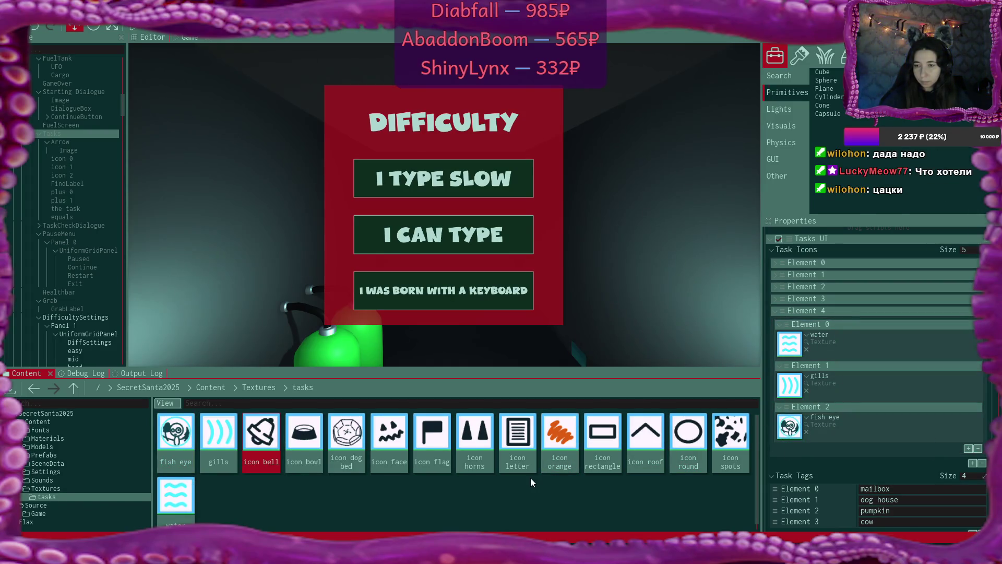
Step: Add a fifth Task Tags entry named 'fish'
scroll(866, 425, down, 2)
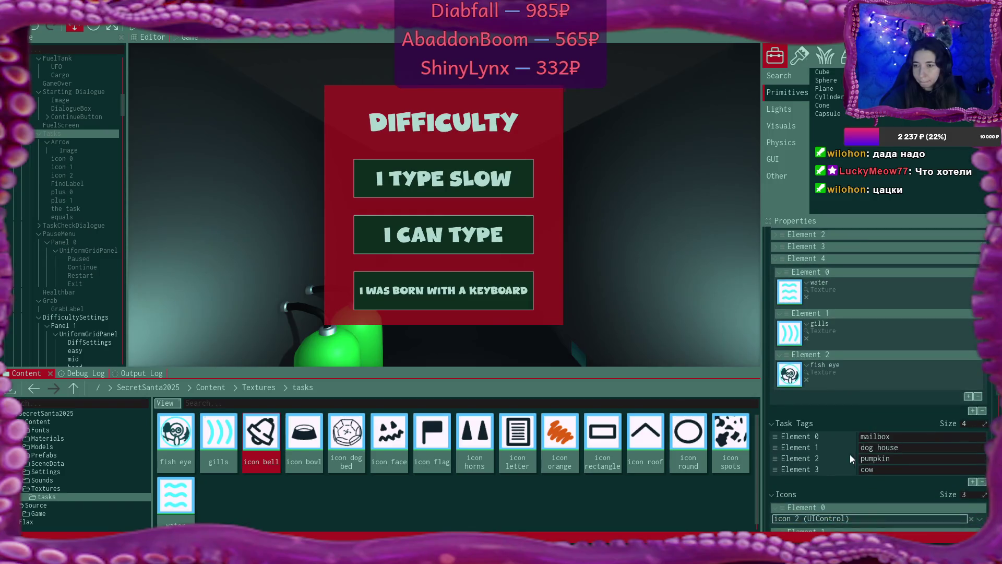
click(973, 481)
click(896, 481)
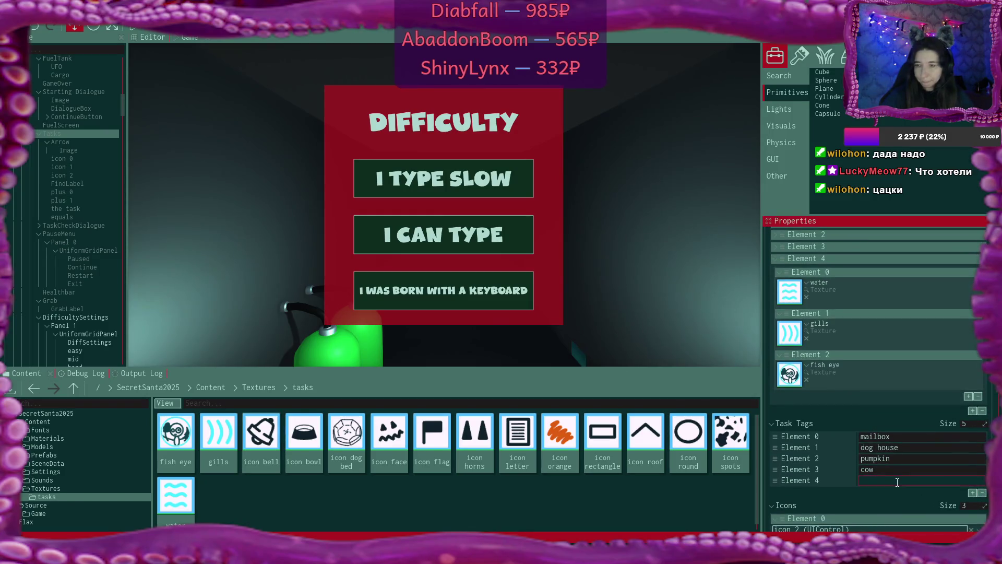
text(fish)
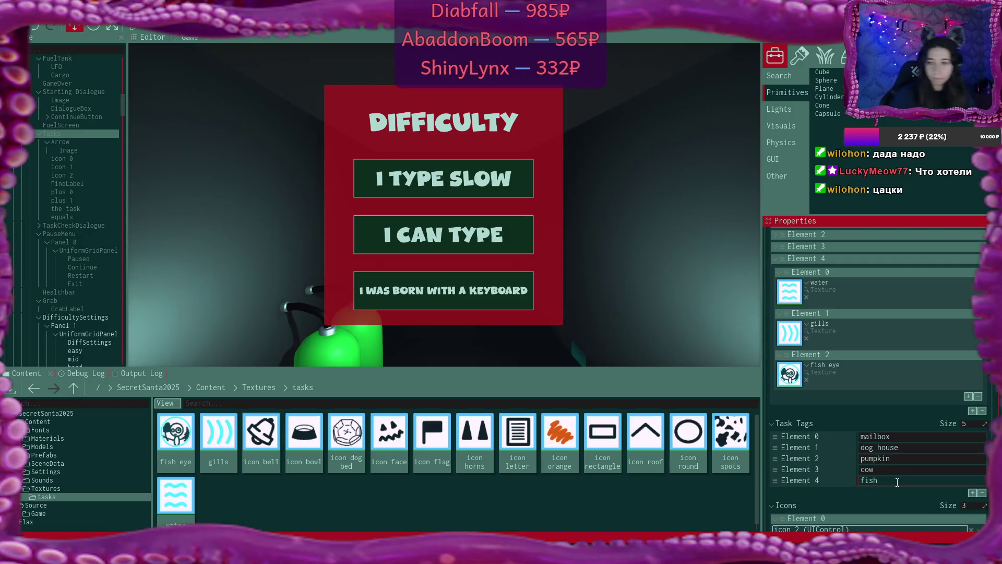
click(890, 496)
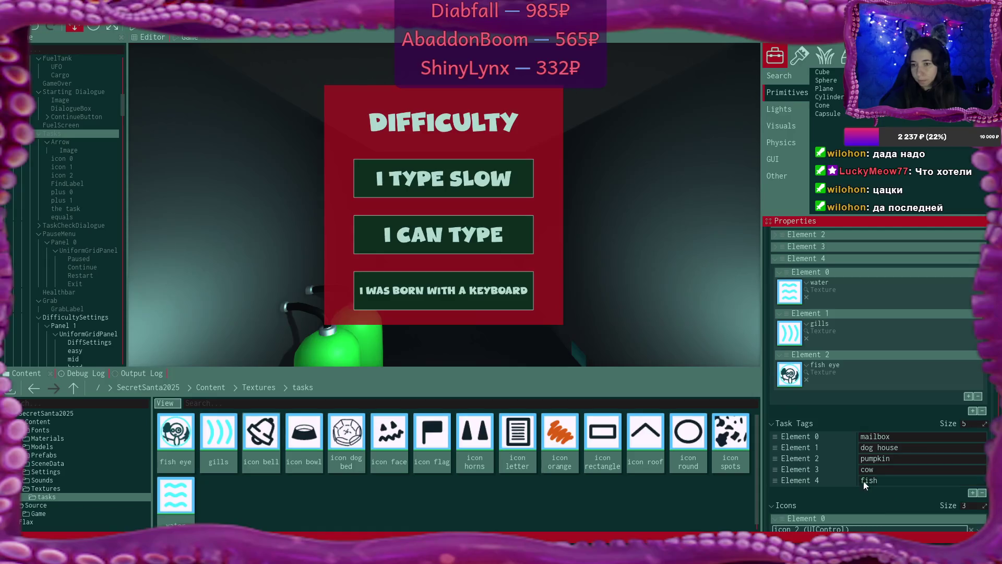
Step: Expand Task Icons Element 3 to check its textures, then collapse it
scroll(853, 439, down, 1)
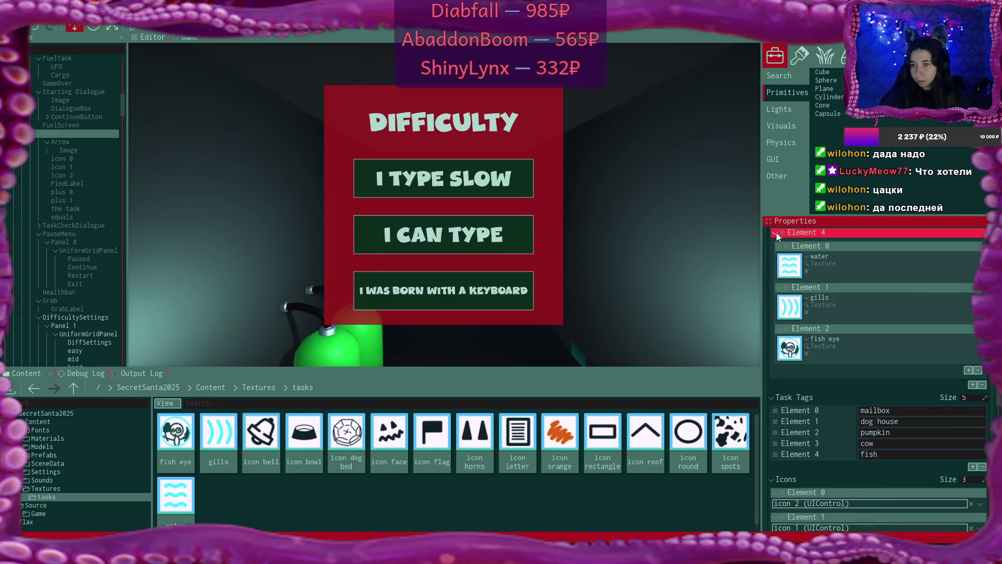
scroll(841, 311, up, 1)
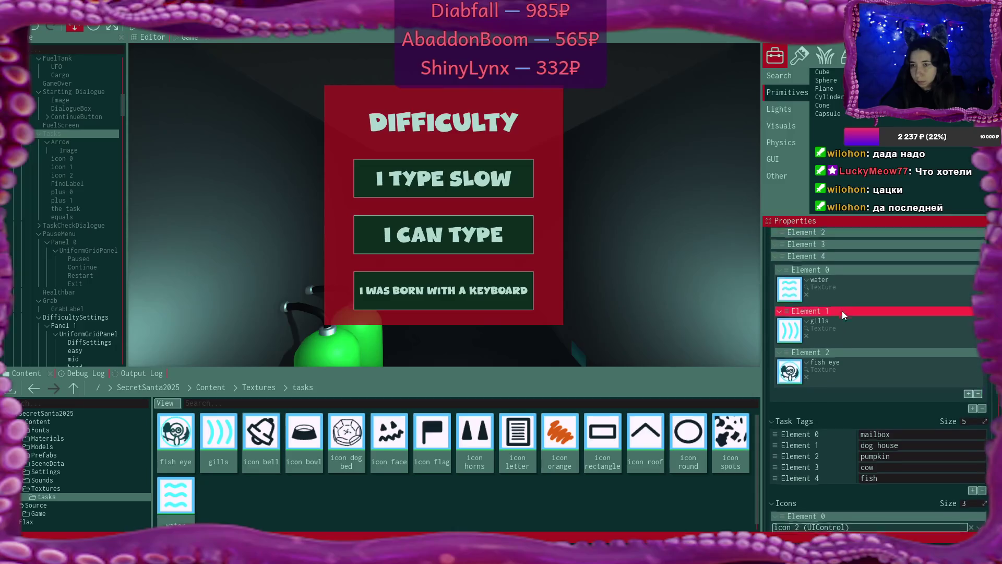
click(774, 246)
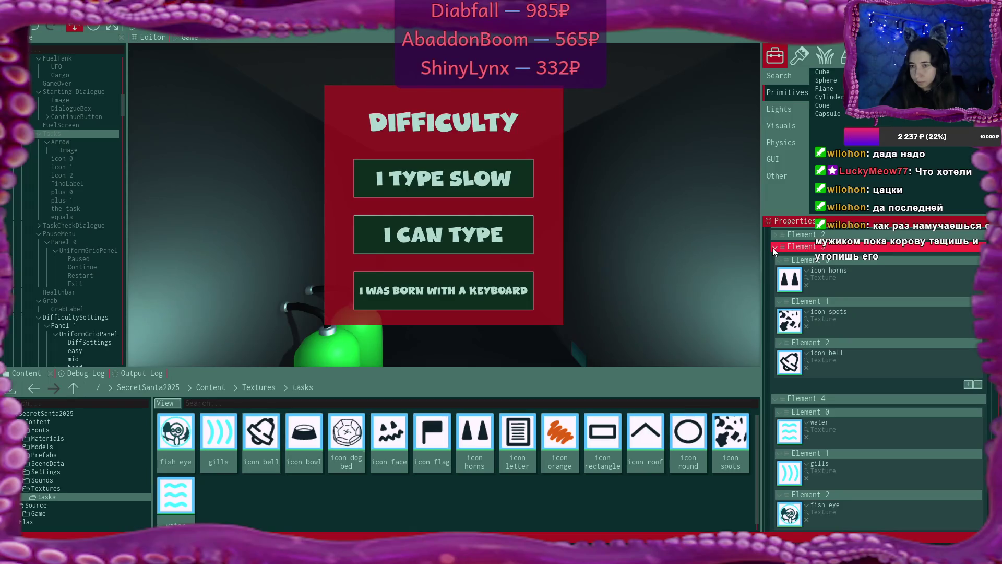
click(772, 247)
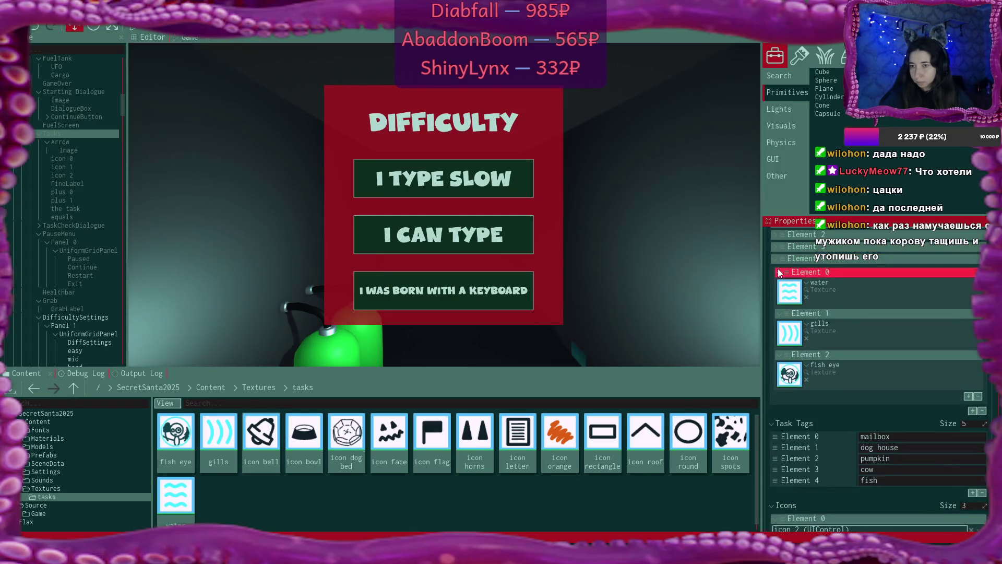
Step: Collapse Task Icons Element 4 and the Task Tags list, then return to the scene view
click(773, 260)
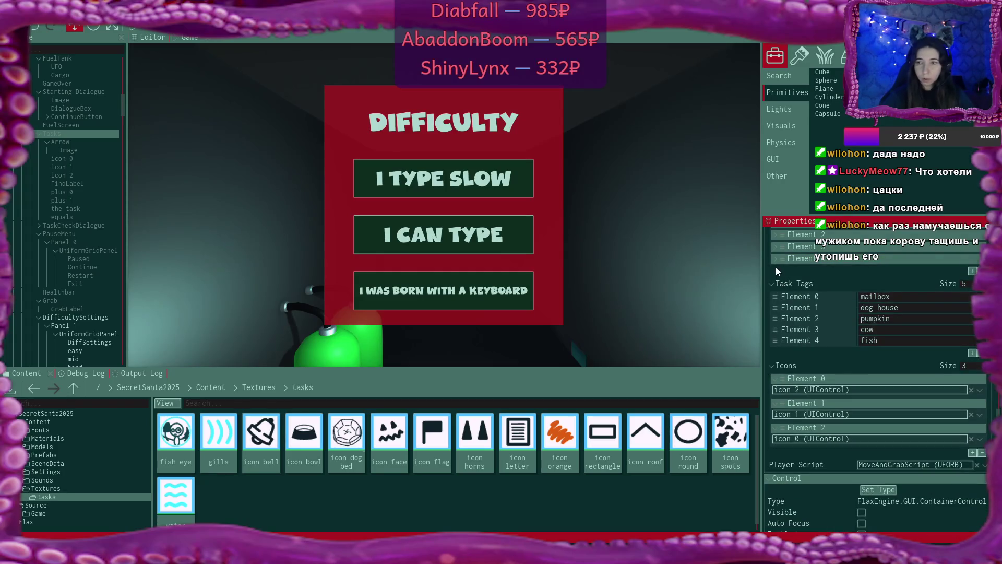
click(772, 284)
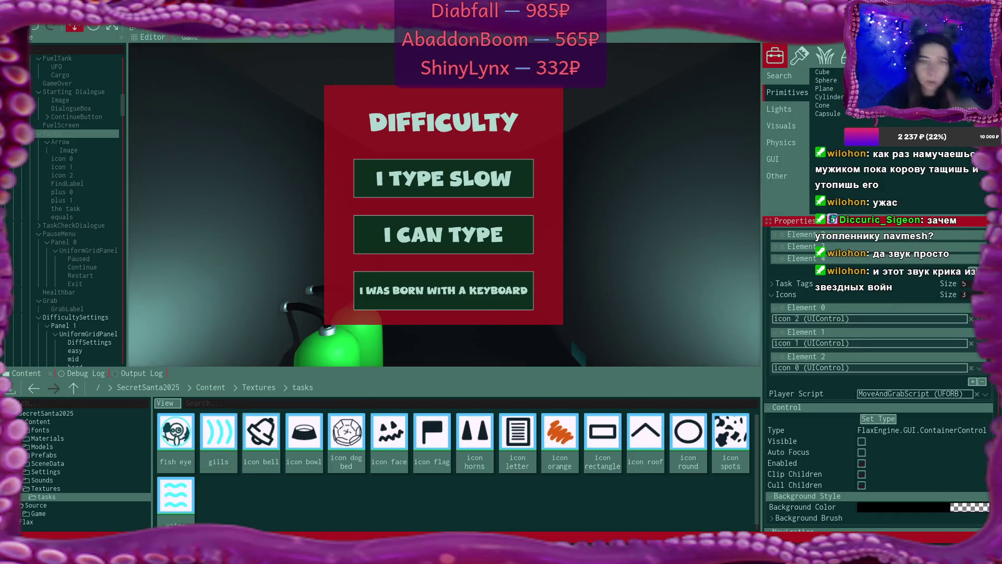
click(149, 39)
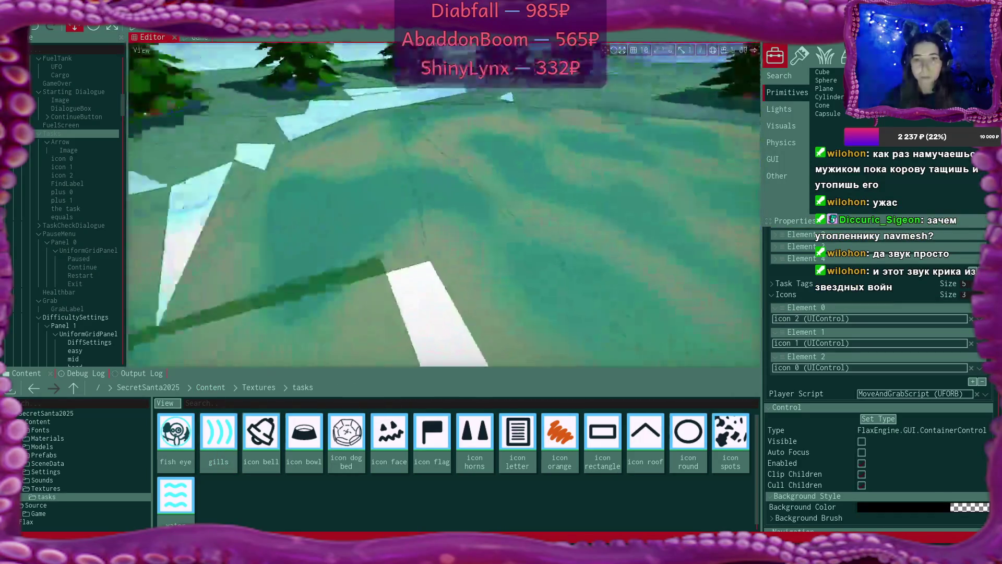
Step: Frame the pond and bench and select the FishTrigger object
key(f)
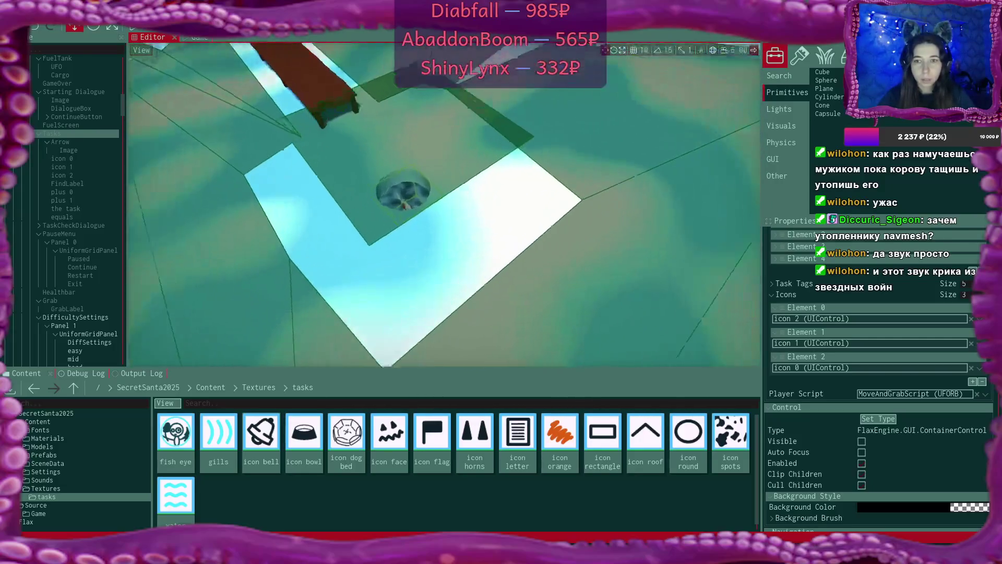
scroll(444, 193, up, 5)
scroll(445, 193, down, 8)
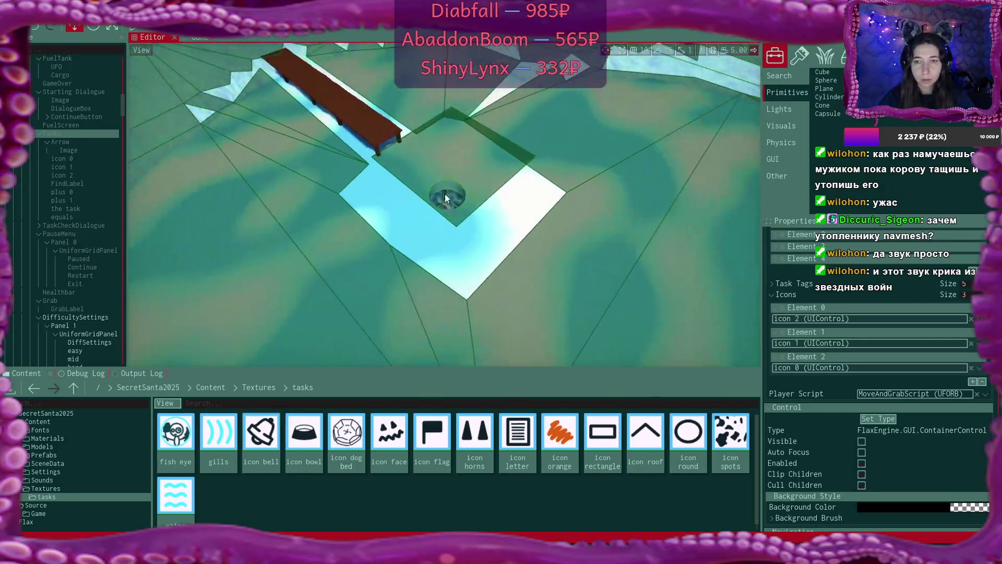
mouse_move(445, 193)
mouse_down()
mouse_move(441, 141)
mouse_move(512, 144)
mouse_move(486, 145)
mouse_move(501, 151)
mouse_move(389, 217)
mouse_up()
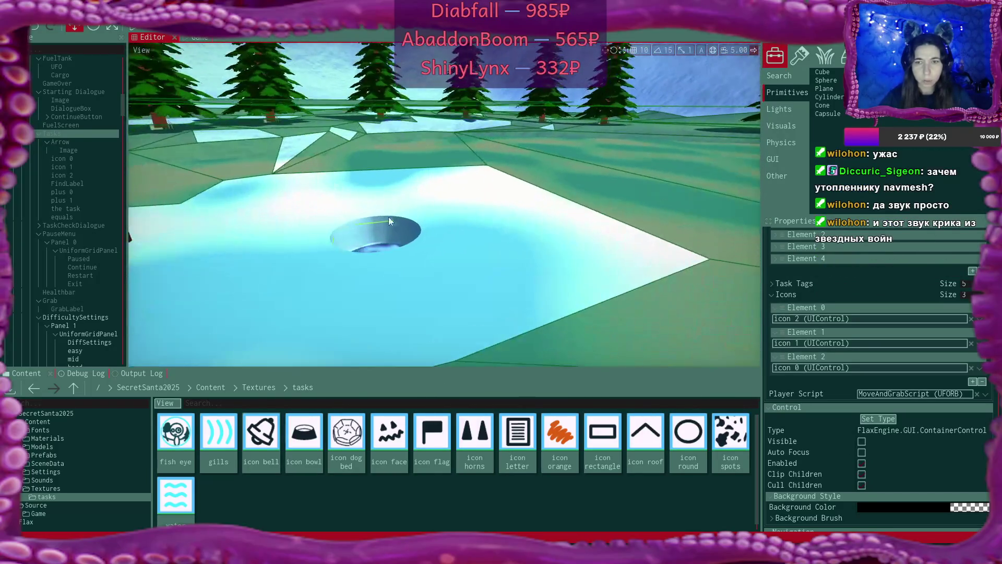
click(377, 223)
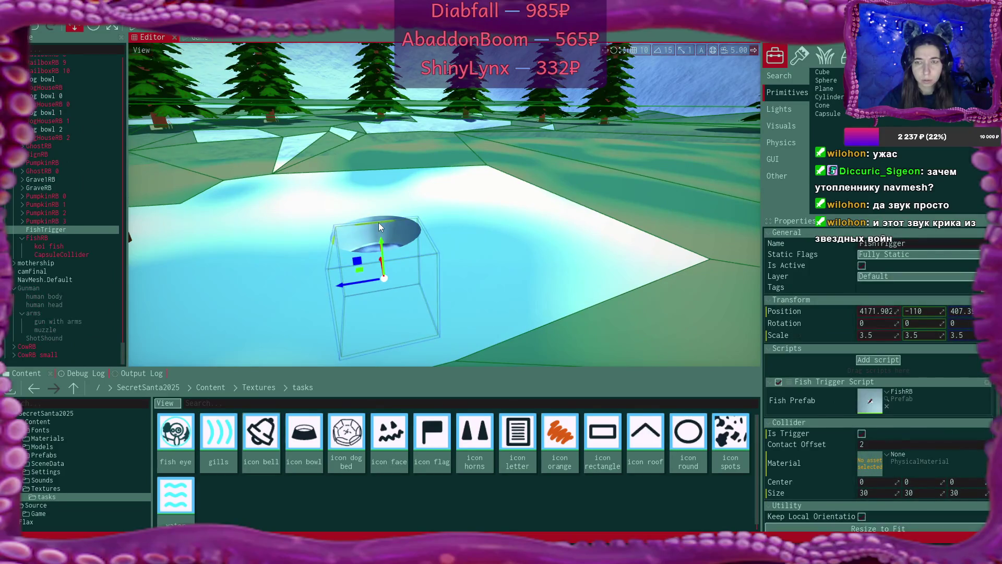
Step: Lower the FishTrigger to Y -112.643 and reframe the view around it and the bench
drag(378, 222, 378, 222)
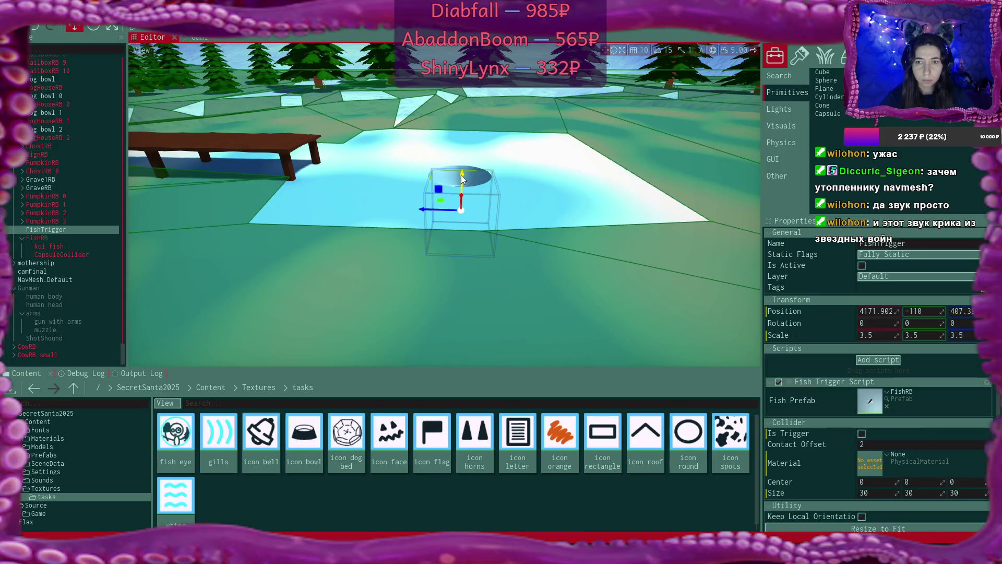
mouse_move(462, 176)
mouse_down()
mouse_move(461, 235)
mouse_move(461, 222)
mouse_move(497, 233)
mouse_move(449, 212)
mouse_move(441, 185)
mouse_up()
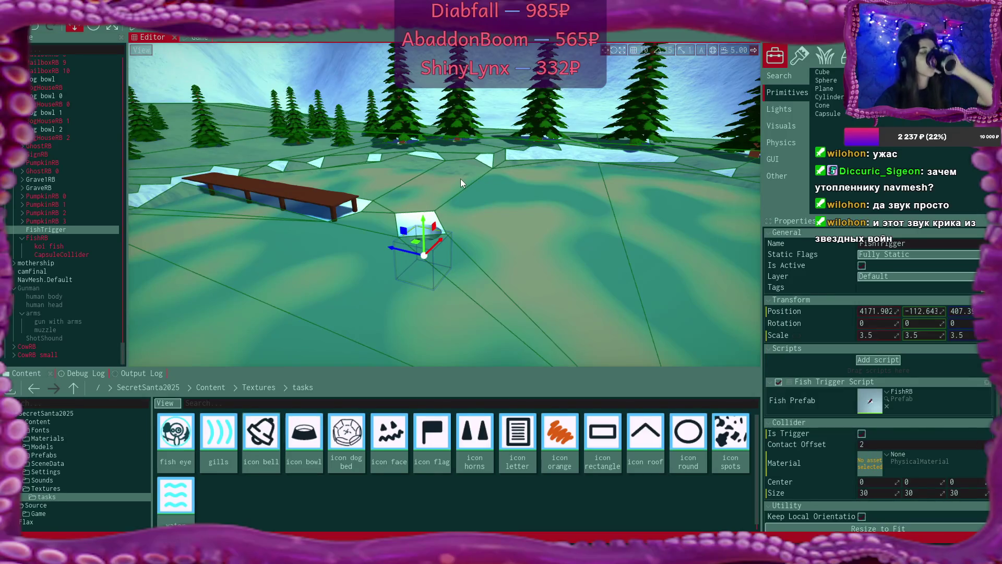
mouse_move(500, 202)
mouse_down()
mouse_move(564, 219)
mouse_move(522, 203)
mouse_move(511, 211)
mouse_up()
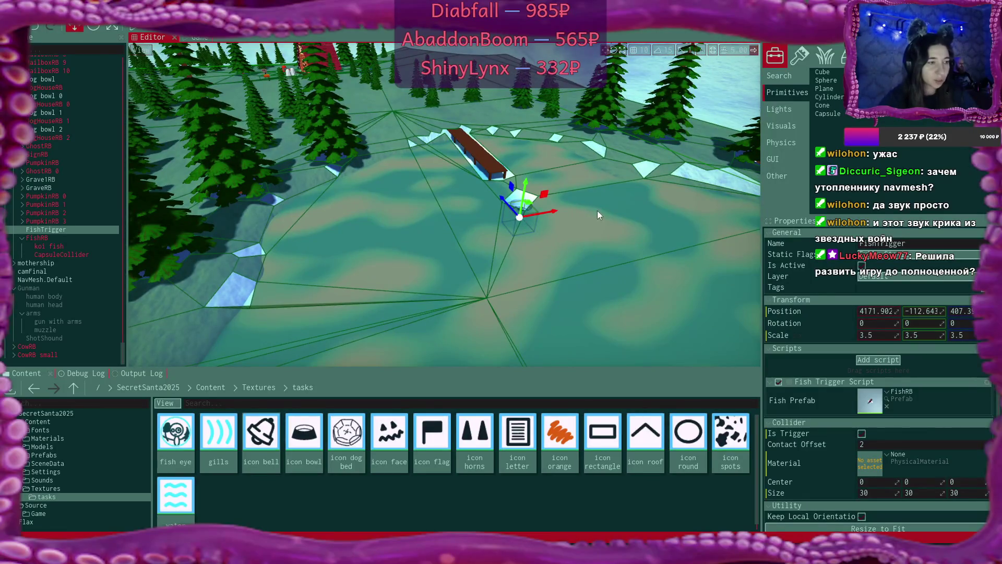
drag(597, 210, 615, 202)
key(f)
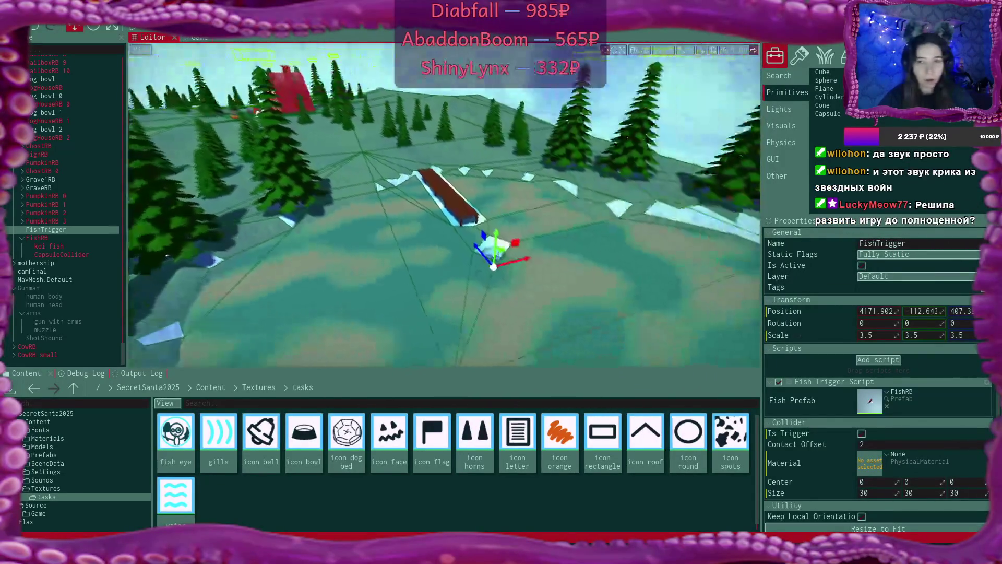
drag(444, 203, 470, 210)
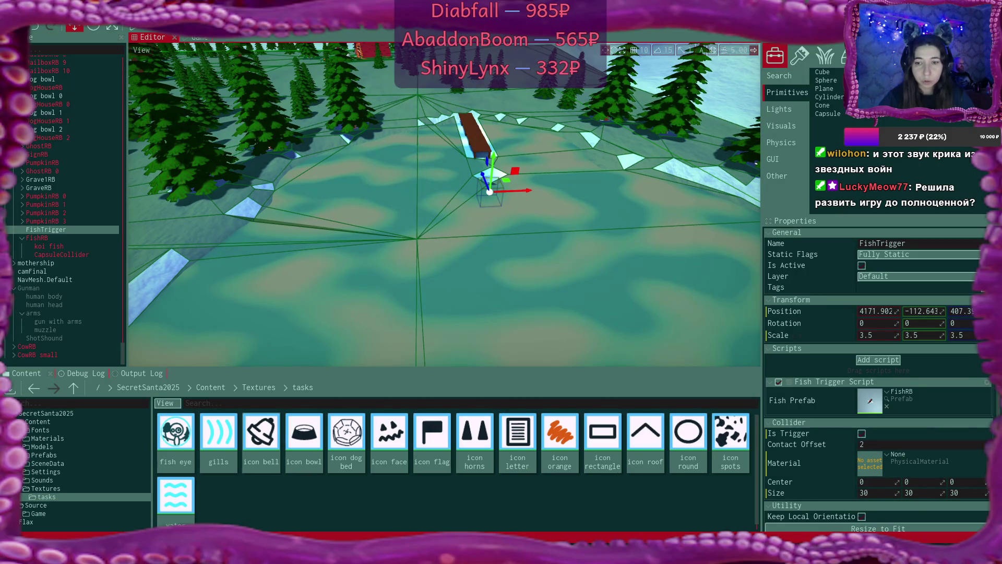
drag(471, 209, 479, 218)
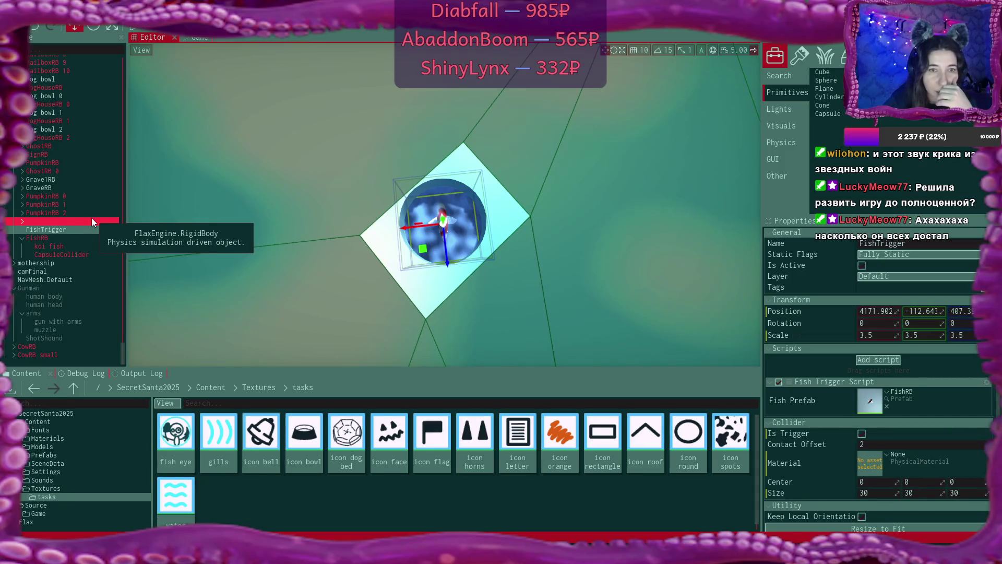
Step: Inspect the properties of the FishRB and FishTrigger objects
click(71, 237)
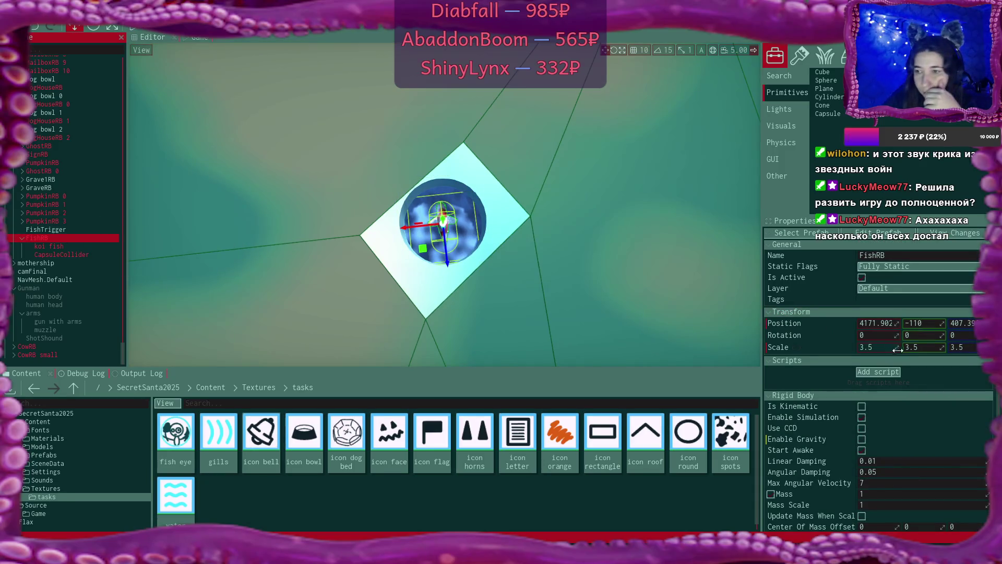
click(822, 275)
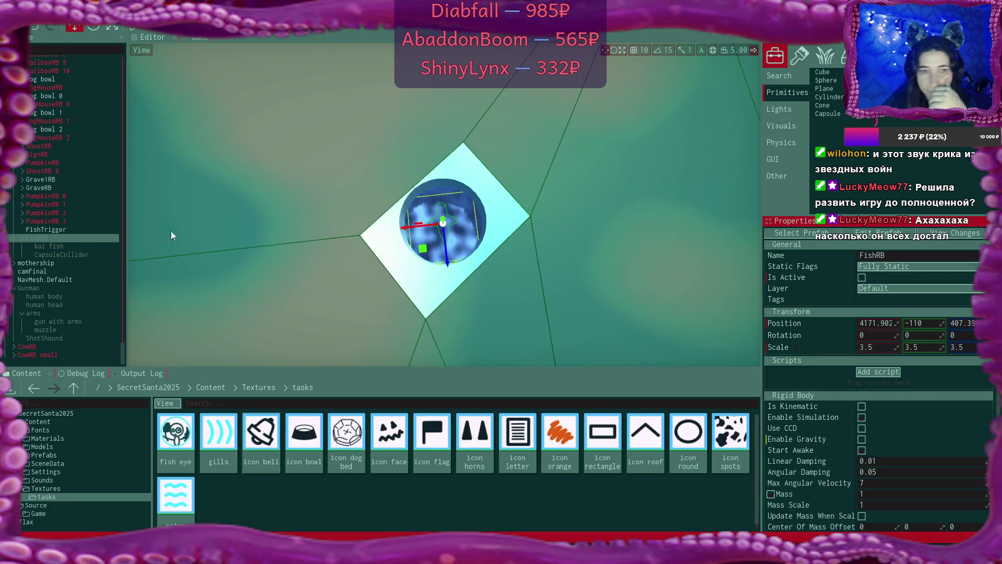
click(66, 230)
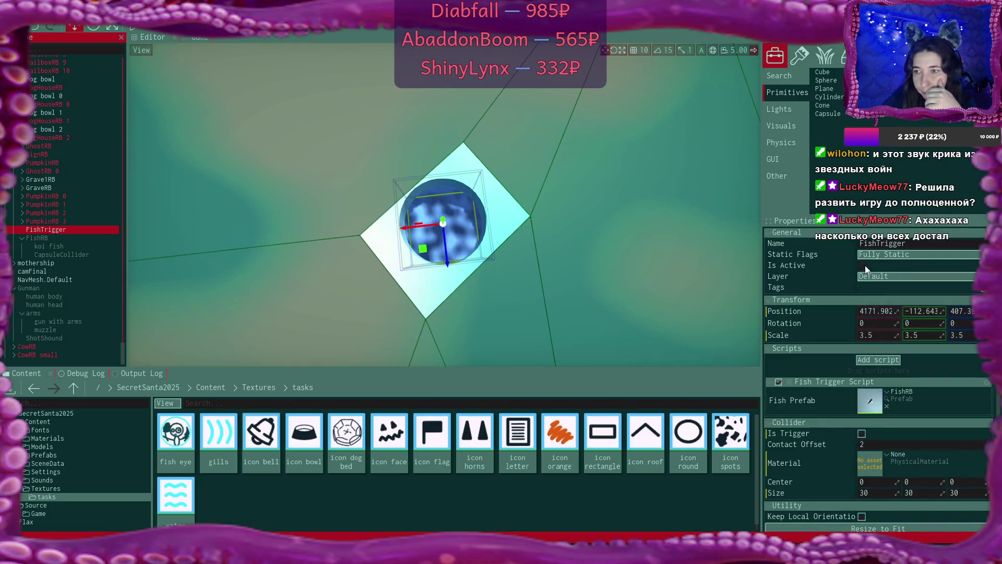
click(864, 266)
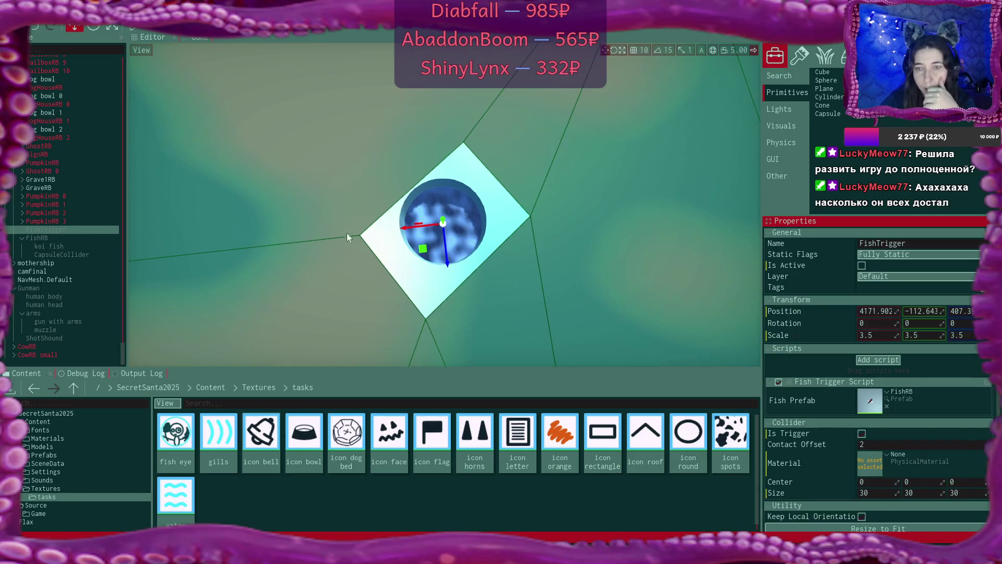
Step: Select PumpkinRB 0 to clear the gizmo and snip the blue pond disc
click(55, 198)
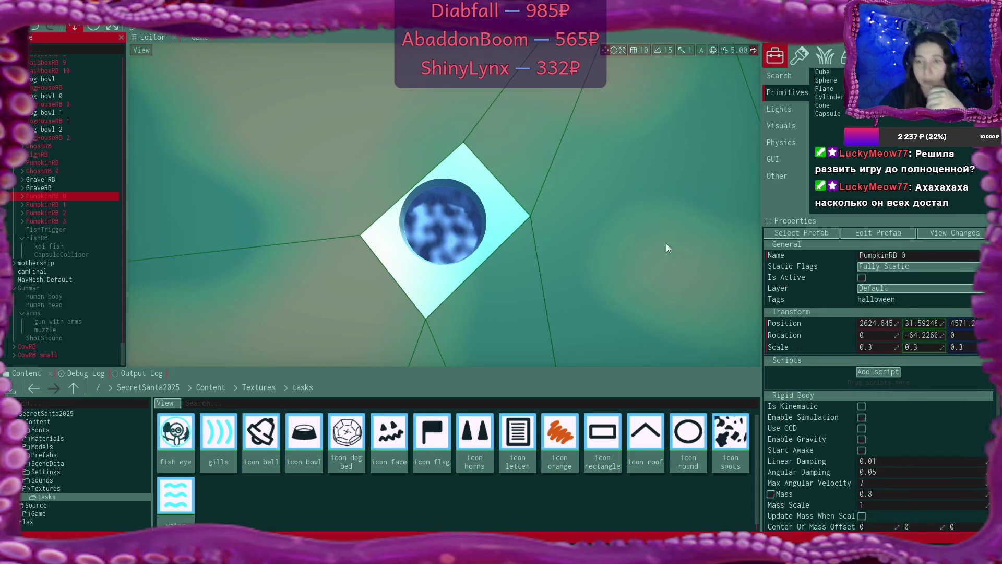
key(shift+super+s)
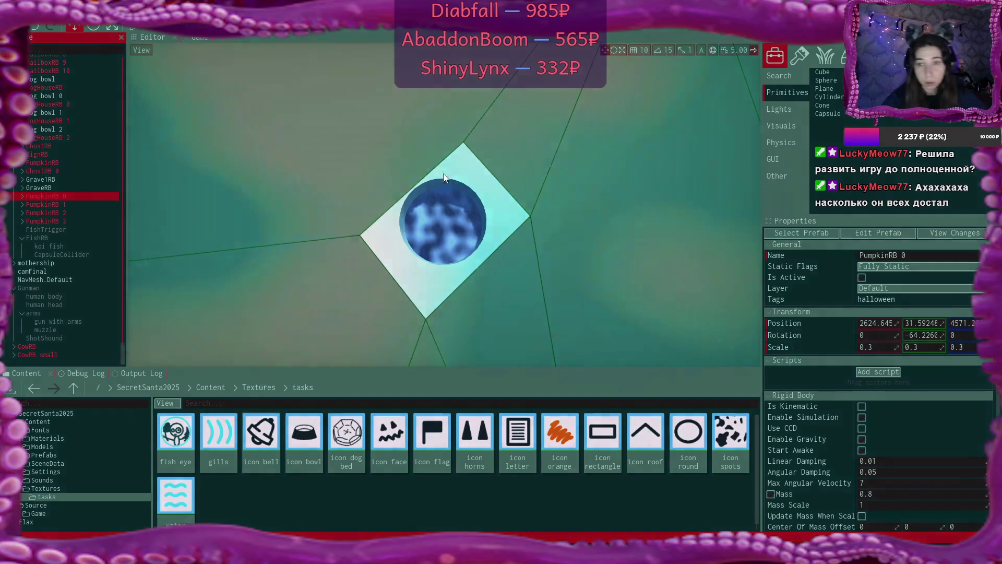
drag(378, 153, 505, 280)
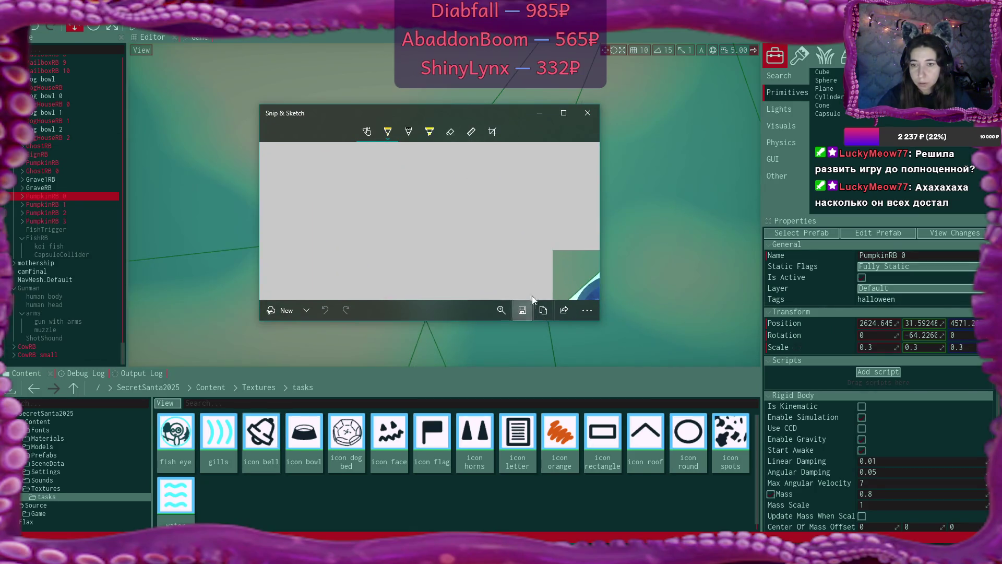
Step: Save the snip into D:\3d projects\SecretSanta2025\textures and close Snip & Sketch
click(523, 310)
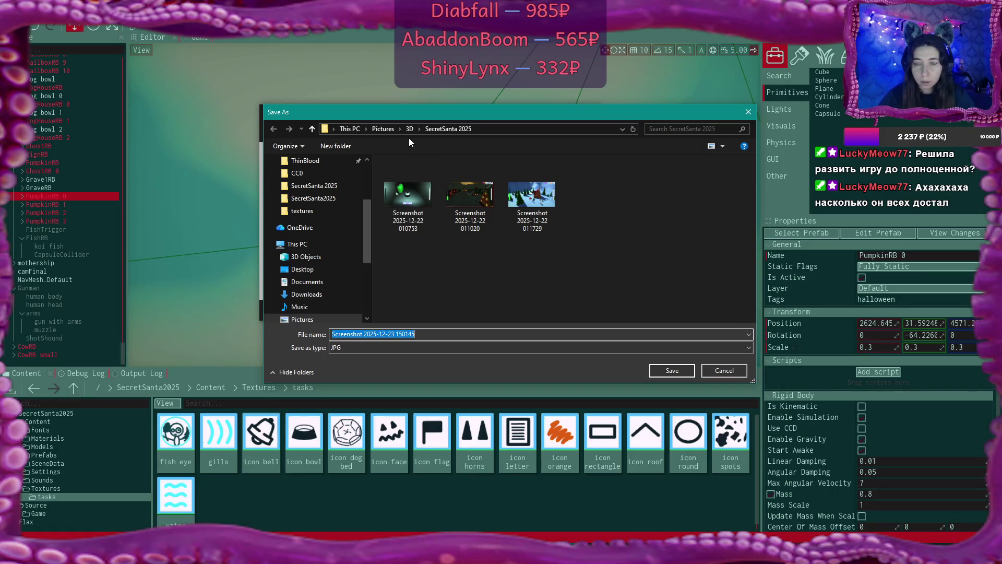
click(320, 189)
click(322, 198)
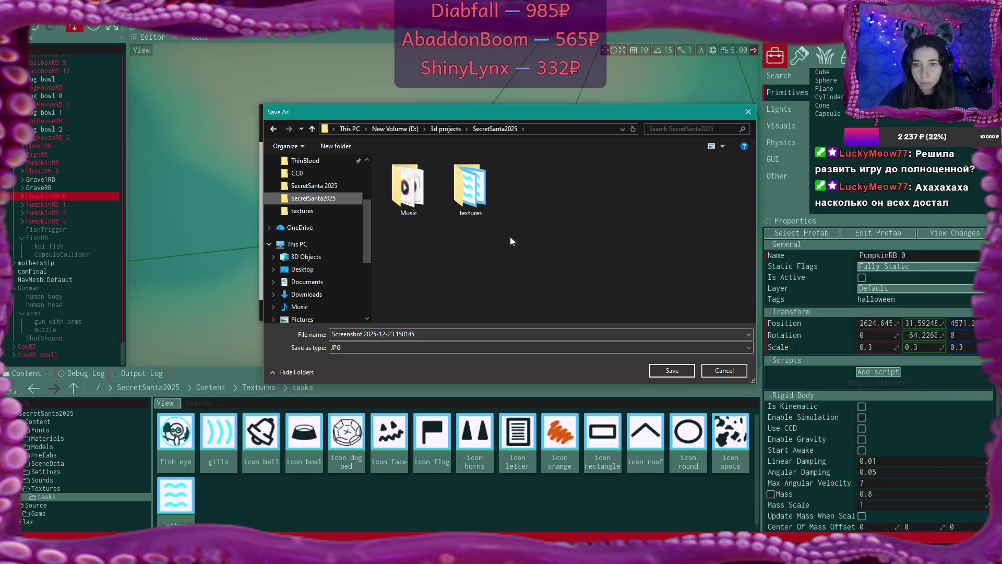
double_click(470, 188)
click(671, 370)
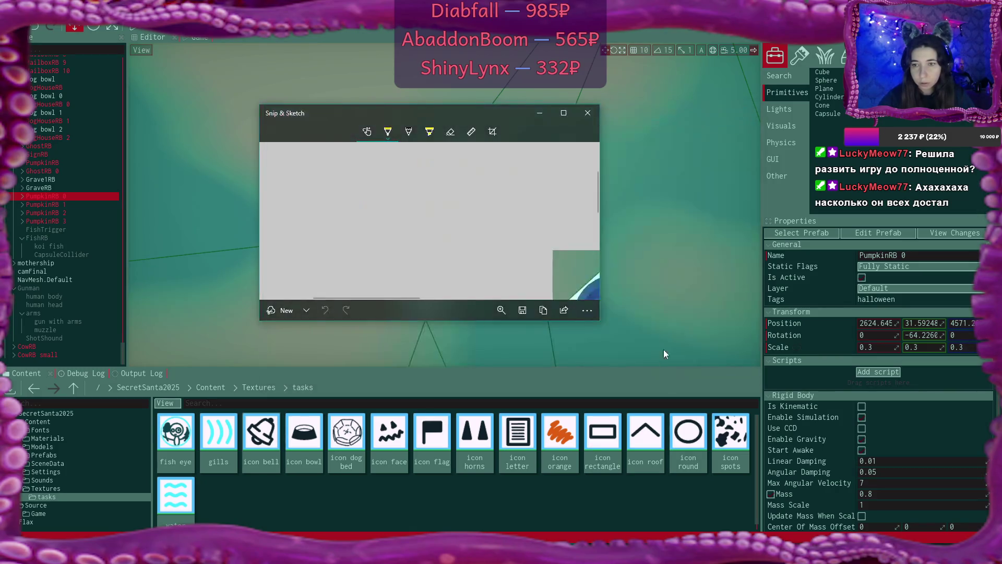
click(587, 113)
key(alt+Tab)
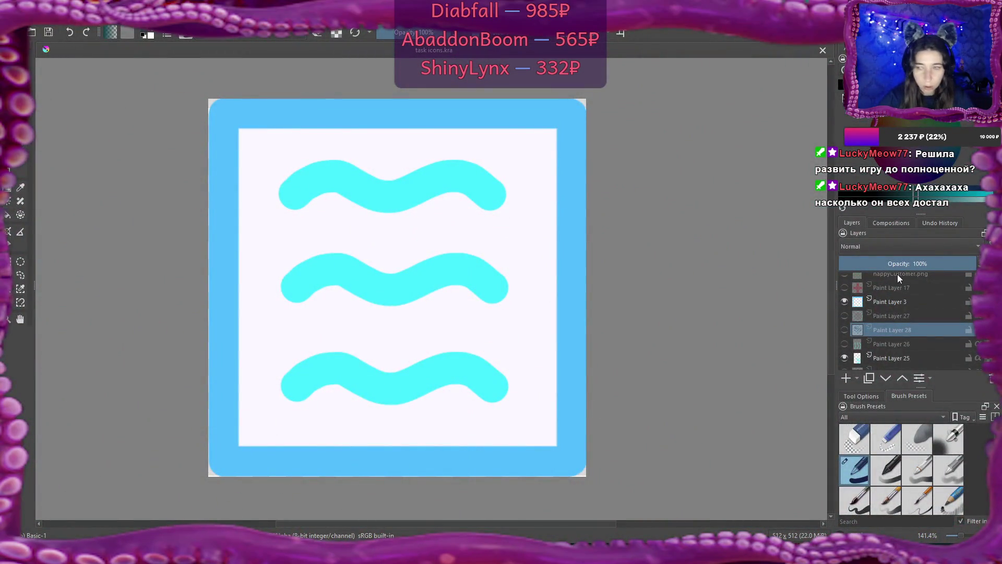
Step: Hide the waves layer (Paint Layer 25) and the blue frame layer (Paint Layer 3)
scroll(880, 334, down, 2)
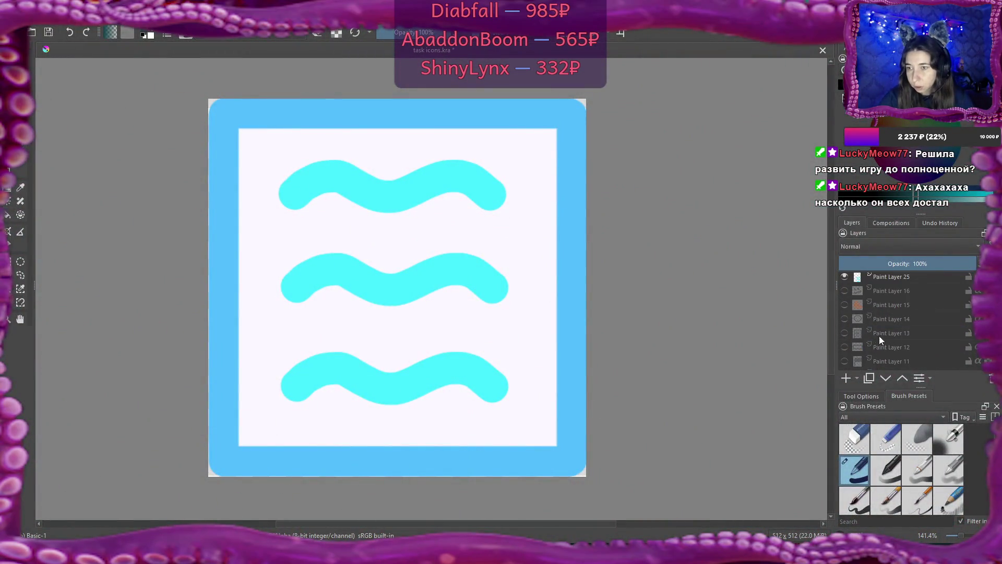
click(844, 276)
scroll(872, 321, down, 3)
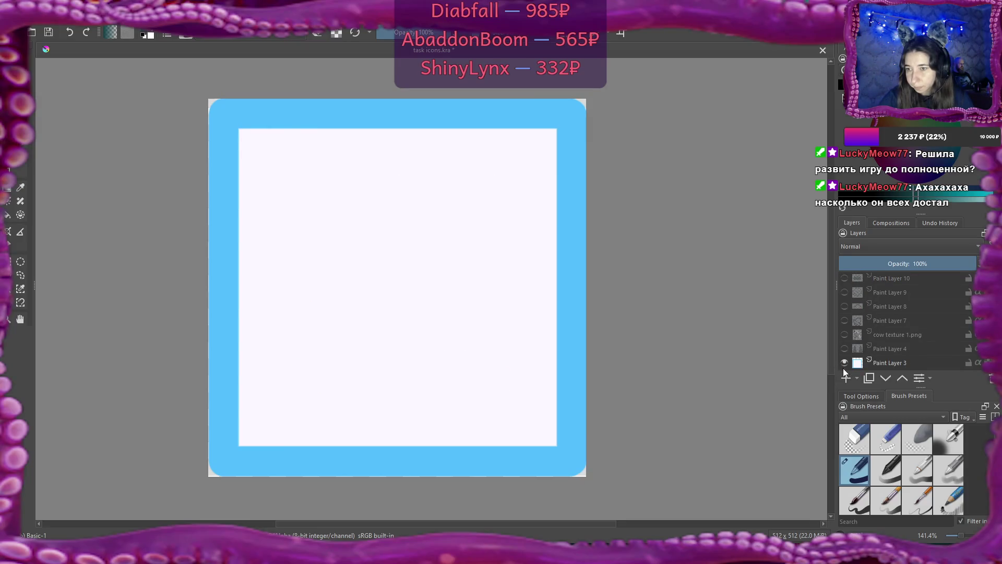
click(844, 362)
Step: Insert the pond screenshot from the textures folder as a new Krita layer
key(alt+Tab)
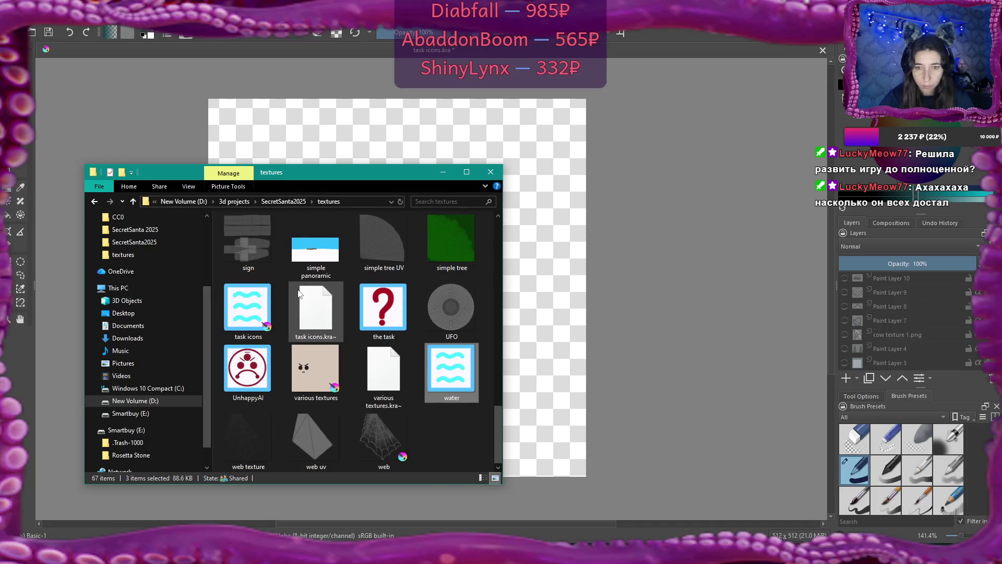
scroll(298, 293, up, 5)
scroll(455, 372, down, 2)
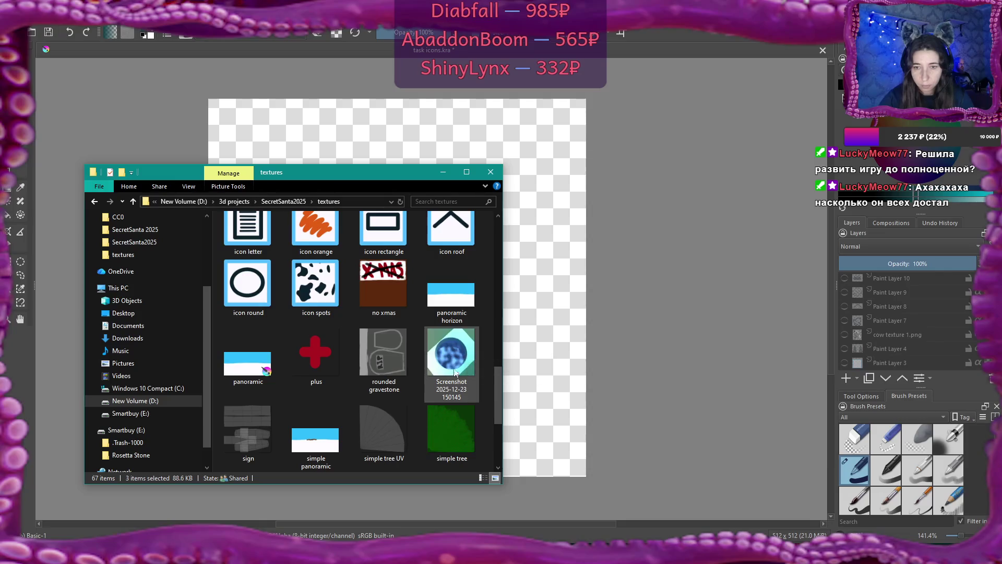
drag(455, 372, 646, 287)
click(697, 295)
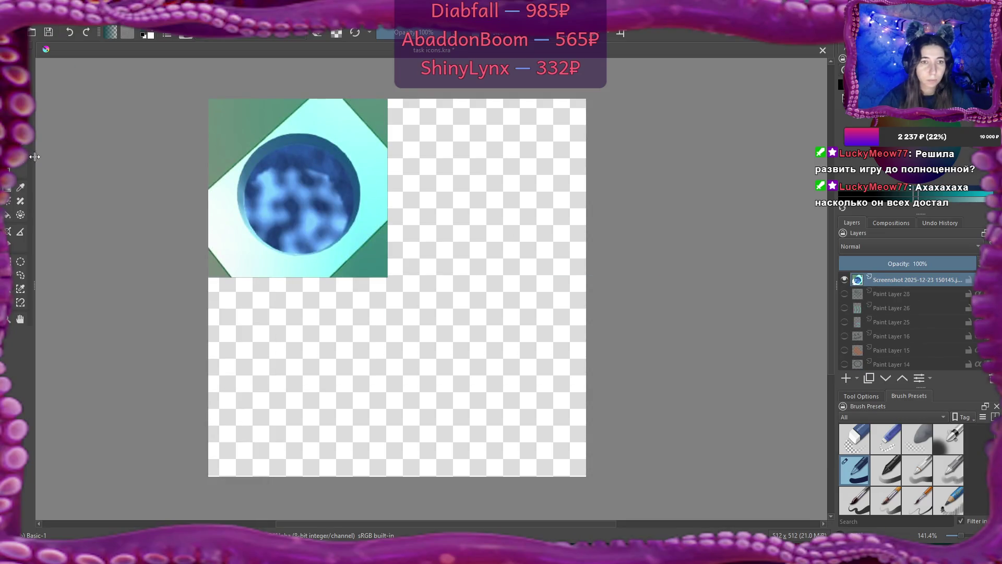
Step: Scale the screenshot up with Ctrl+T until the blue hole fills the canvas
key(ctrl+t)
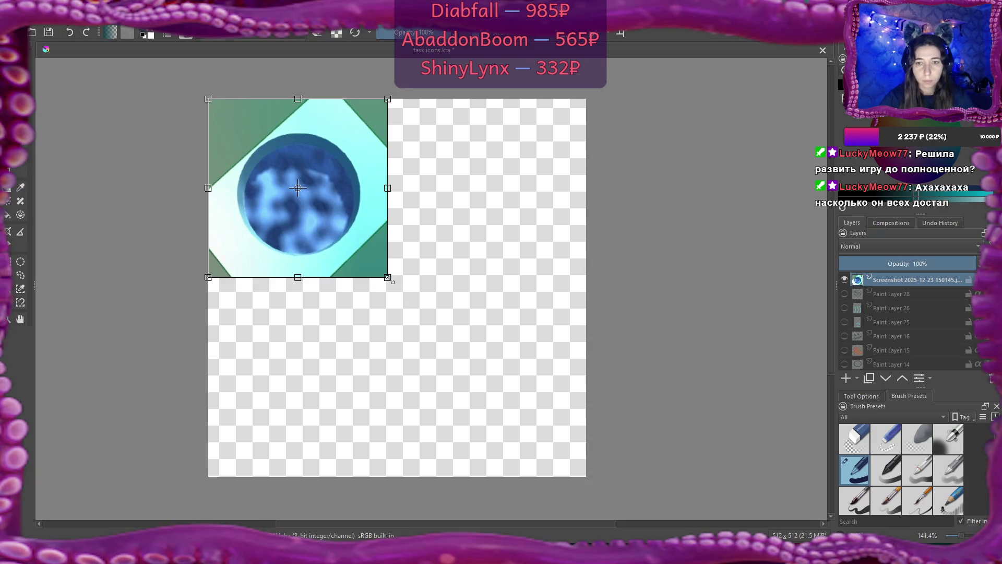
drag(388, 278, 628, 485)
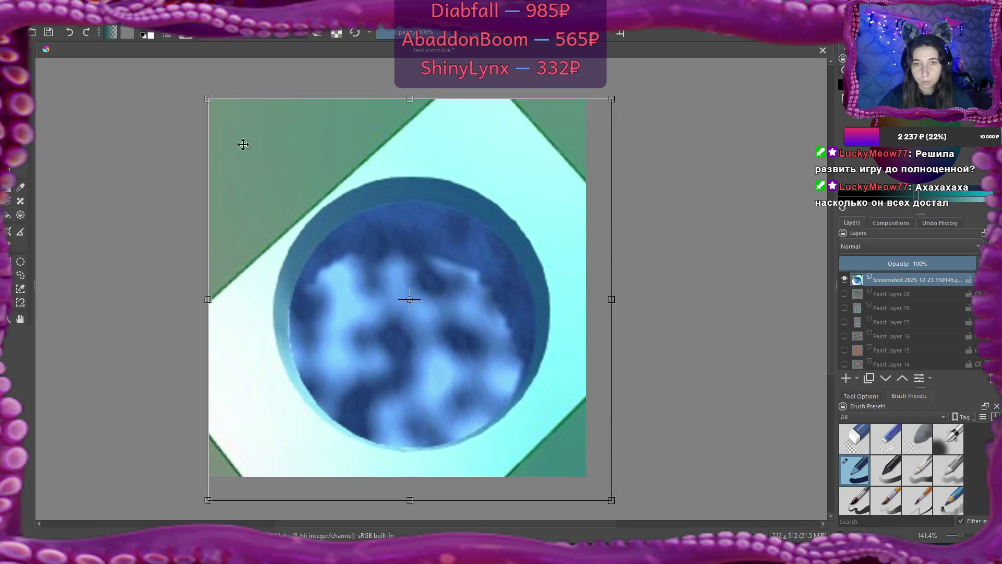
drag(212, 100, 154, 52)
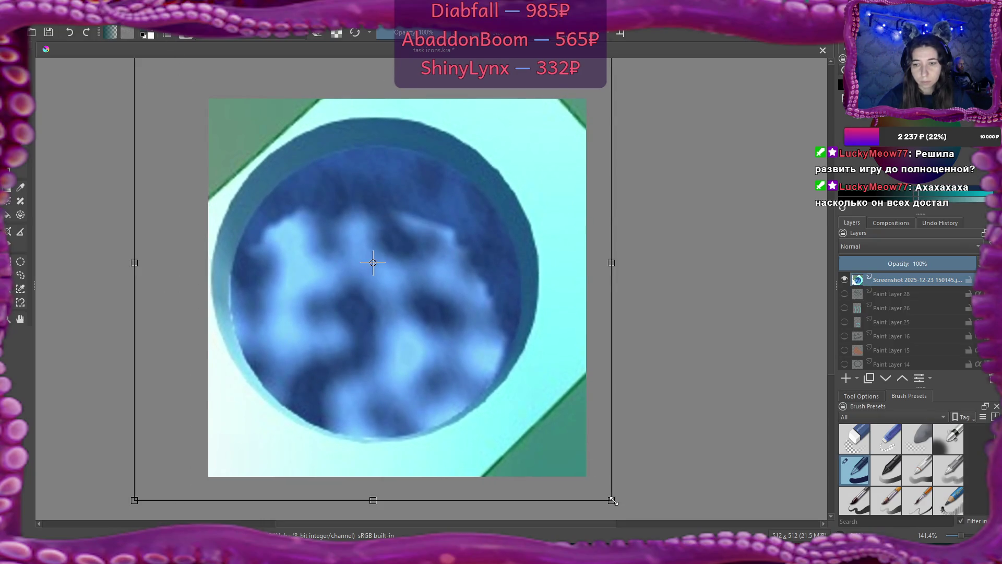
drag(612, 499, 663, 525)
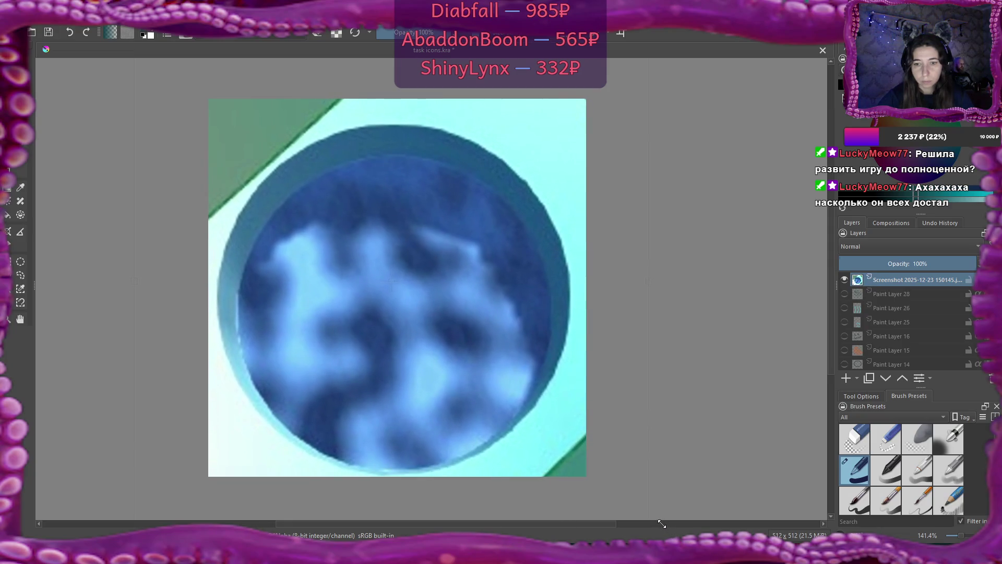
drag(474, 290, 477, 278)
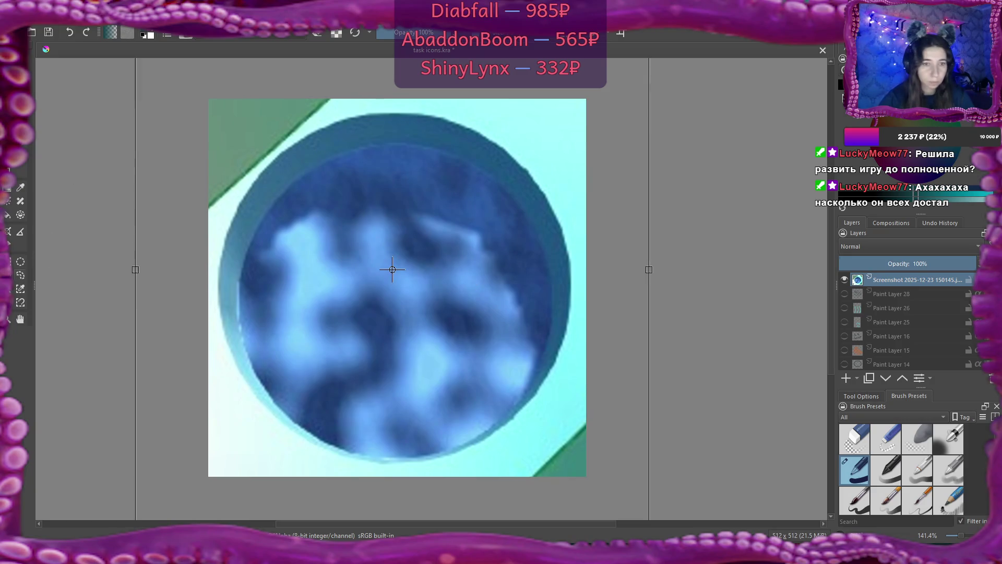
key(Return)
click(239, 412)
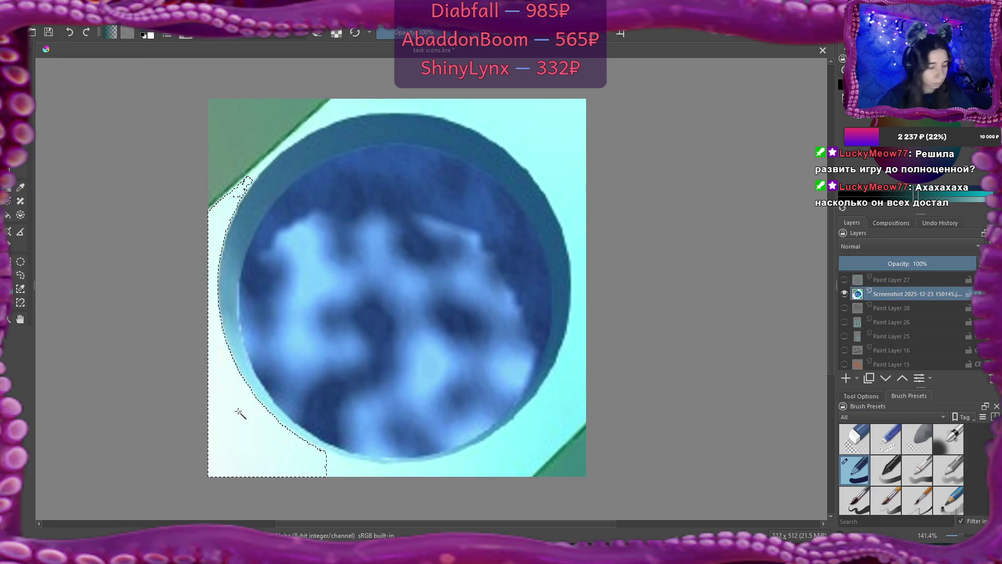
Step: Delete the white area, the green top-left corner and the cyan top and right background to transparency
key(Delete)
click(261, 130)
key(Delete)
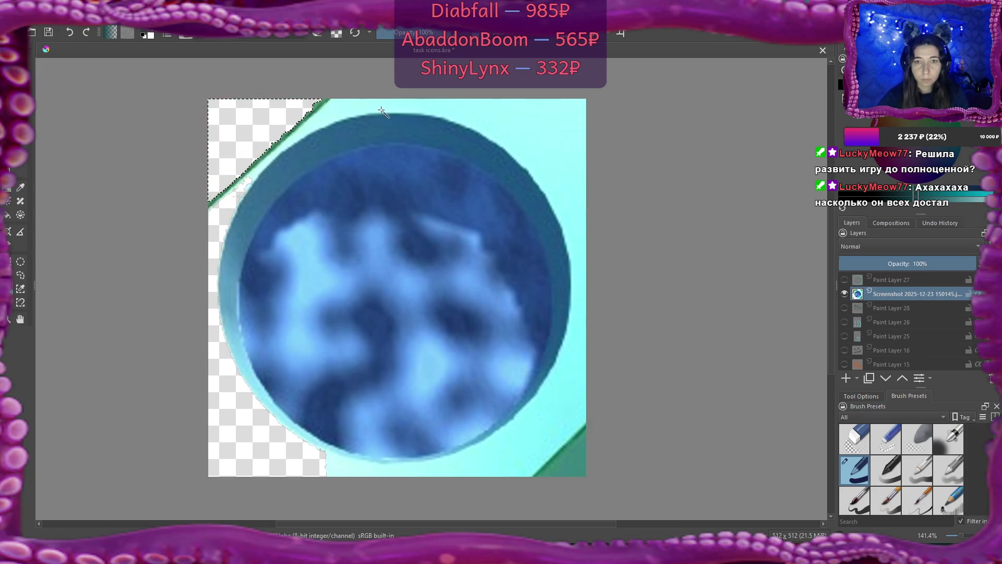
click(341, 106)
key(Delete)
click(576, 339)
key(Delete)
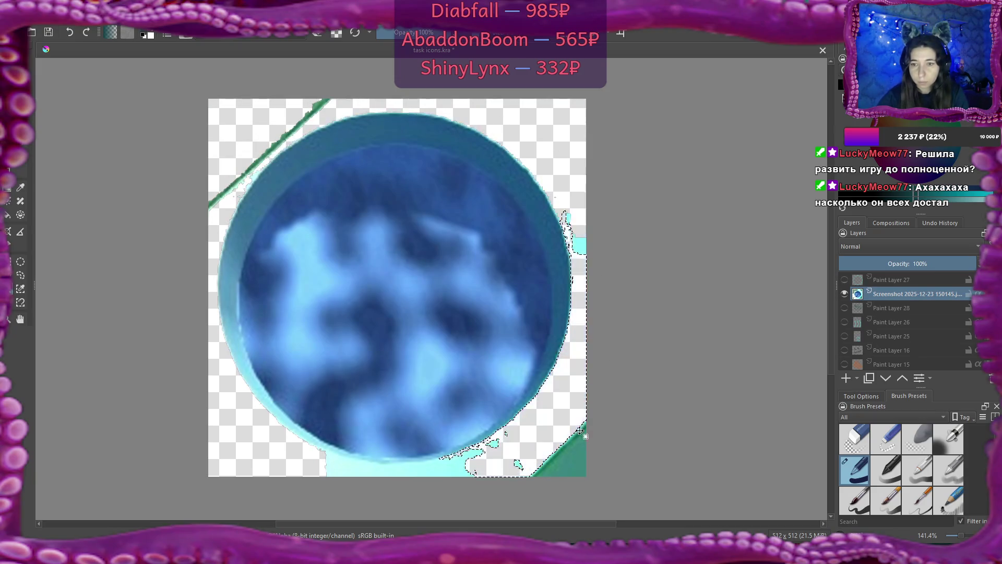
Step: Clear the right-side white area, the green bottom-right corner, the bottom strip and the bottom-left fringe
key(Delete)
click(583, 457)
key(Delete)
click(441, 467)
key(Delete)
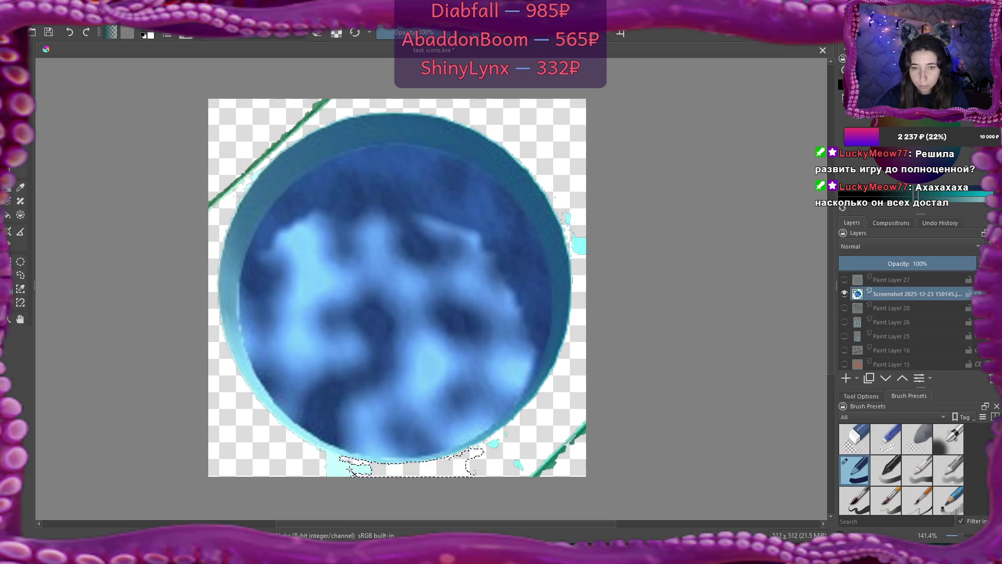
click(437, 472)
key(Delete)
click(492, 443)
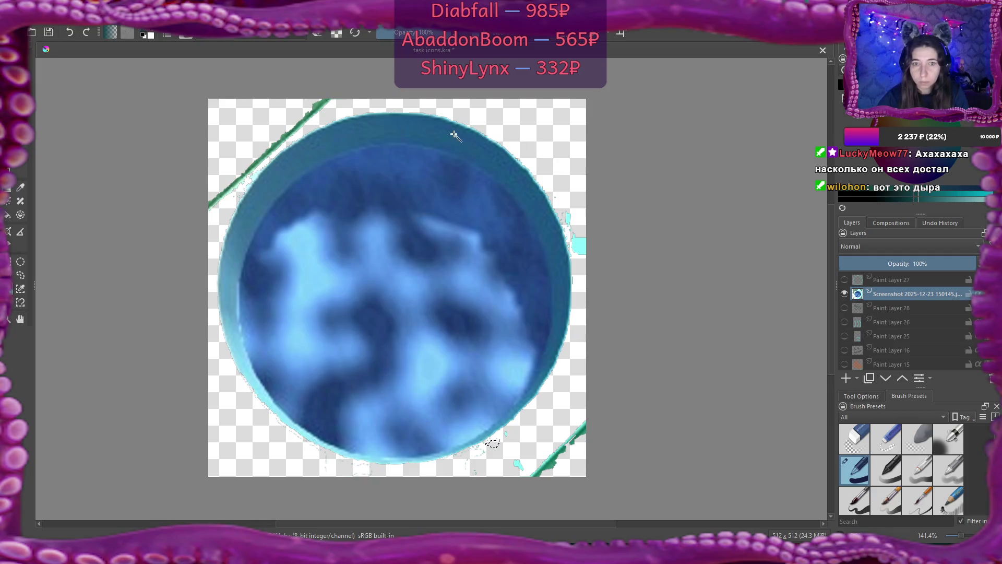
Step: Add the disc's top, left, lower-left and bottom rim plus its light and dark patches to the selection
click(318, 154)
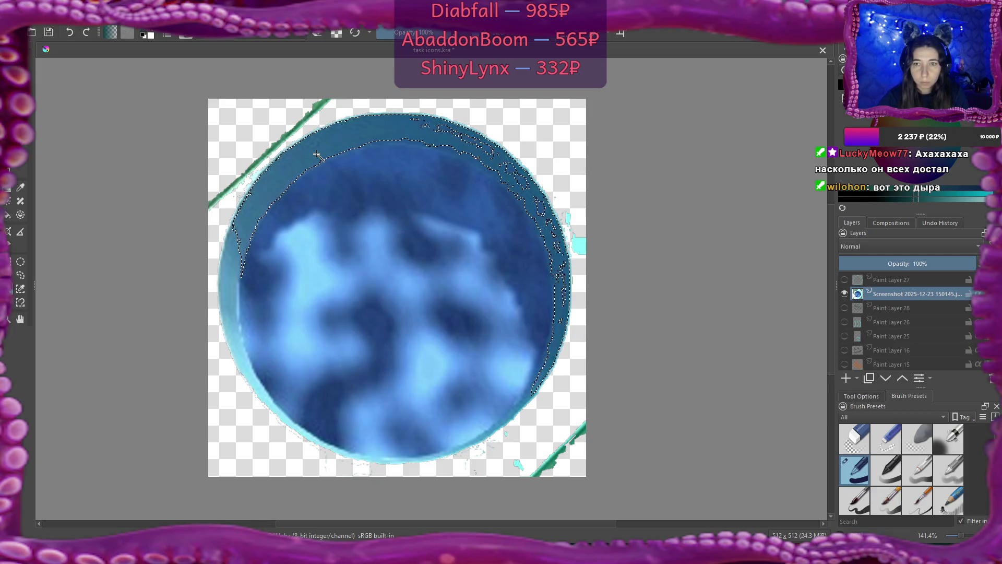
shift+click(235, 282)
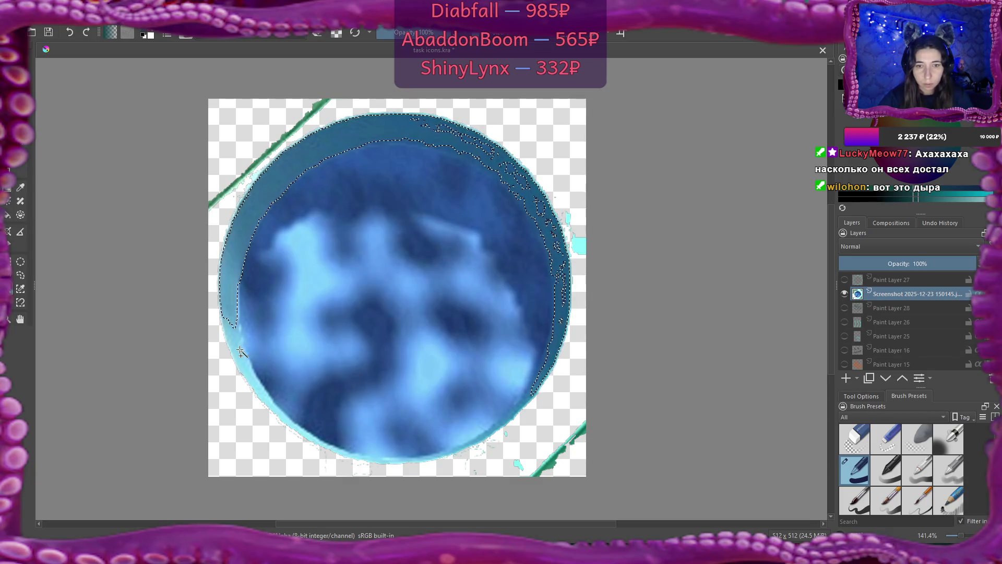
shift+click(240, 351)
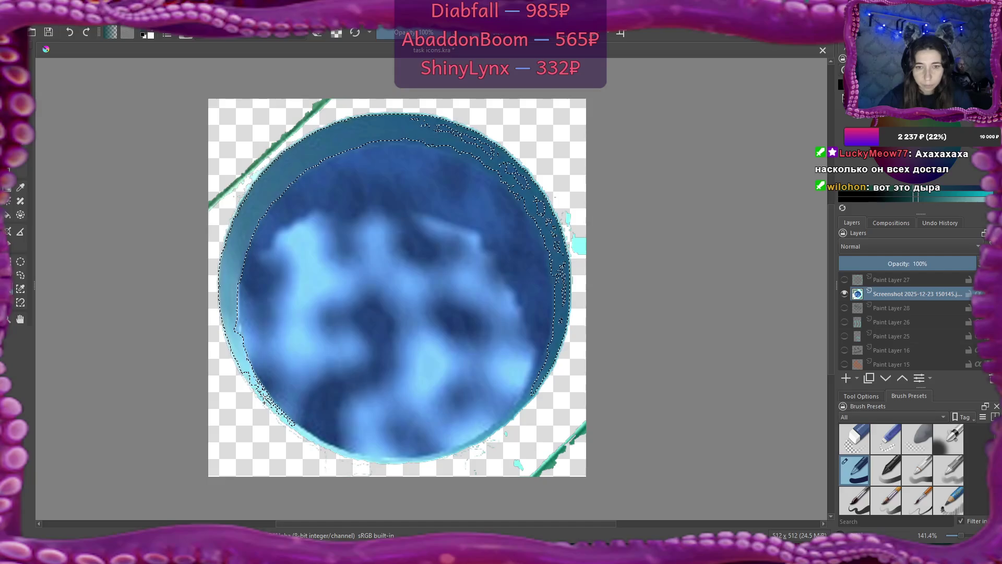
shift+click(320, 444)
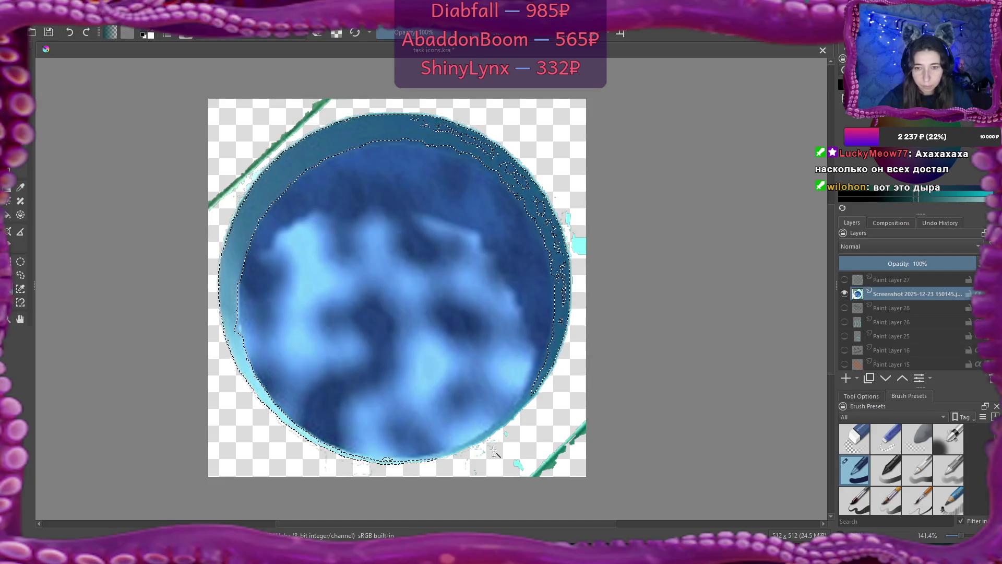
shift+click(449, 373)
shift+click(497, 403)
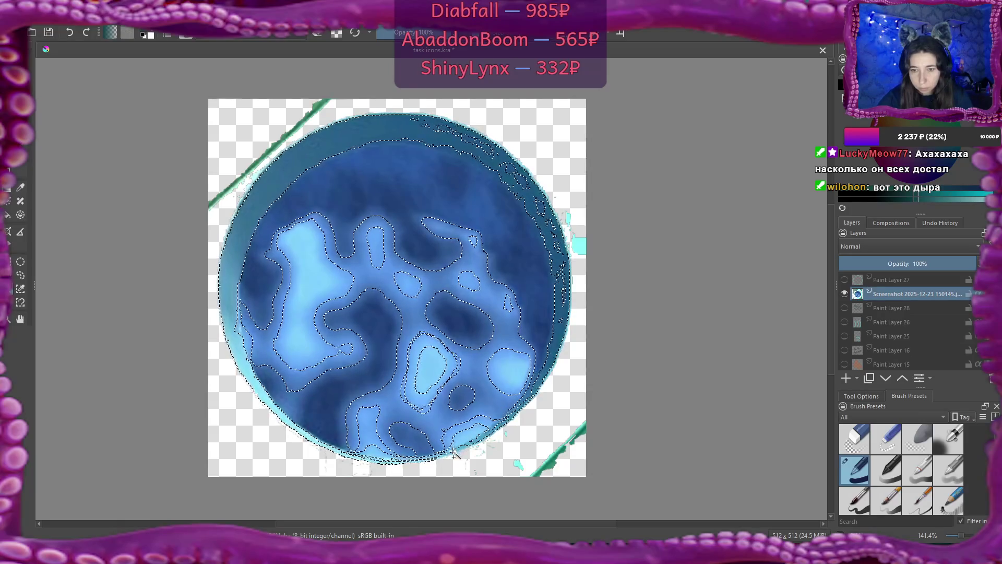
scroll(464, 441, up, 3)
drag(459, 420, 457, 246)
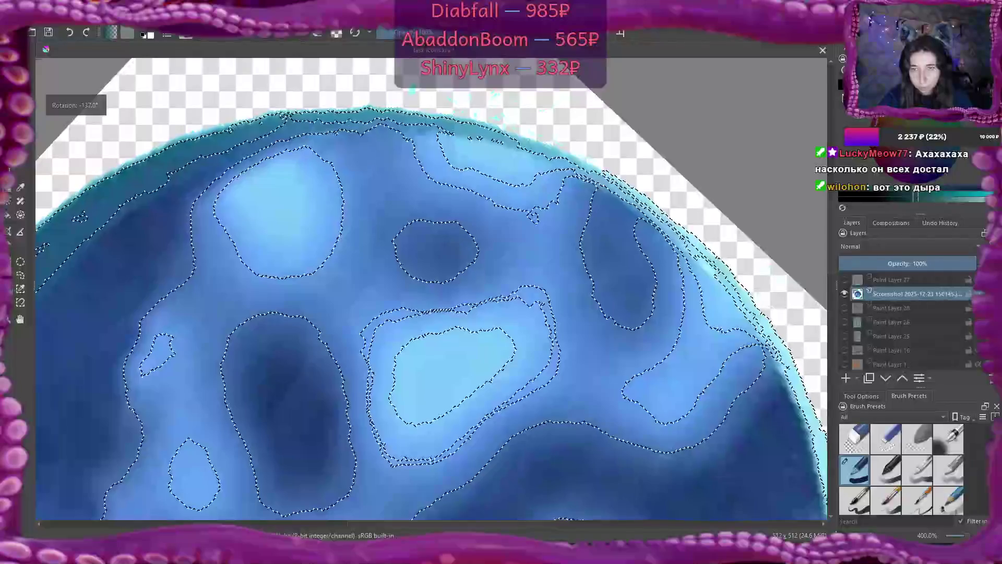
key(5)
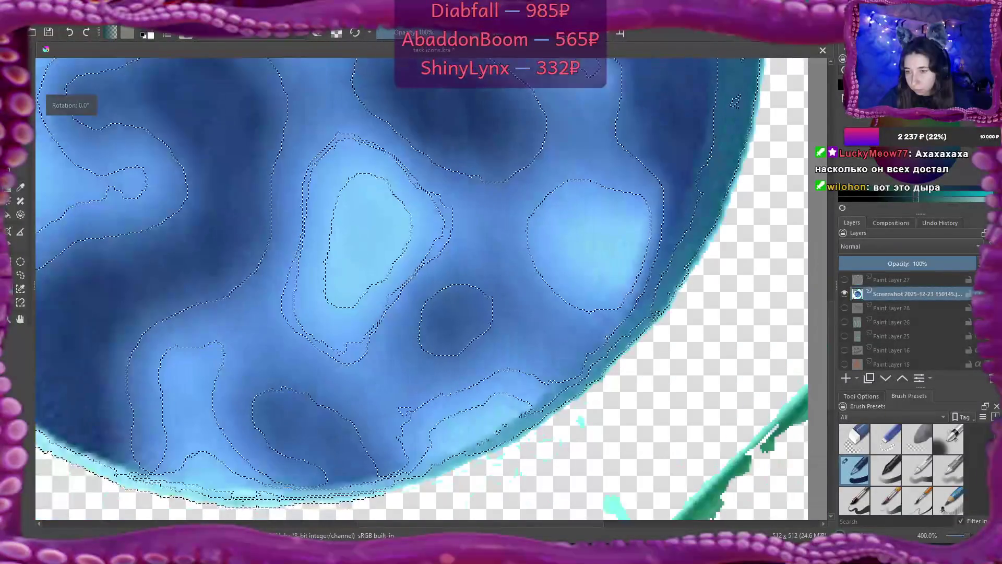
scroll(605, 318, down, 3)
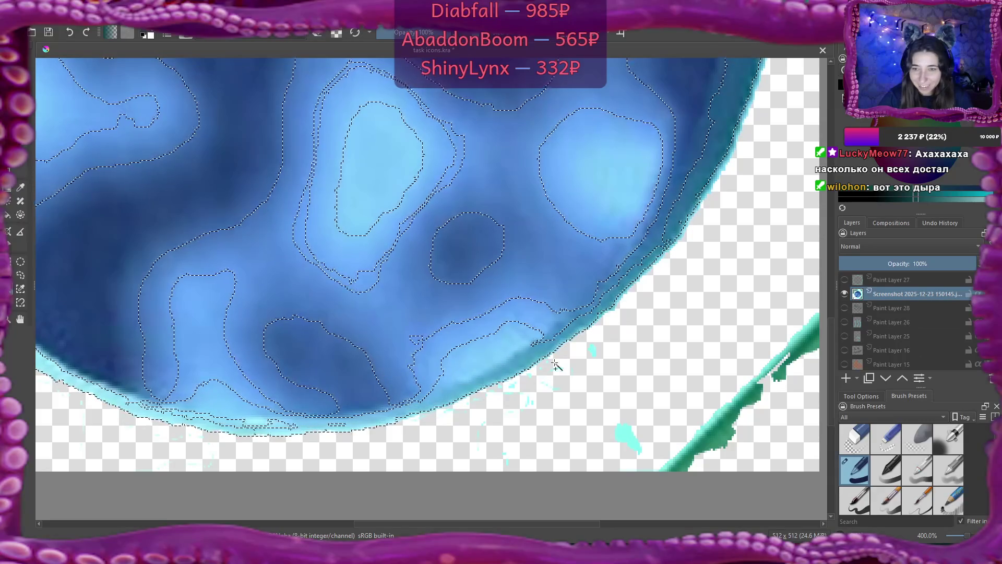
scroll(555, 364, down, 3)
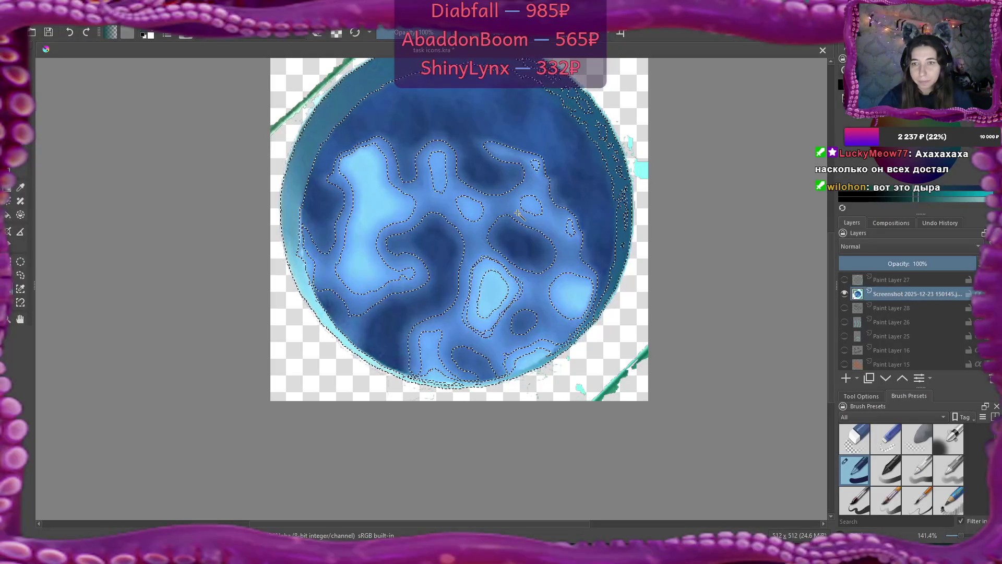
drag(516, 214, 503, 265)
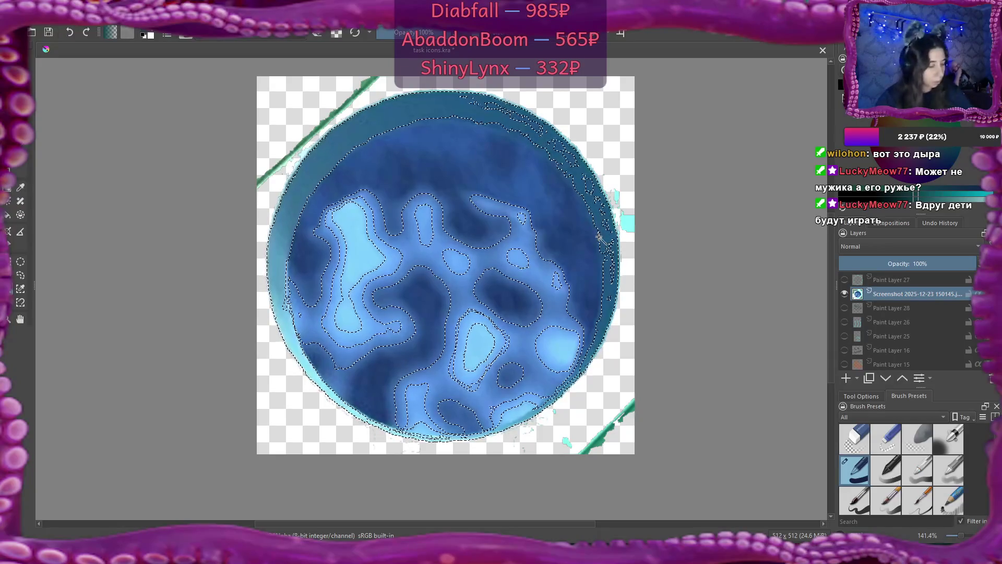
Step: Undo the accidental colour inversion, invert the selection, and switch the brush to erase mode
key(ctrl+f)
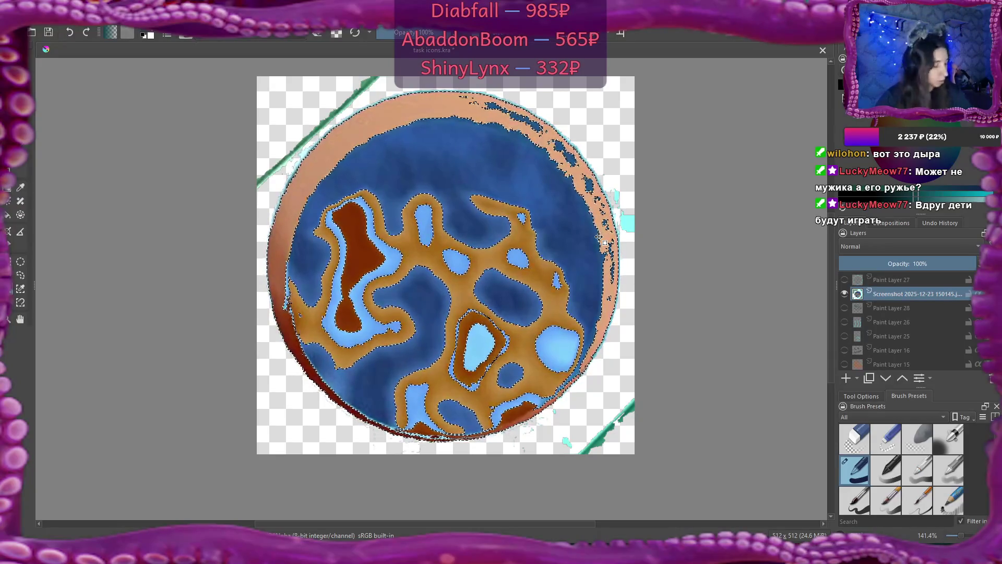
key(ctrl+z)
click(131, 18)
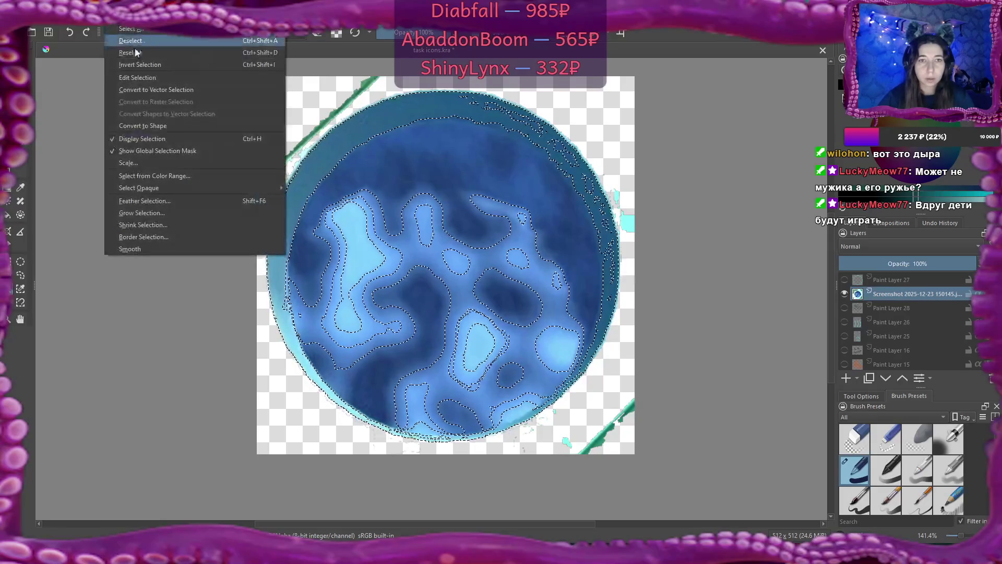
mouse_move(174, 189)
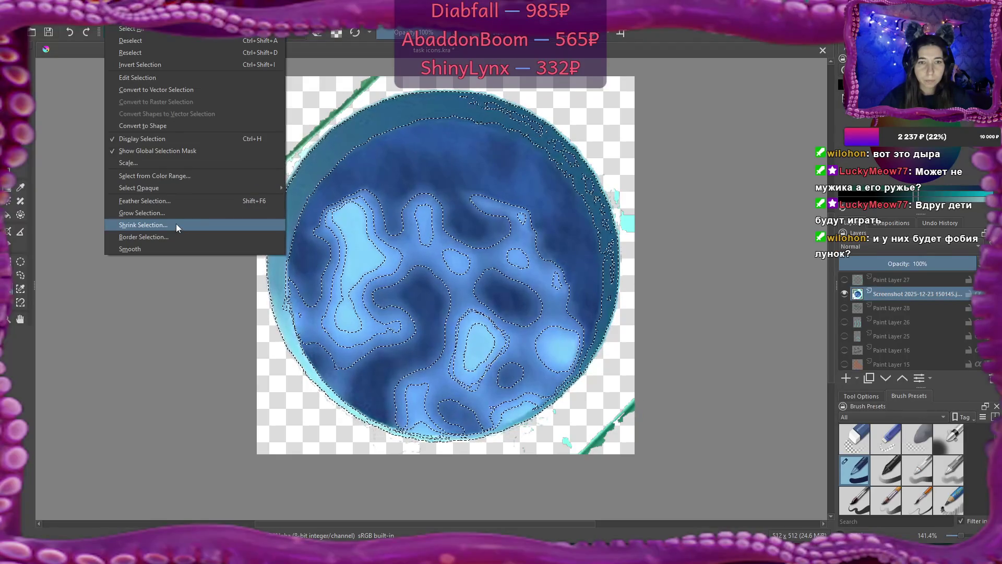
click(155, 63)
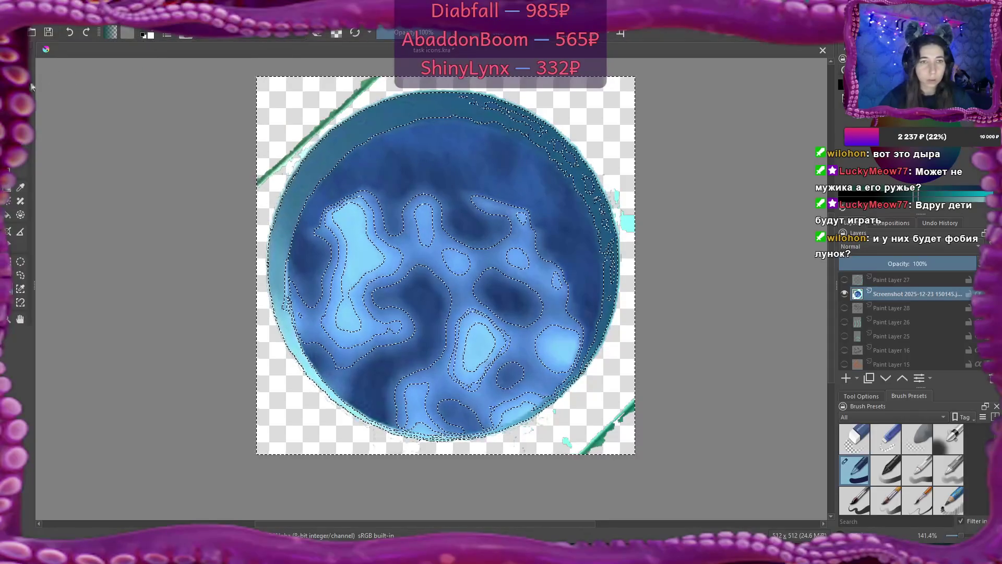
click(319, 33)
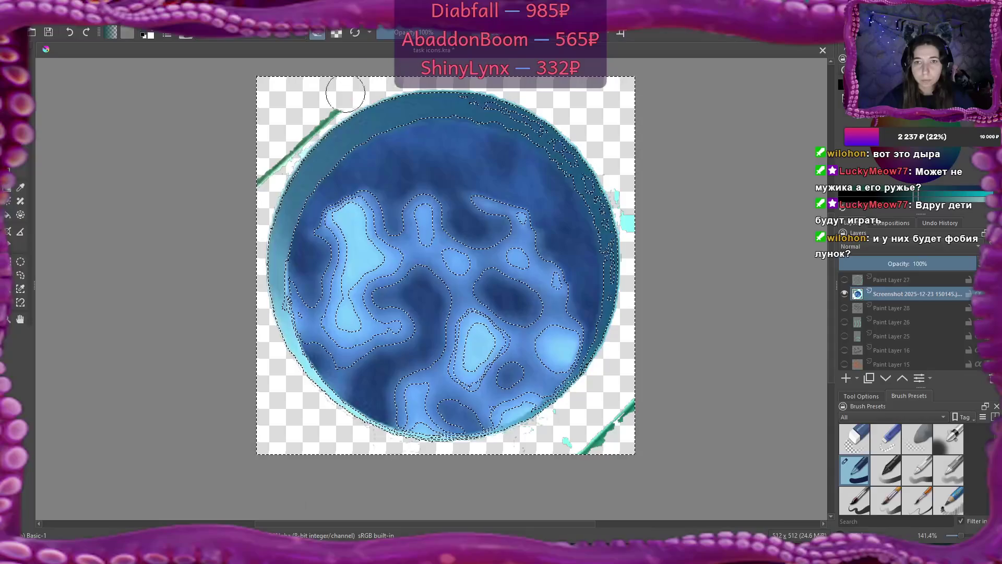
Step: Erase the green stroke at the upper left, then clear the selection and drop Paint Layer 27
mouse_move(344, 93)
mouse_down()
mouse_move(313, 105)
mouse_move(268, 157)
mouse_up()
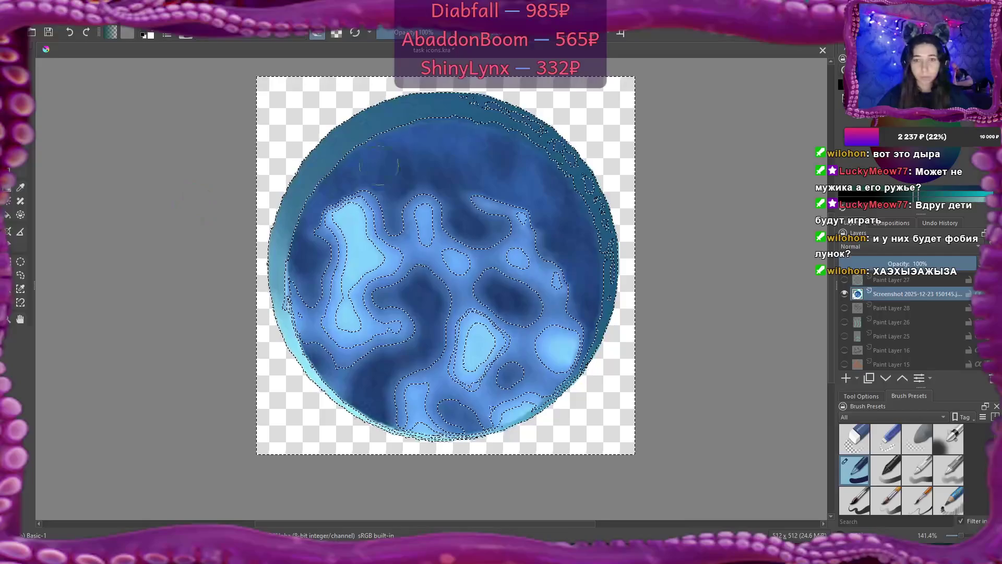
key(super)
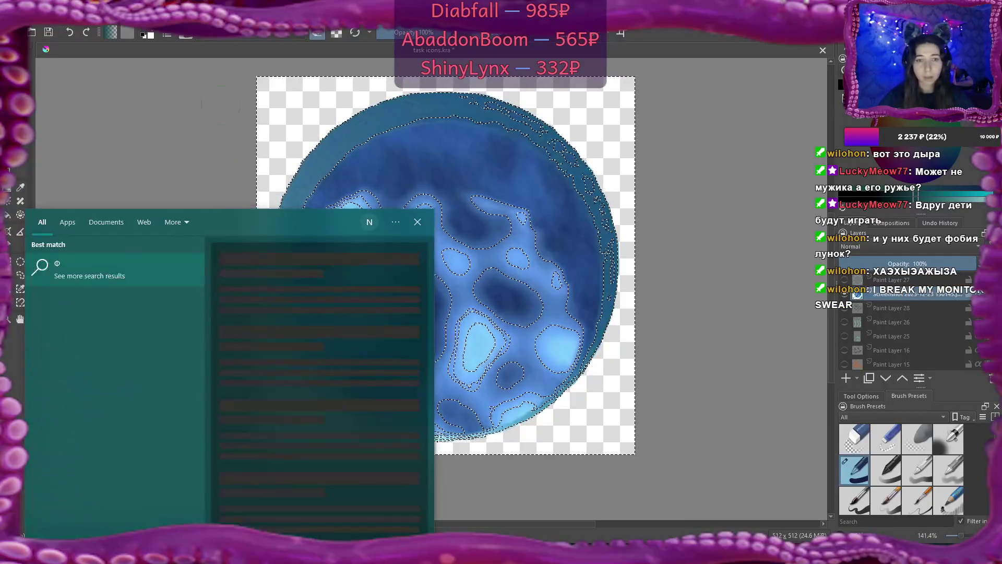
key(Escape)
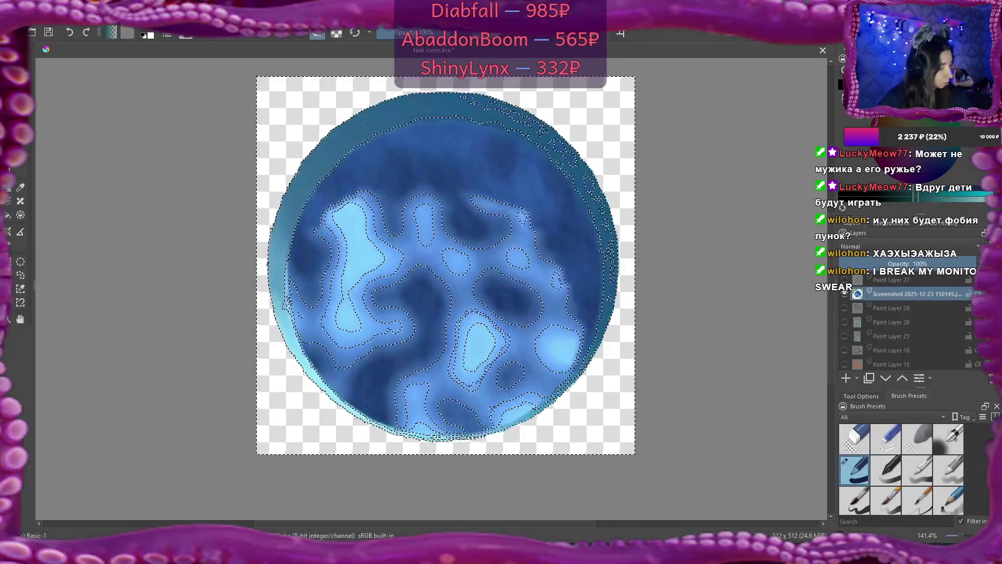
key(ctrl+z)
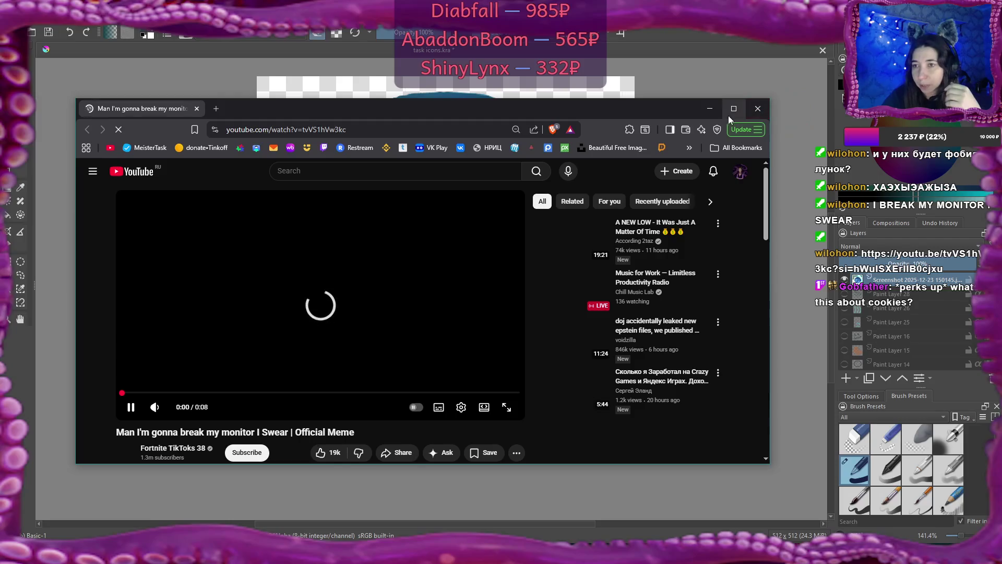
click(730, 110)
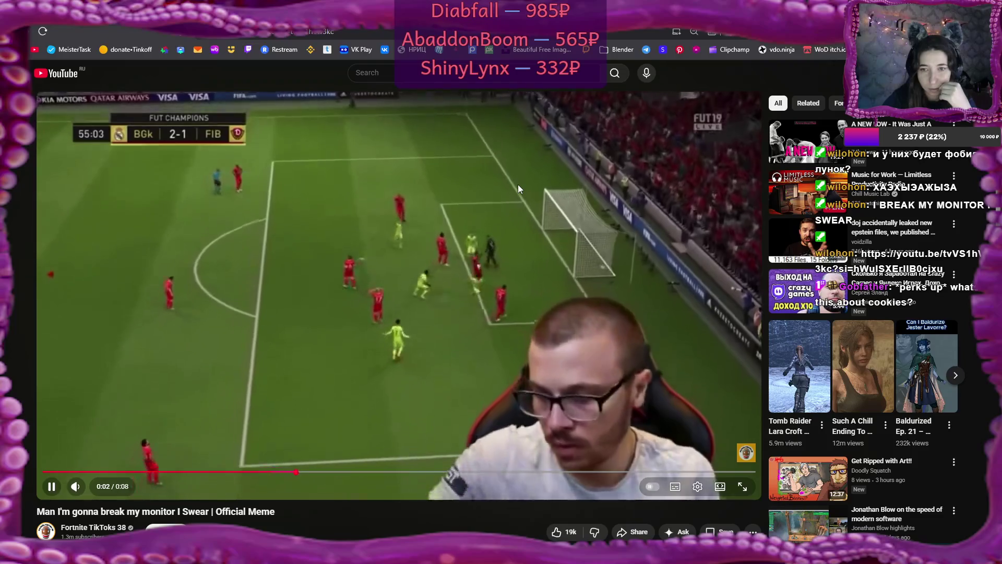
key(alt+Tab)
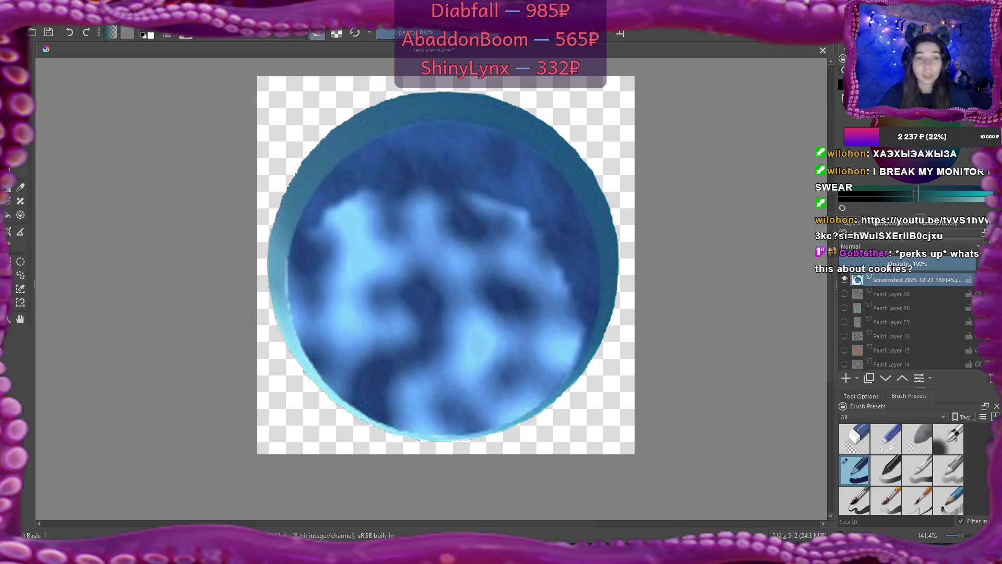
Step: Scale the disc down from its corners, centre it, apply, and erase leftover marks at the top-left
key(ctrl+t)
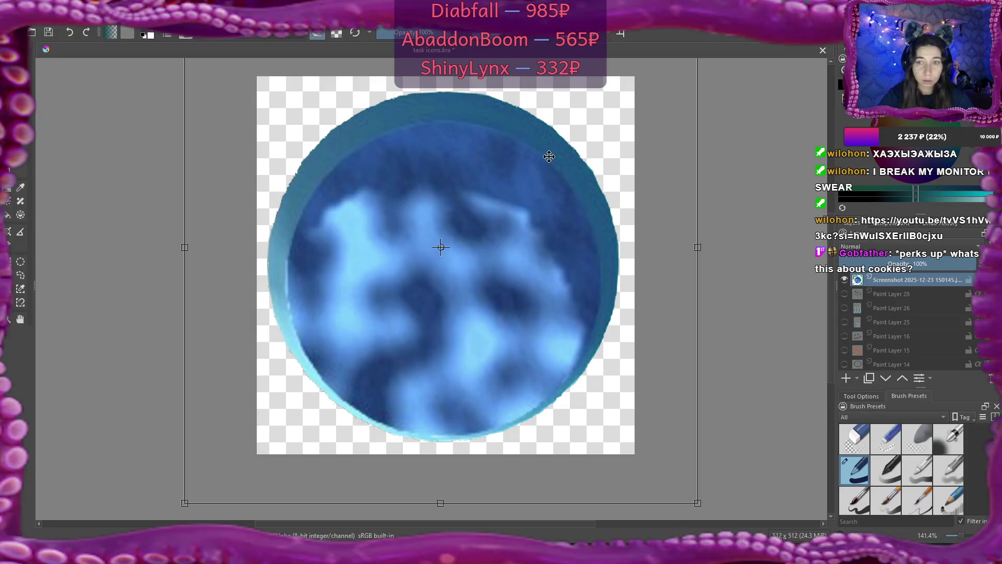
scroll(711, 141, down, 1)
mouse_move(704, 141)
mouse_down()
mouse_move(652, 162)
mouse_move(615, 221)
mouse_up()
drag(612, 117, 580, 156)
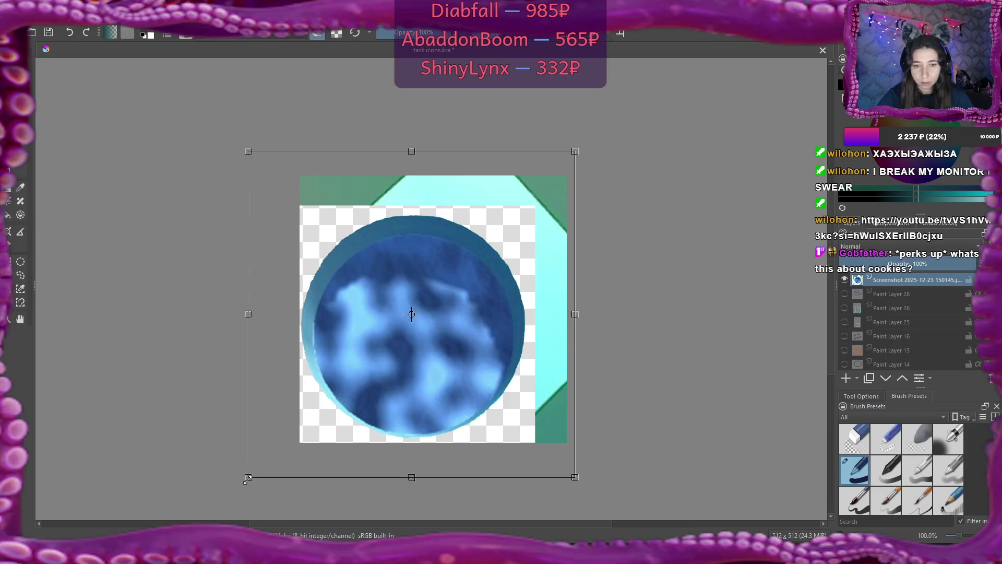
drag(247, 477, 293, 450)
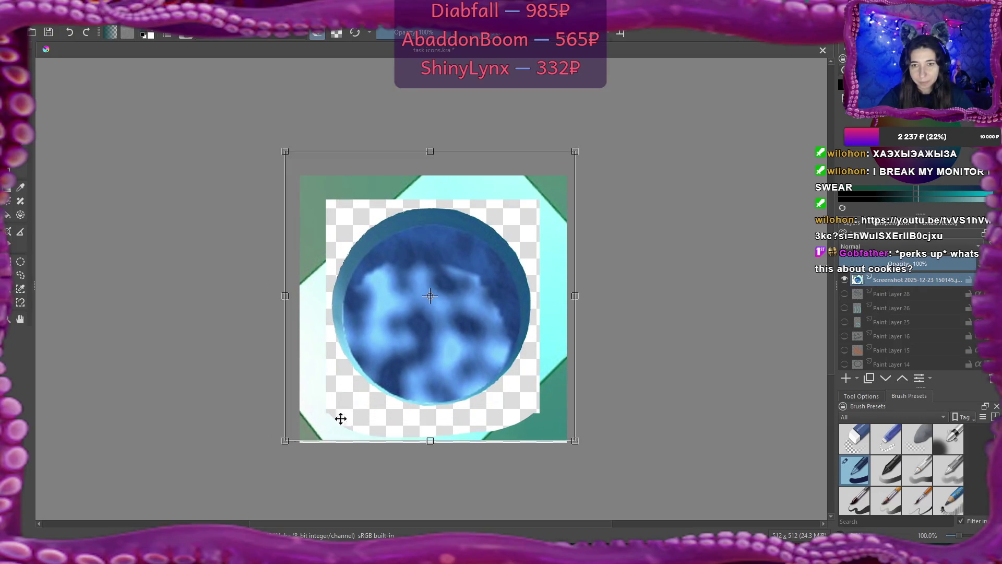
drag(574, 151, 568, 159)
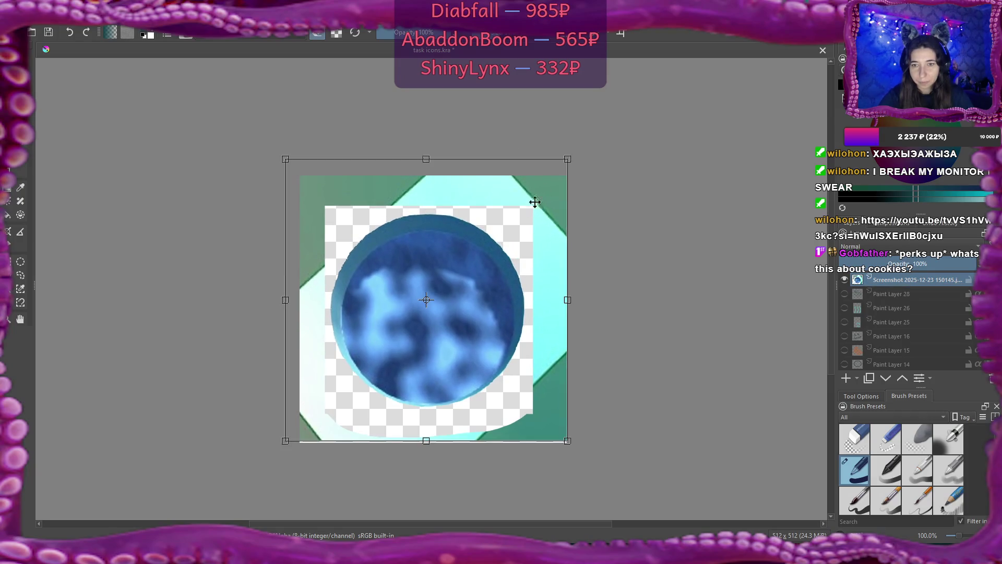
drag(448, 261, 456, 263)
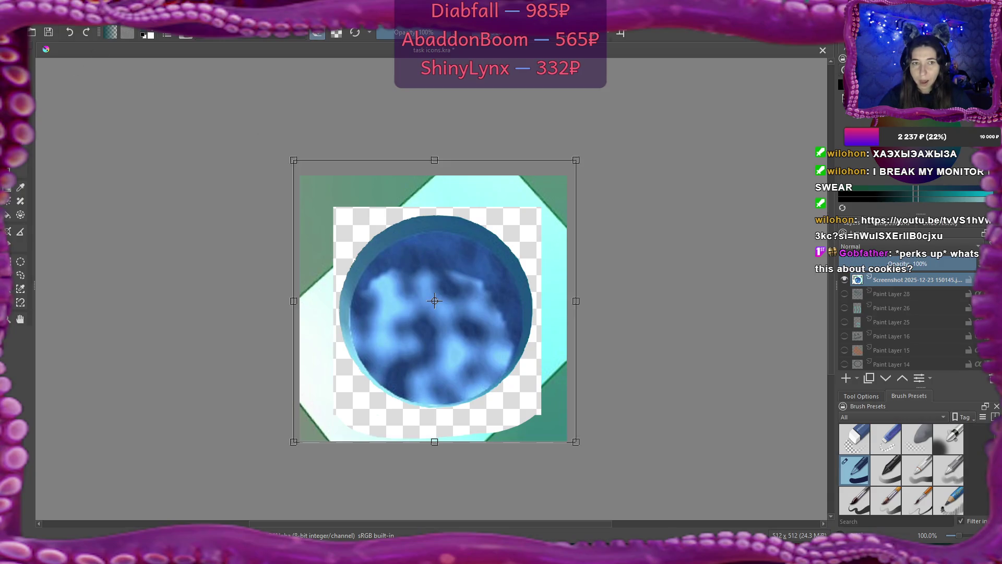
key(Return)
mouse_move(384, 182)
mouse_down()
mouse_move(329, 220)
mouse_move(356, 166)
mouse_move(313, 188)
mouse_move(316, 365)
mouse_move(326, 231)
mouse_move(305, 253)
mouse_move(312, 430)
mouse_move(320, 306)
mouse_move(322, 358)
mouse_move(362, 452)
mouse_move(329, 431)
mouse_move(538, 433)
mouse_move(544, 177)
mouse_move(561, 433)
mouse_move(548, 423)
mouse_move(537, 197)
mouse_move(494, 176)
mouse_move(371, 179)
mouse_move(360, 204)
mouse_move(523, 199)
mouse_move(358, 191)
mouse_up()
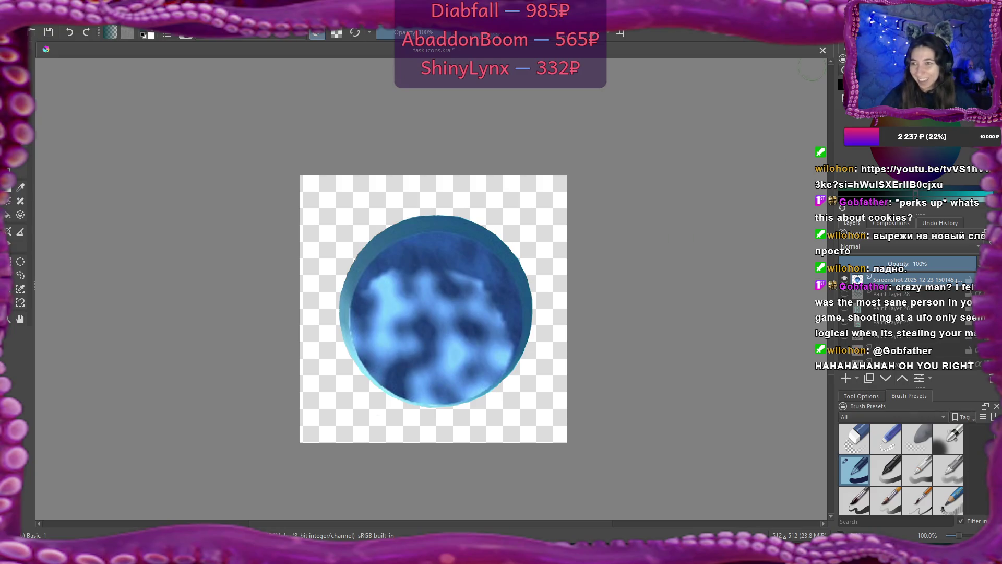
Step: Sample the rim's blue, pick the Essential Plants Branch1 brush preset, and add a new layer
ctrl+click(463, 216)
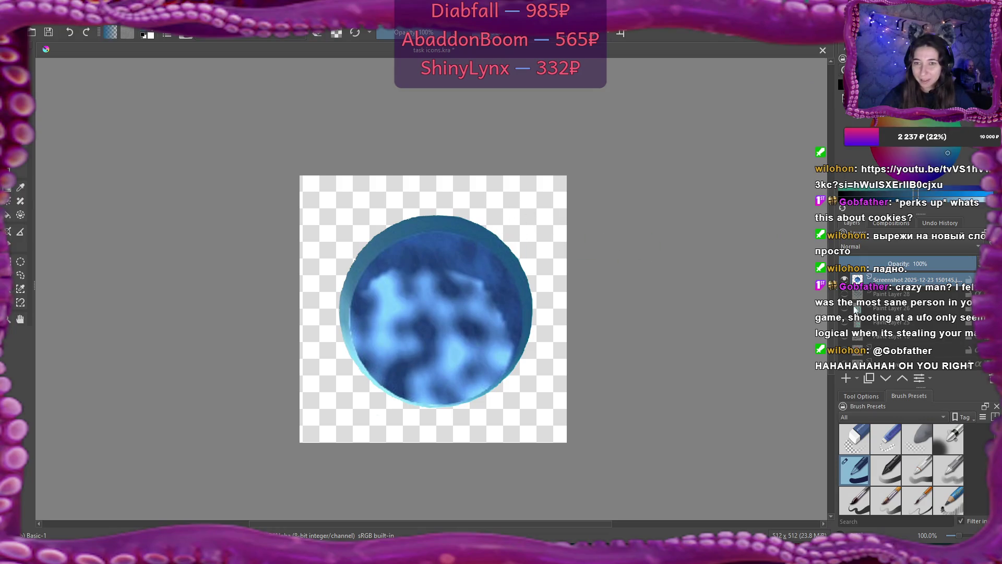
scroll(951, 453, down, 5)
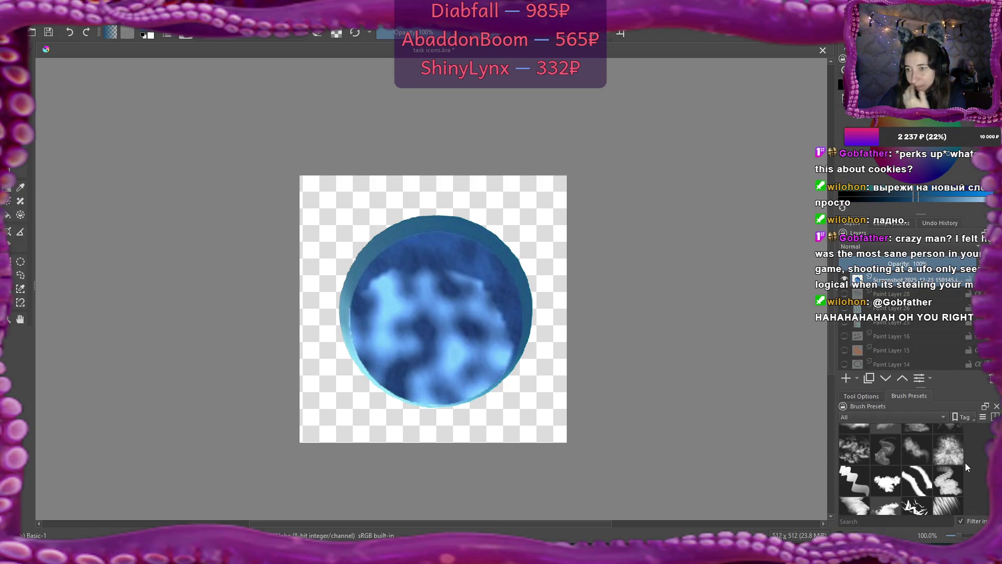
scroll(964, 462, down, 5)
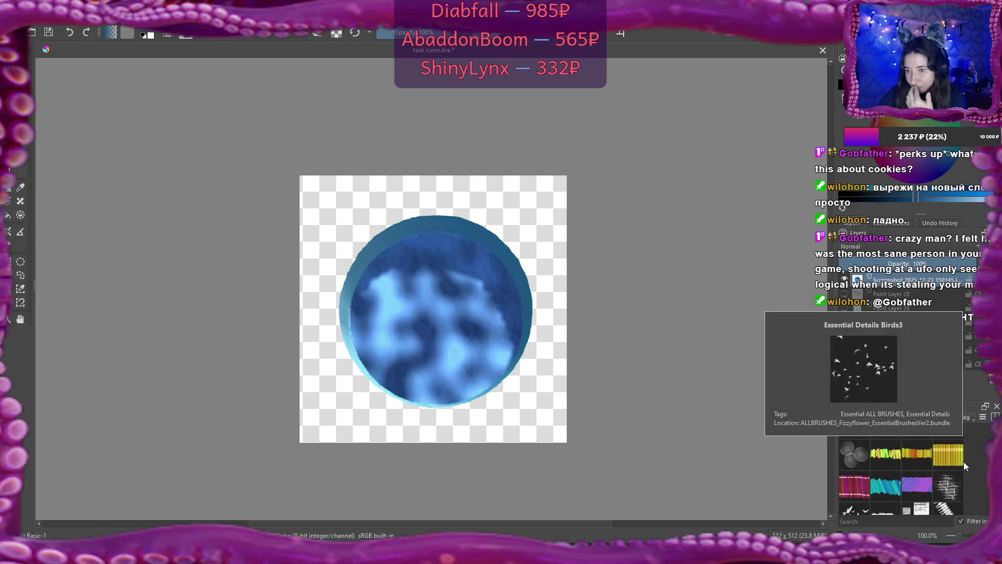
scroll(964, 463, down, 5)
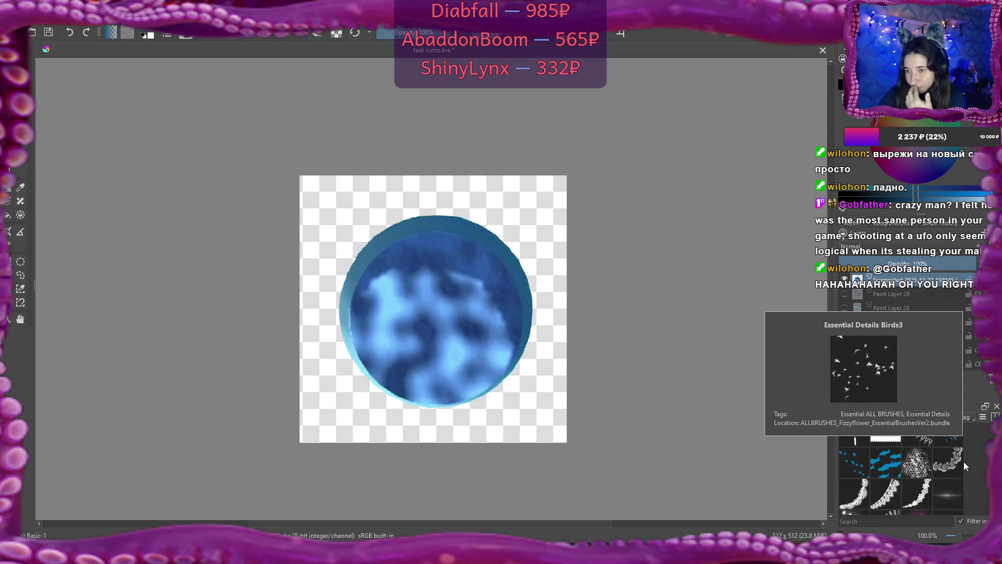
scroll(963, 461, down, 5)
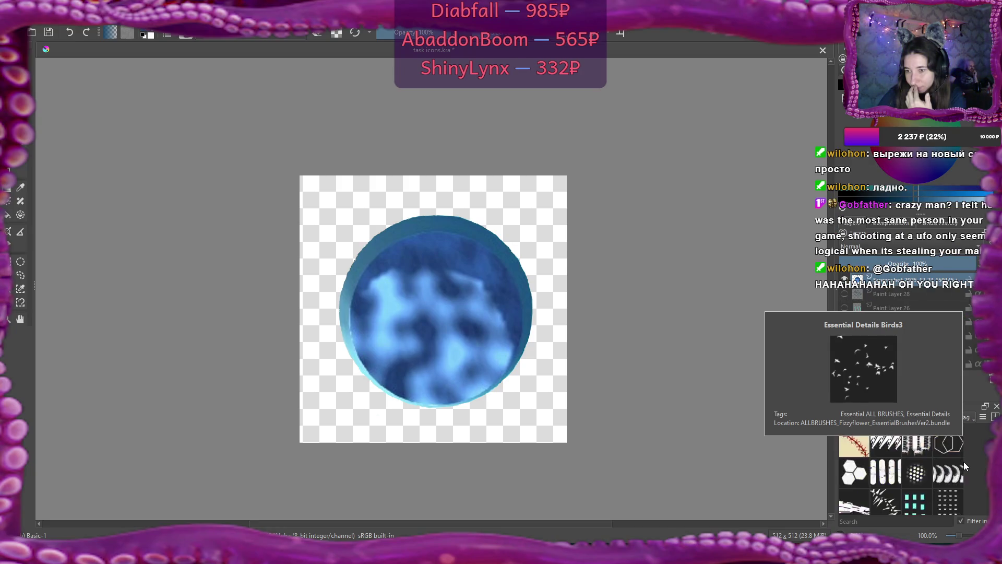
scroll(963, 462, down, 5)
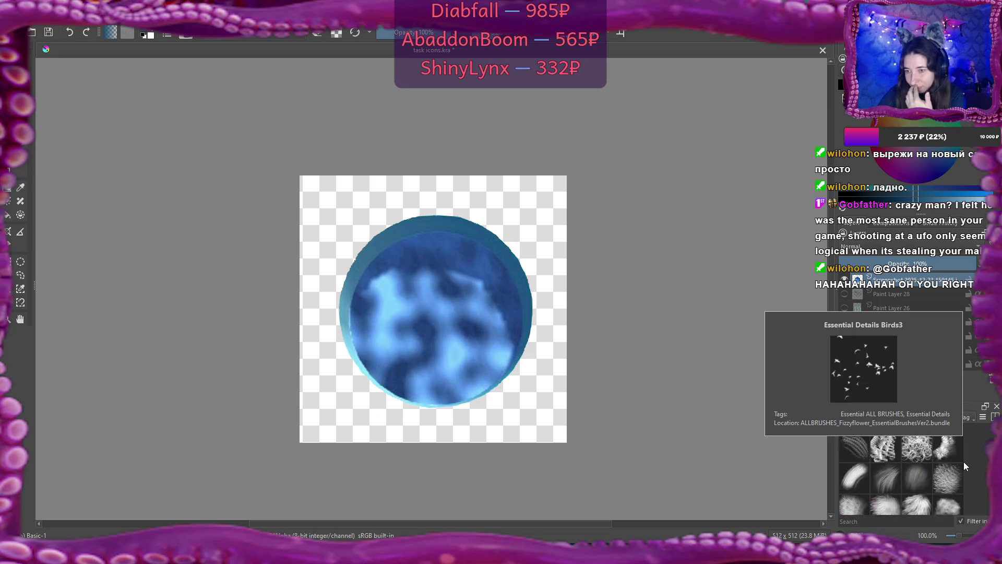
scroll(963, 461, down, 4)
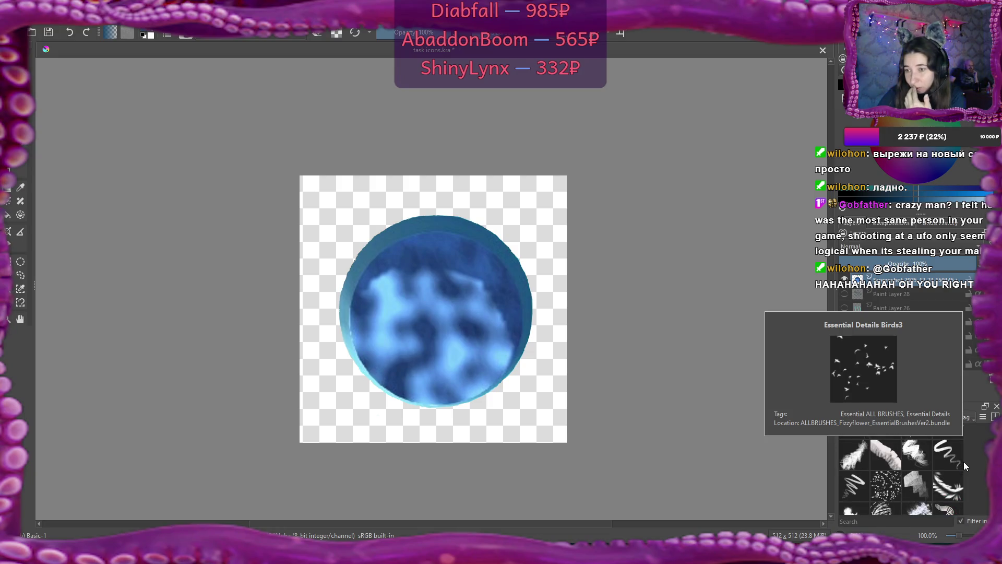
scroll(963, 461, down, 4)
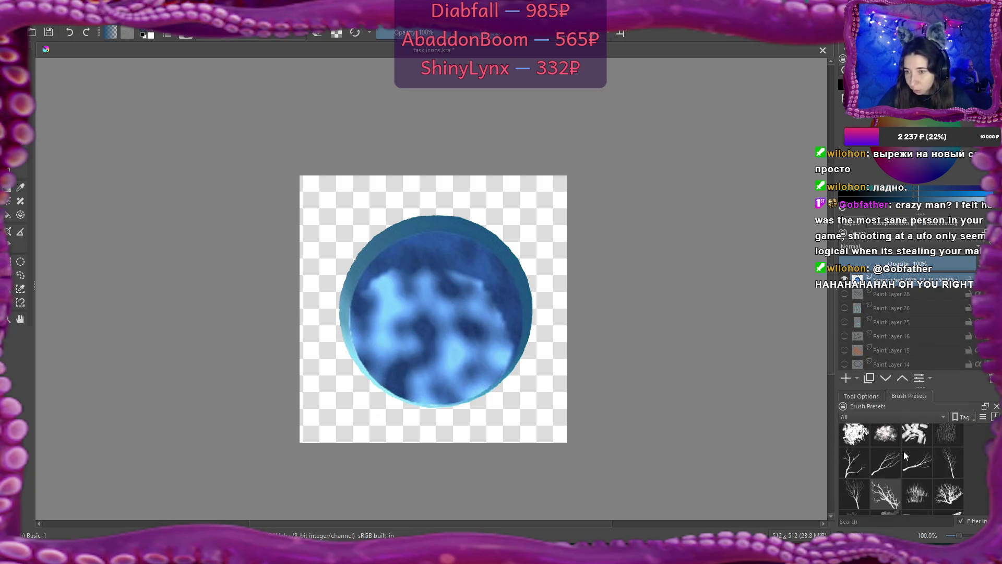
click(850, 471)
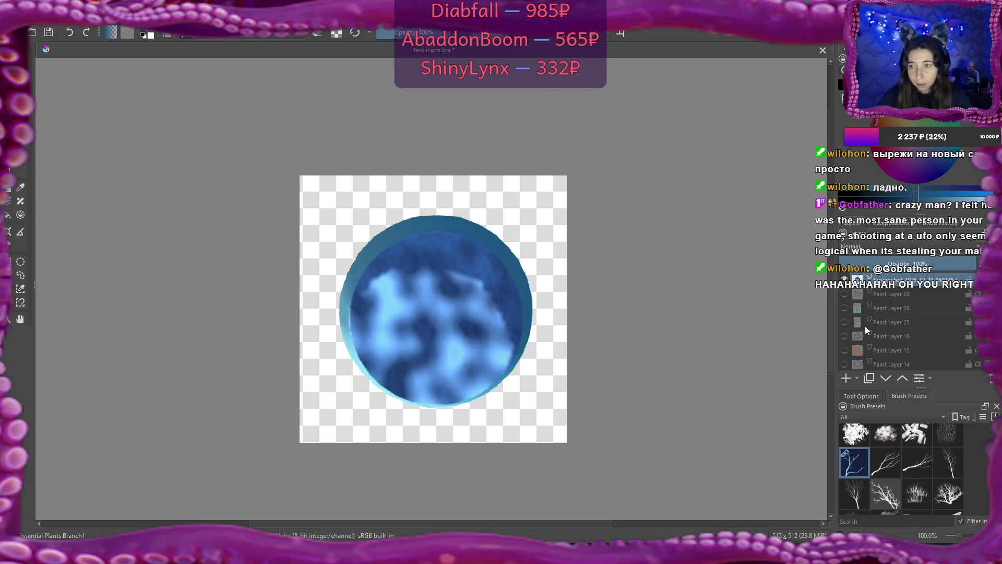
click(846, 378)
click(486, 202)
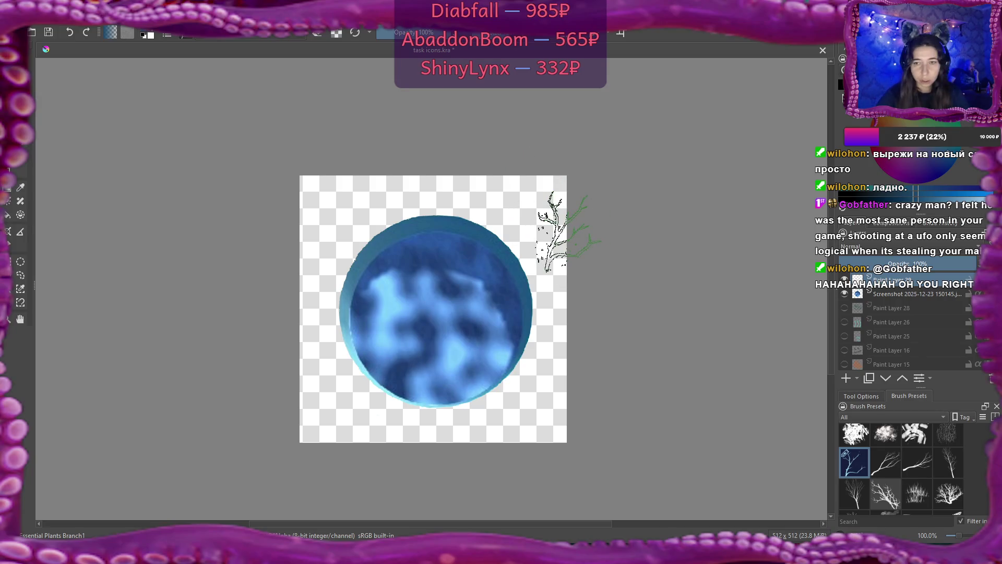
Step: Sample a dark blue and stamp branches at the disc's top and upper right in rotated views
scroll(553, 230, up, 1)
scroll(553, 230, down, 1)
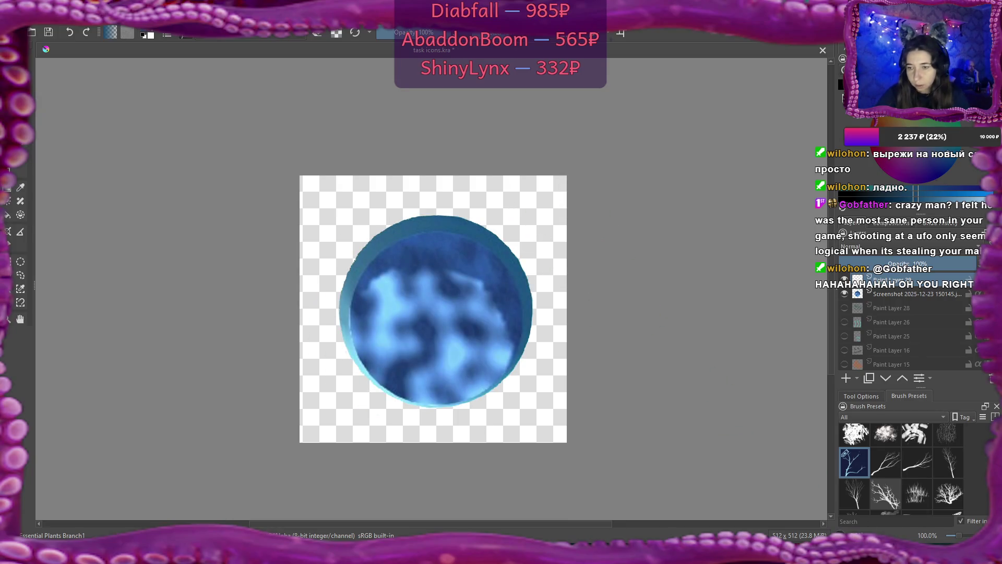
ctrl+click(541, 228)
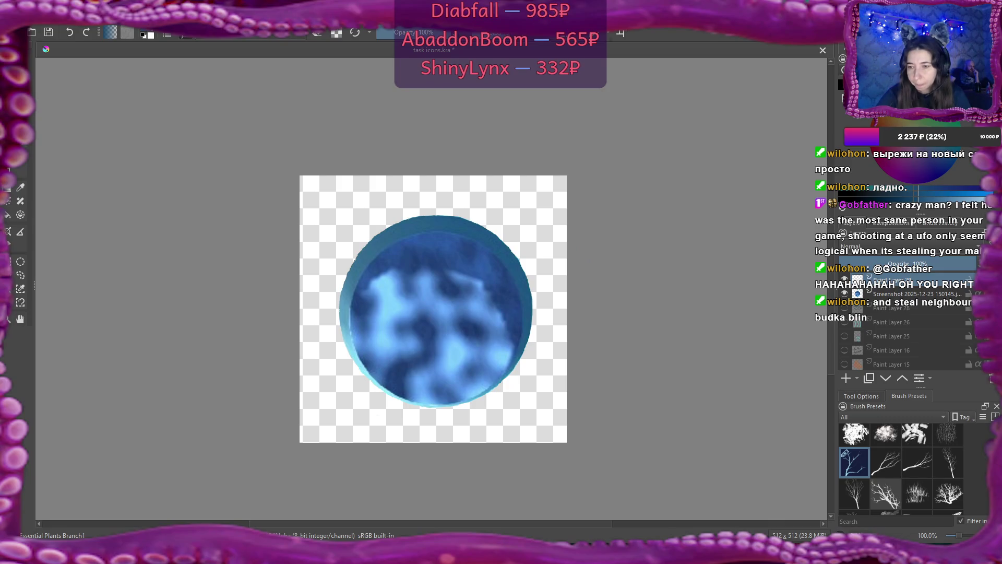
key(4)
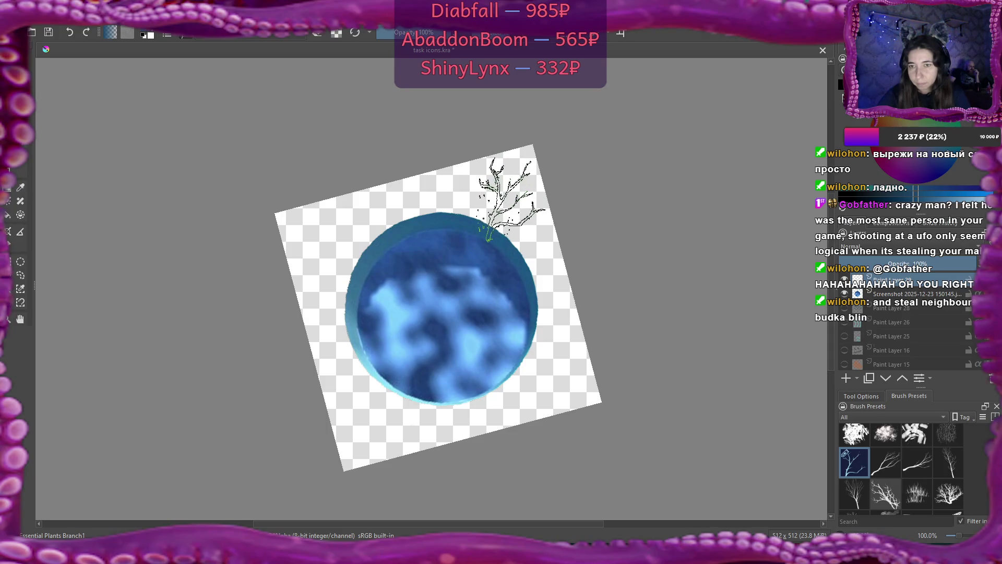
click(511, 198)
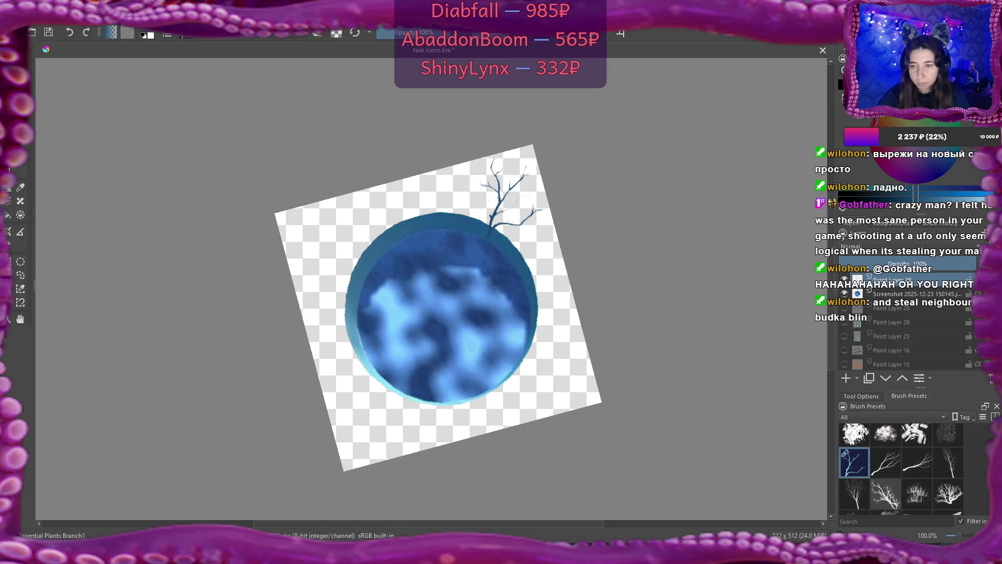
key(4)
key(4)
key(4)
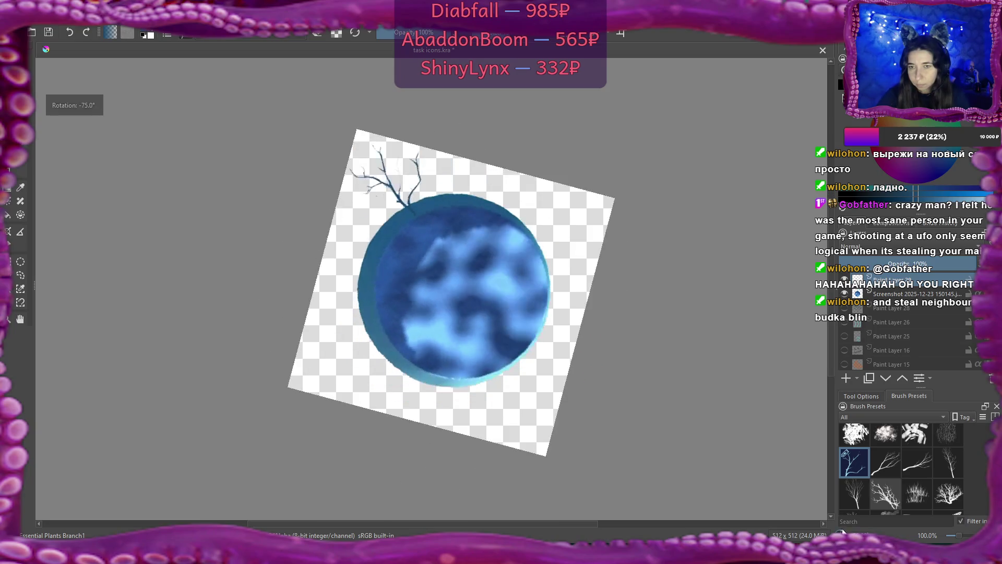
key(4)
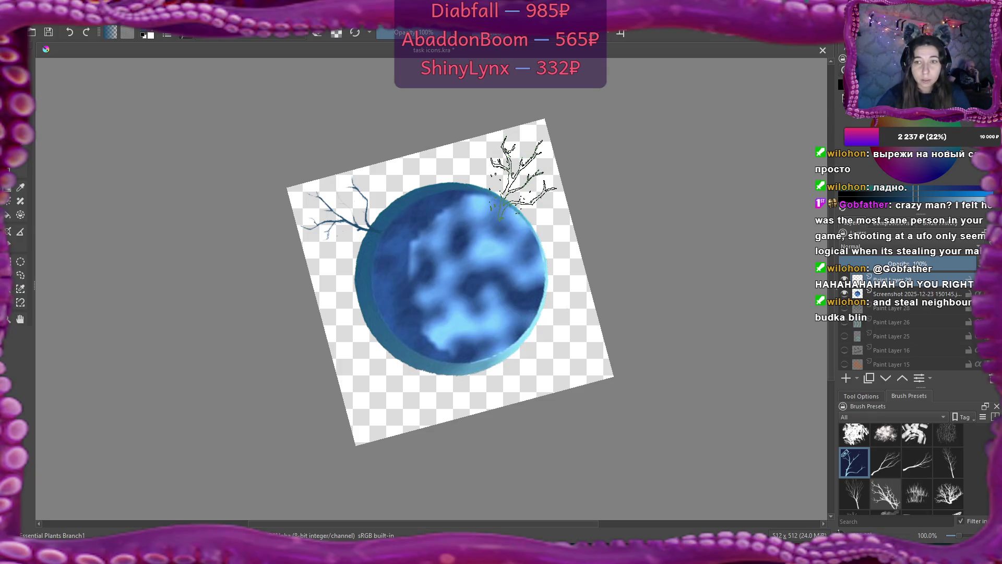
click(522, 180)
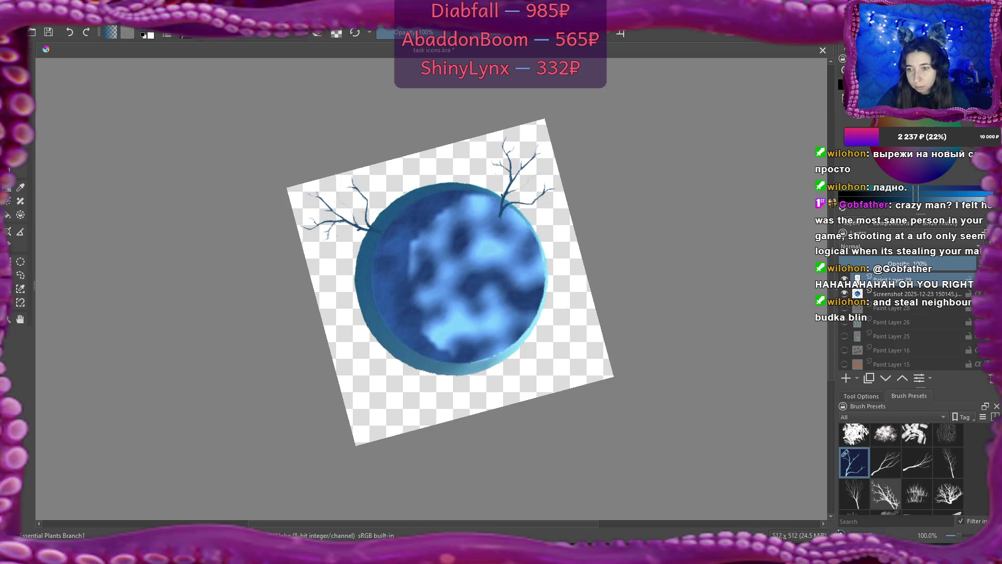
Step: Turn the view to about 180° and then 105°, stamping two more branches on the disc's edge
key(4)
key(4)
key(4)
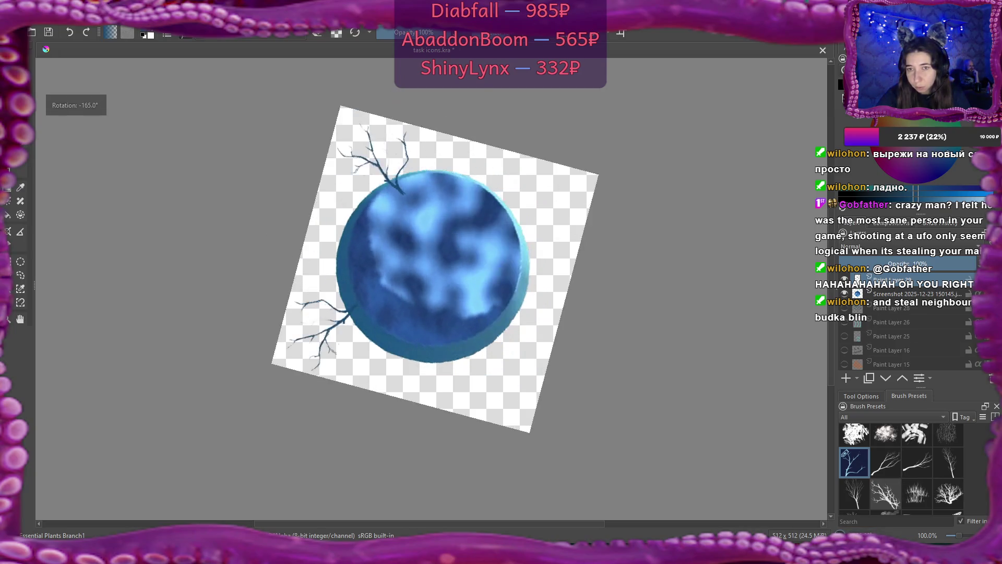
drag(481, 341, 506, 313)
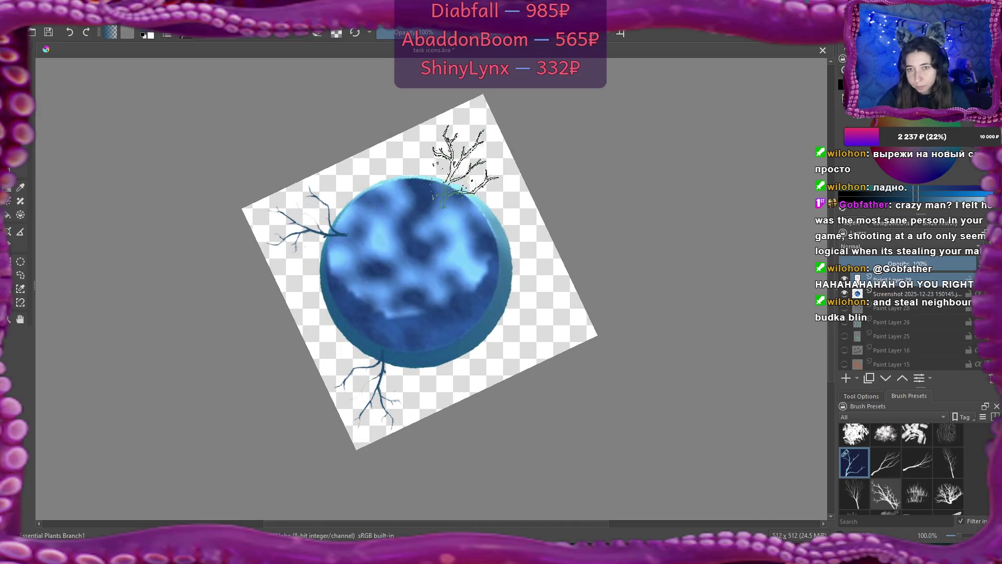
click(467, 157)
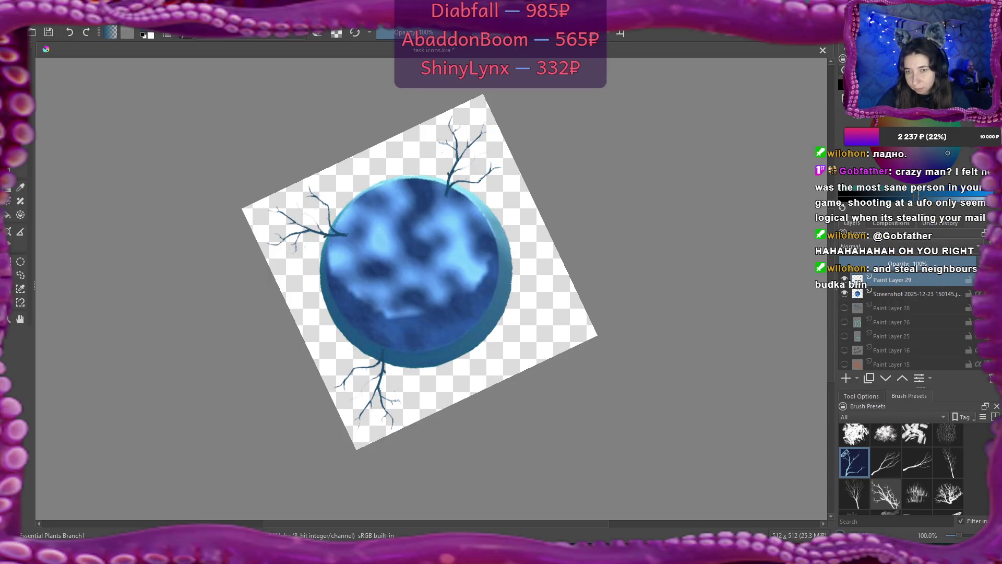
key(4)
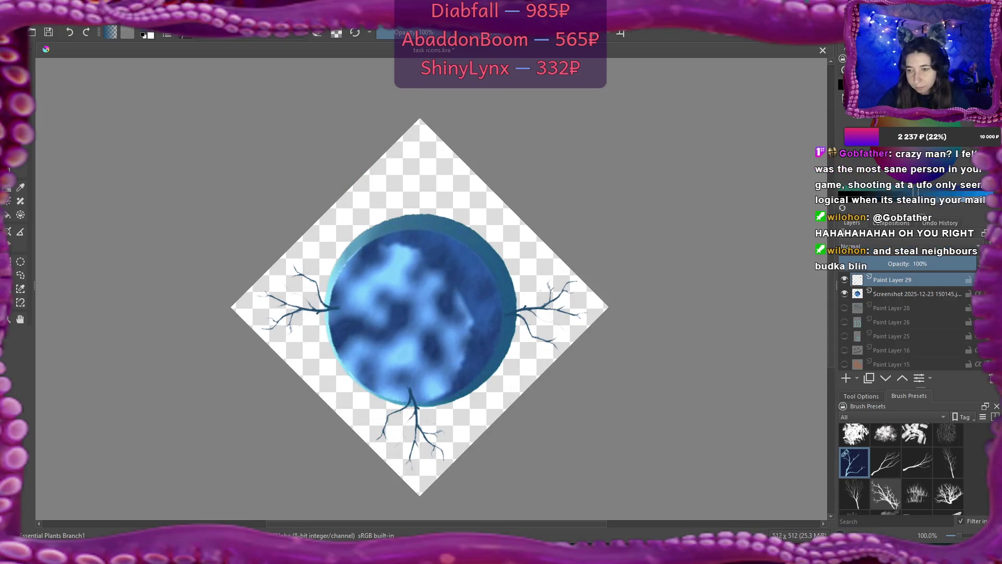
key(4)
key(4)
key(4)
key(4)
key(4)
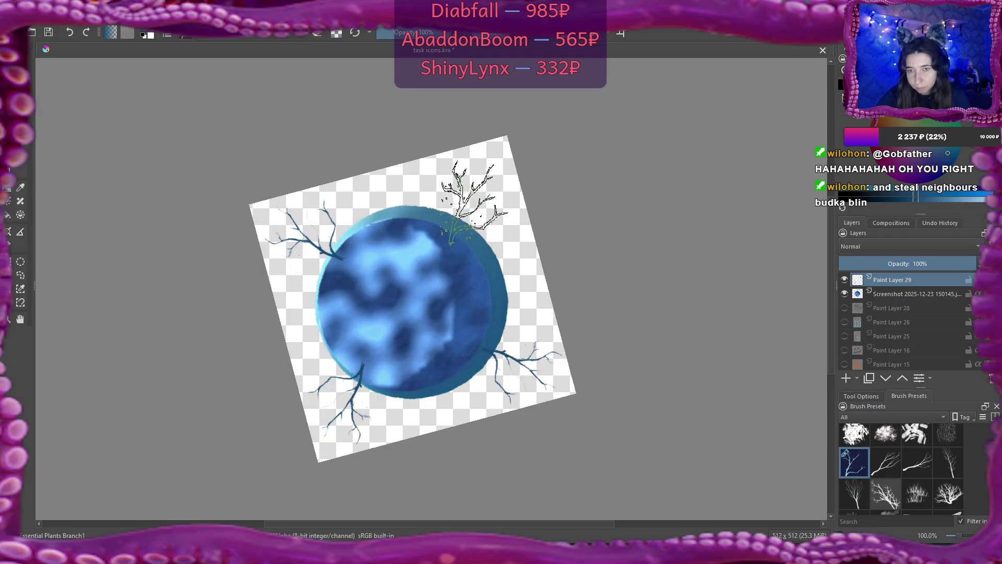
click(459, 204)
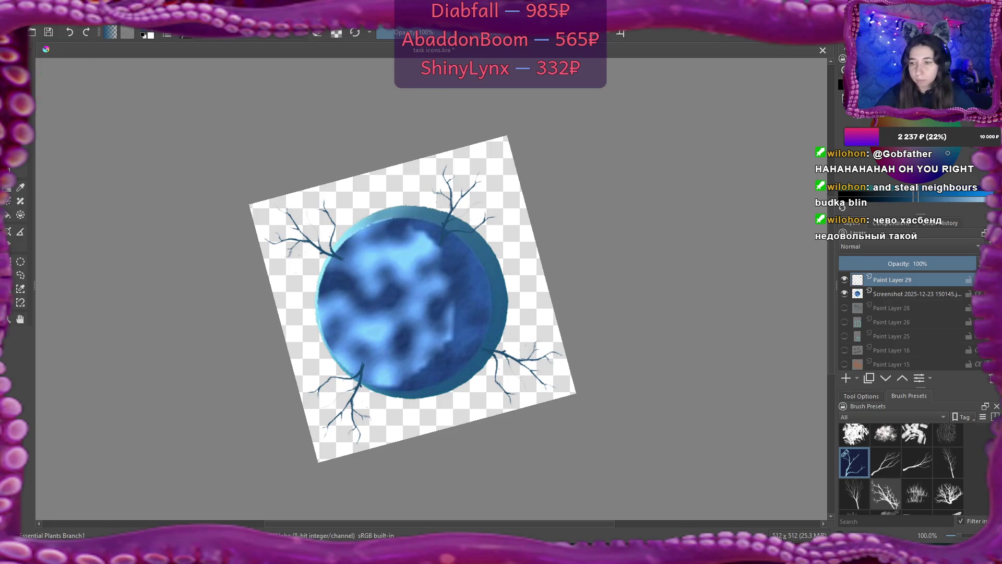
Step: Select the Basic-1 pen preset and undo a trial darker stroke on the disc's upper rim
scroll(900, 470, up, 1)
scroll(900, 459, up, 3)
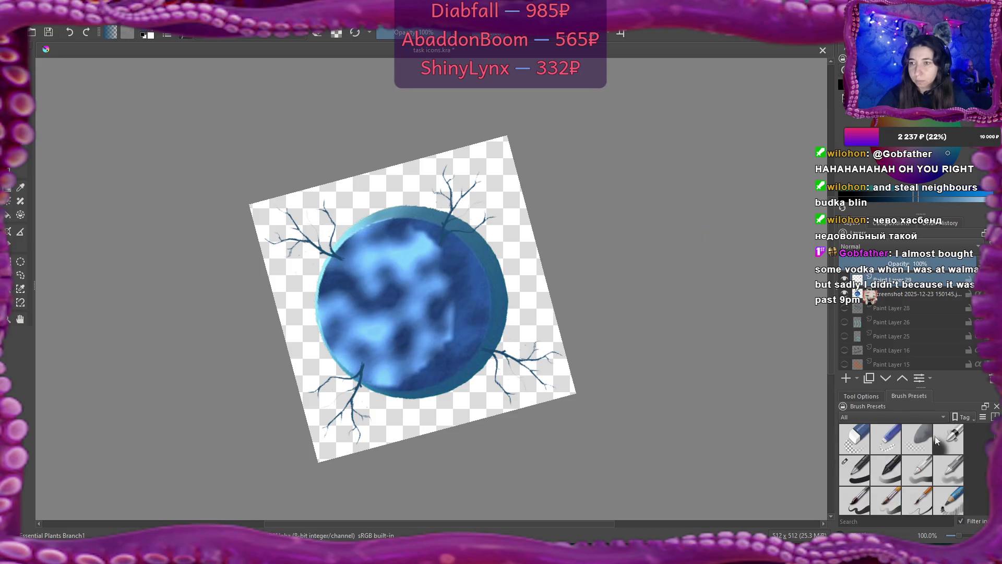
click(854, 470)
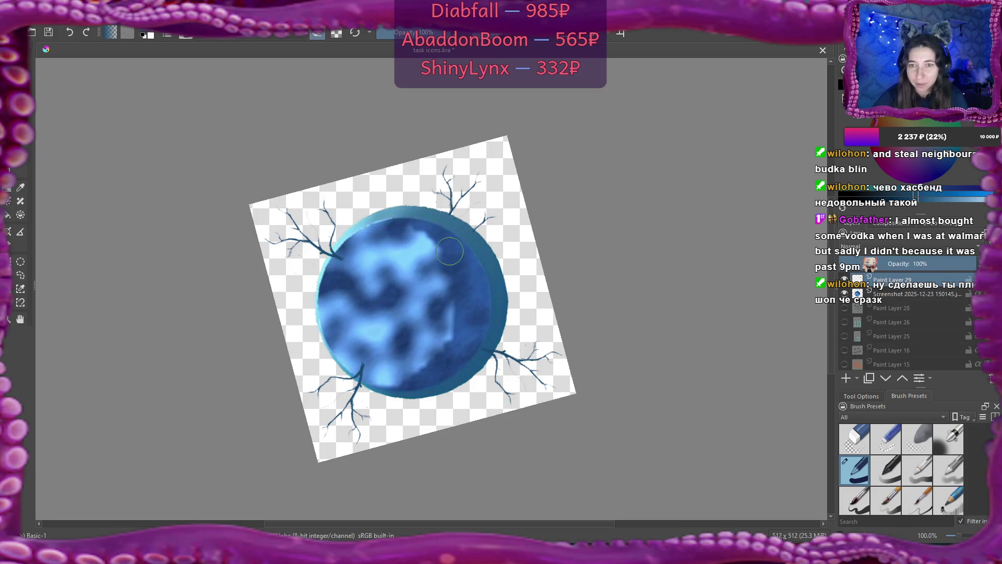
drag(449, 251, 440, 240)
key(ctrl+z)
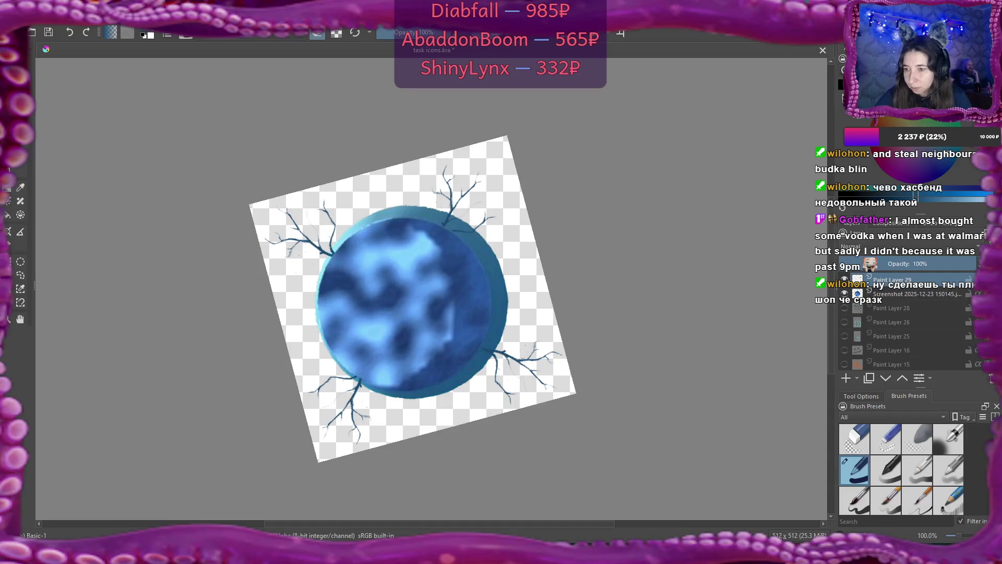
Step: Smear the rim where the upper branch meets the disc with Blender Blur, then zoom out to 66.7%
scroll(955, 454, down, 10)
scroll(901, 469, up, 10)
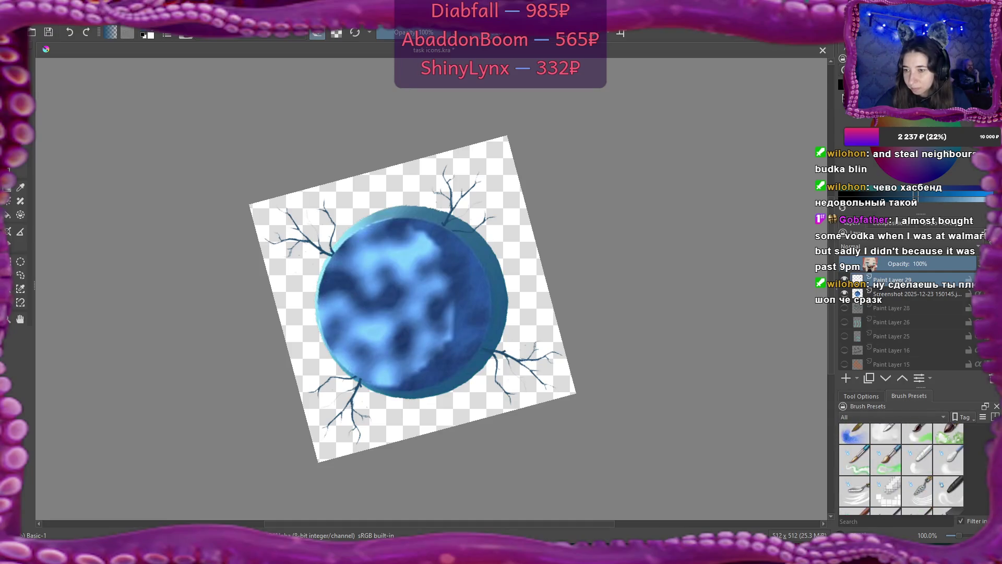
click(948, 459)
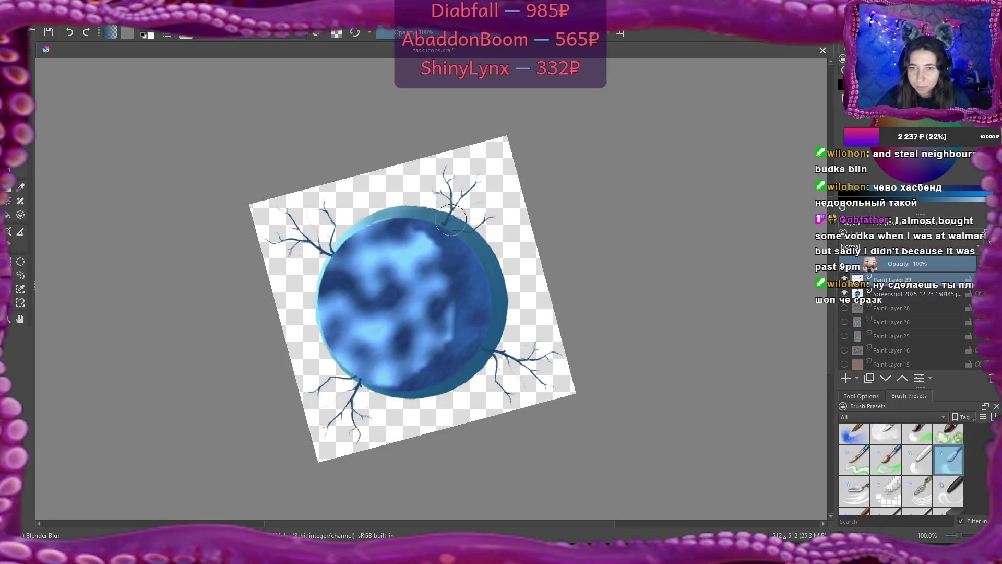
drag(451, 218, 461, 260)
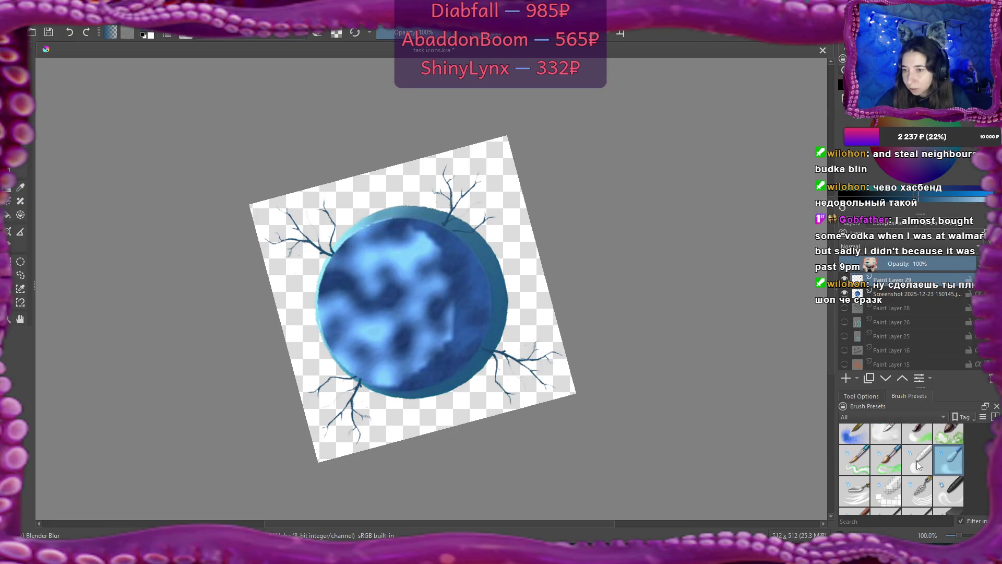
mouse_move(956, 457)
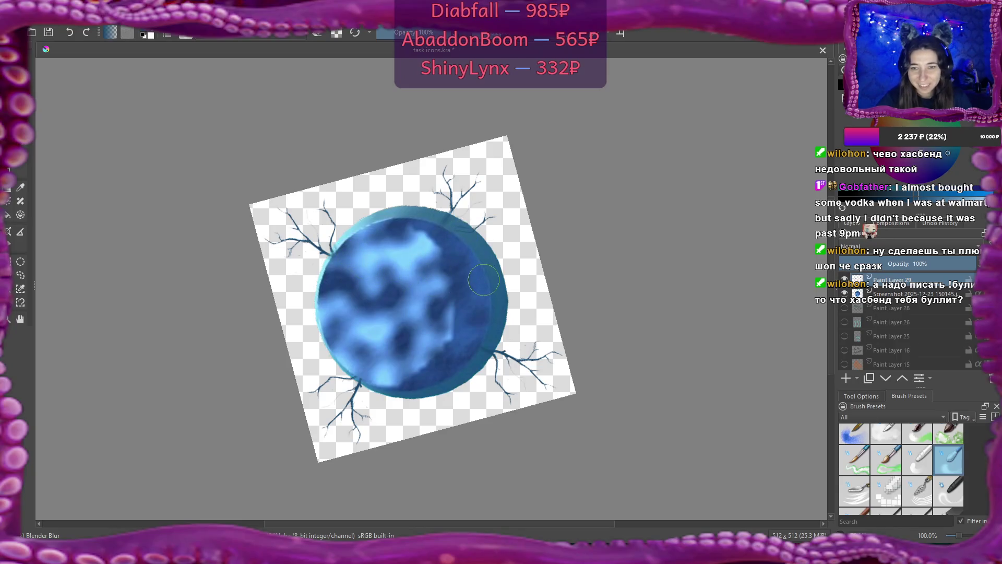
scroll(484, 279, down, 1)
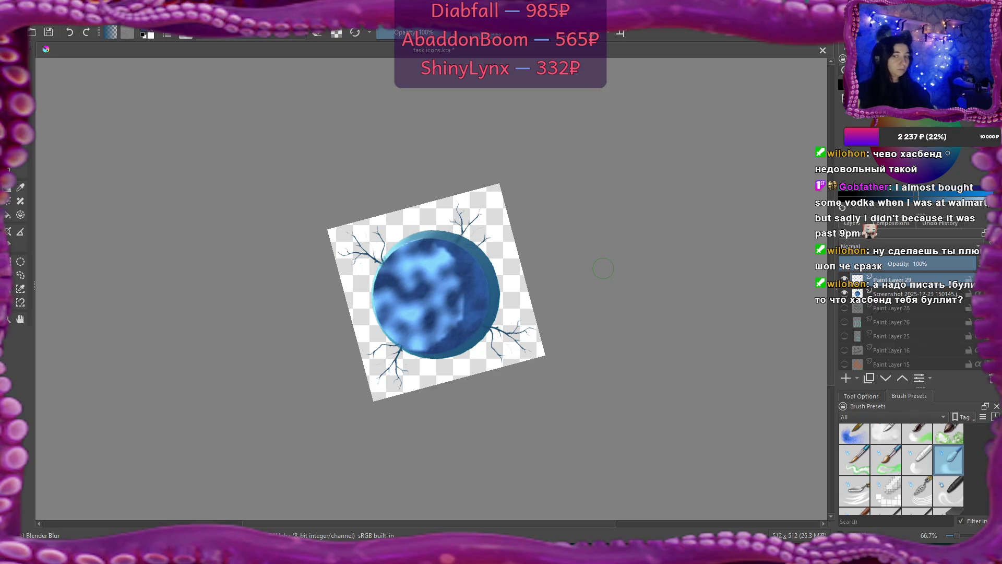
Step: Duplicate the Paint Layer 29 branch layer twice
right_click(902, 281)
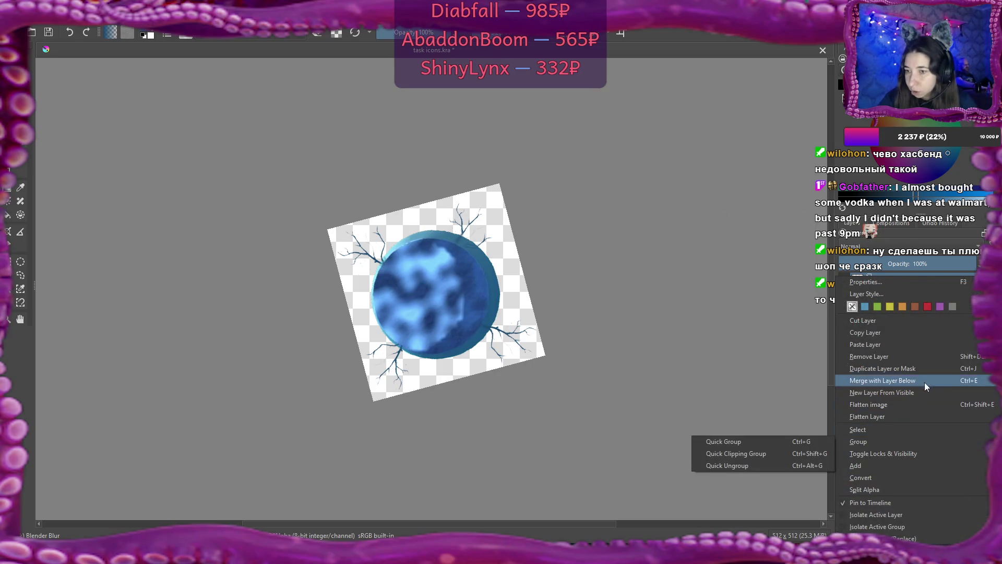
click(925, 369)
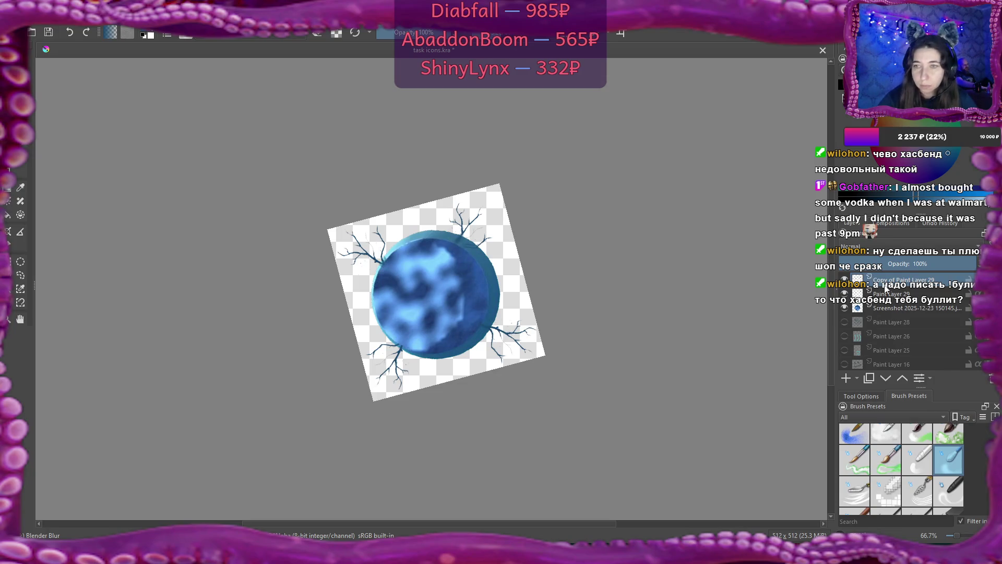
right_click(895, 283)
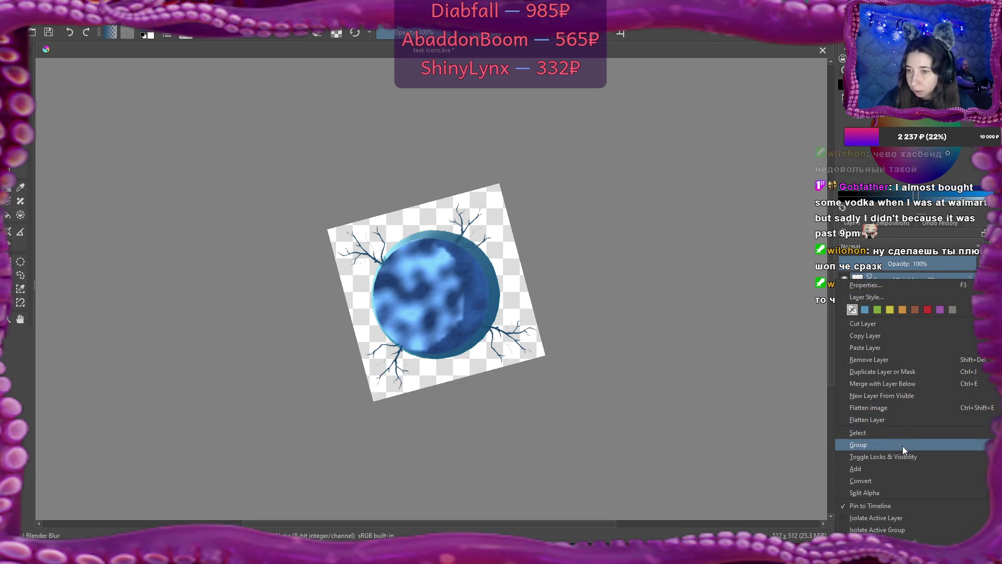
click(910, 372)
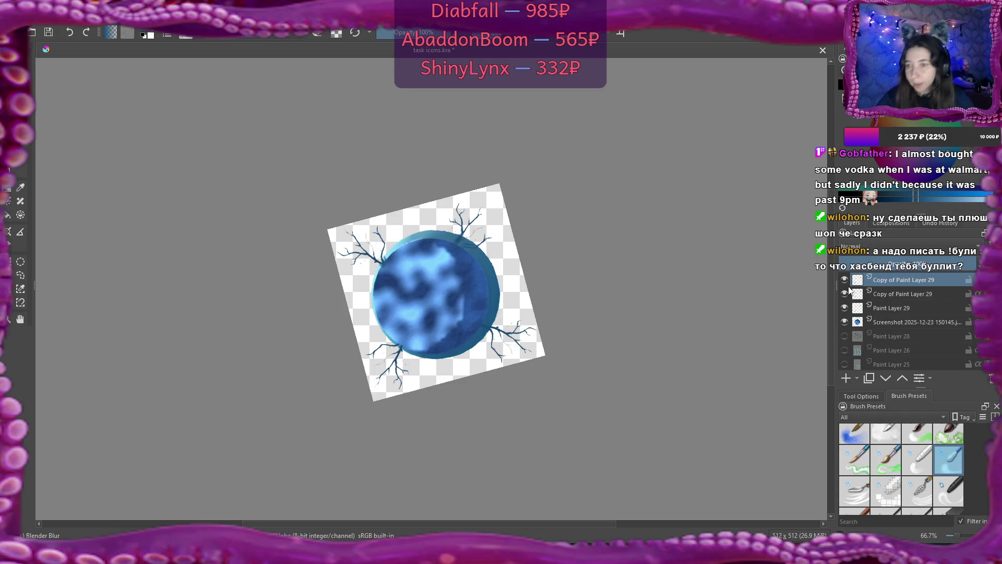
Step: Merge both copies down into Paint Layer 29, then open and cancel its Layer Properties
right_click(890, 280)
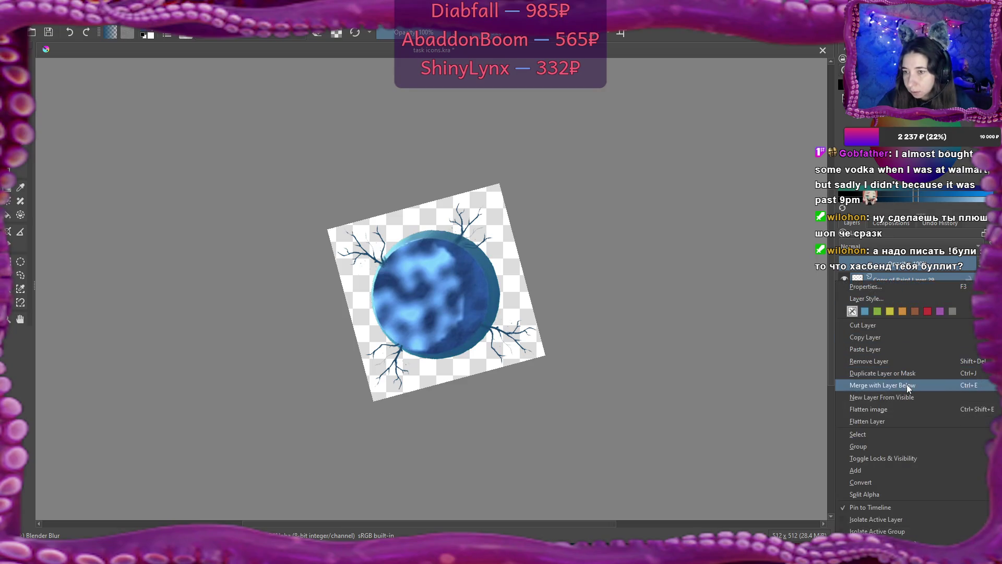
click(905, 383)
right_click(903, 286)
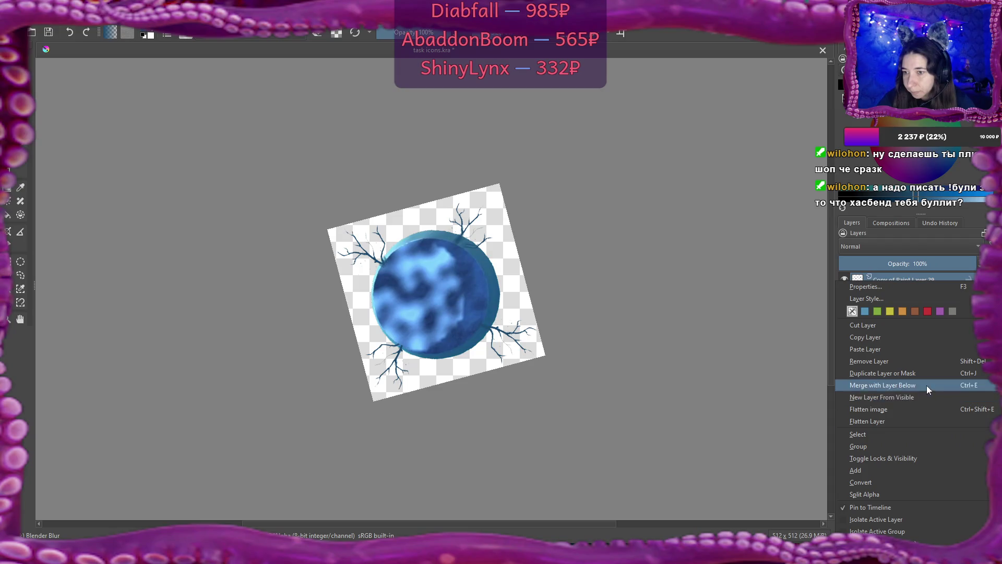
click(925, 385)
right_click(904, 282)
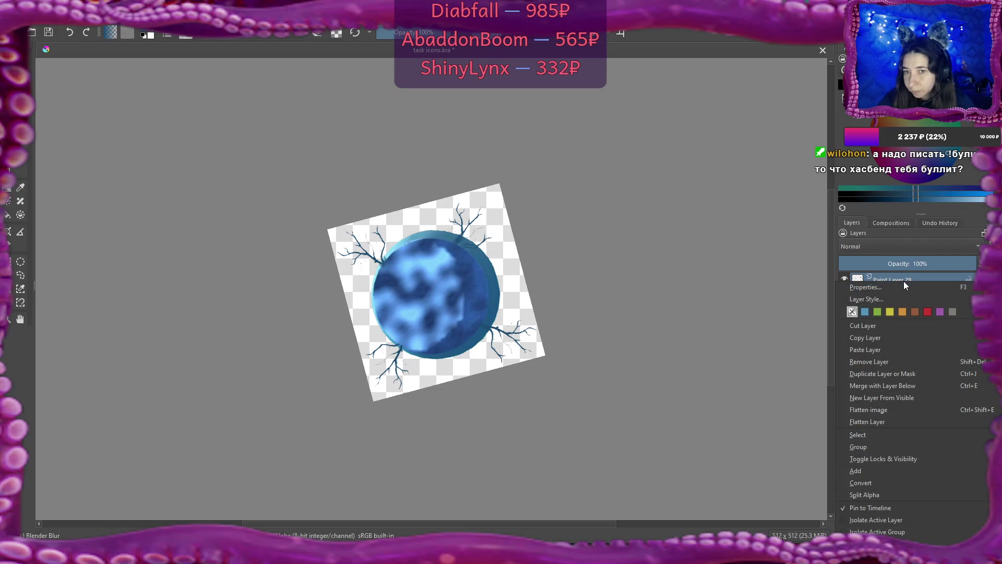
click(903, 281)
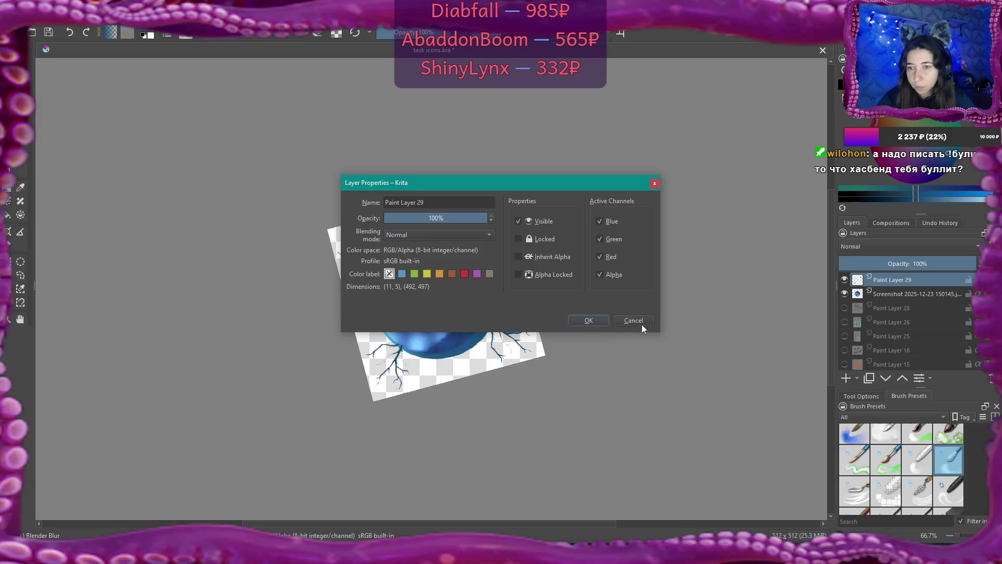
click(633, 321)
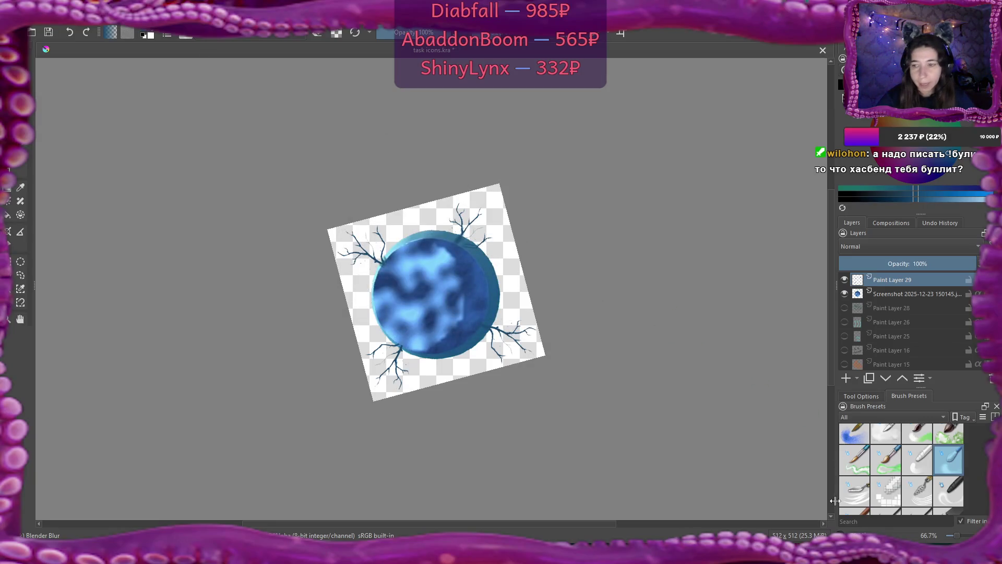
Step: Reset the canvas rotation to 0° and export the image as 'task icons' PNG into the textures folder
key(5)
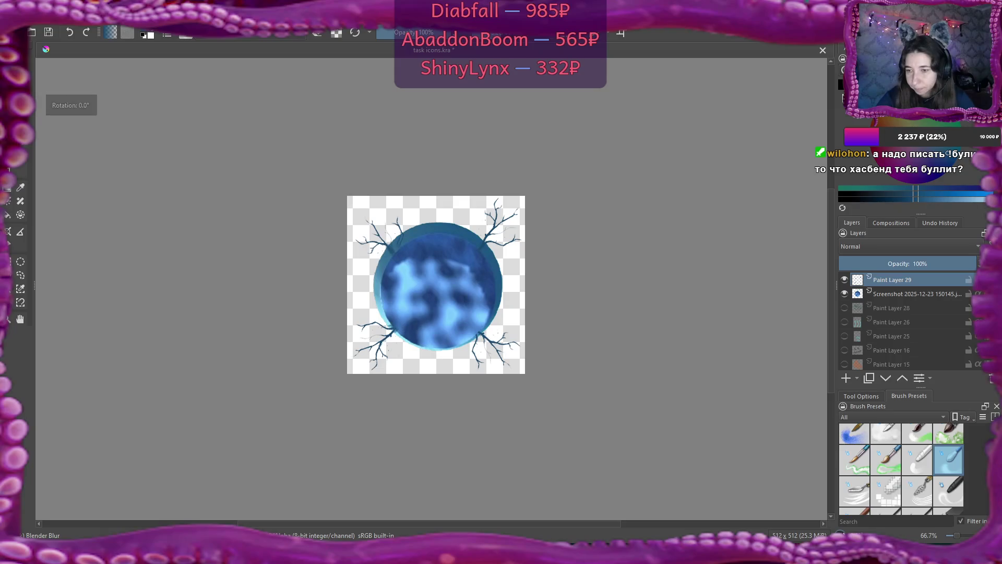
key(alt+f)
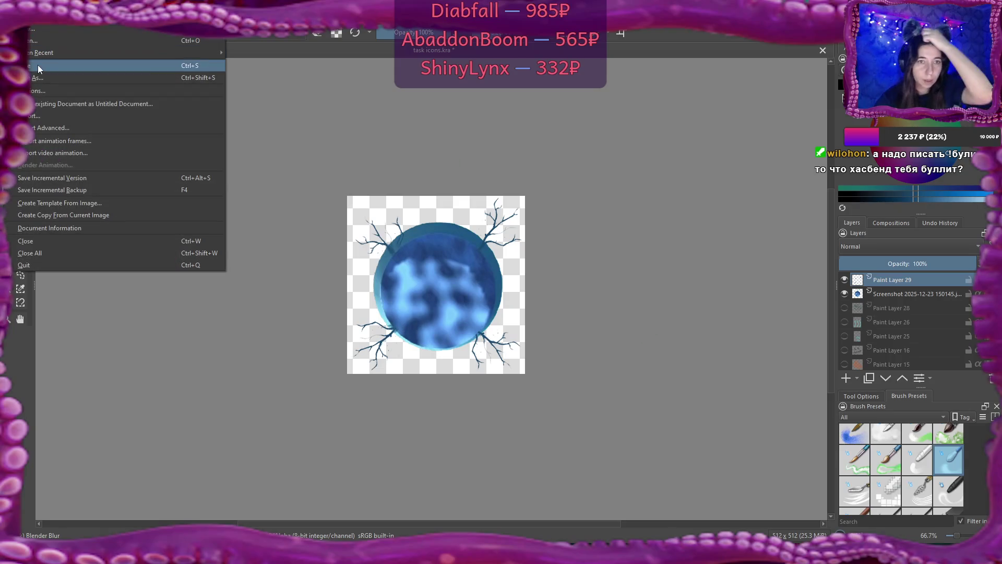
click(69, 117)
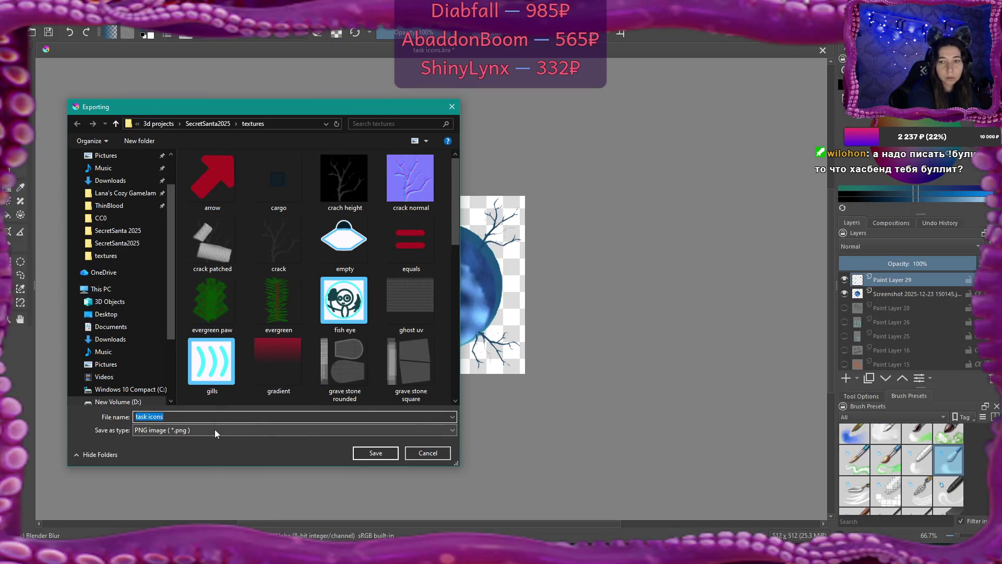
key(Return)
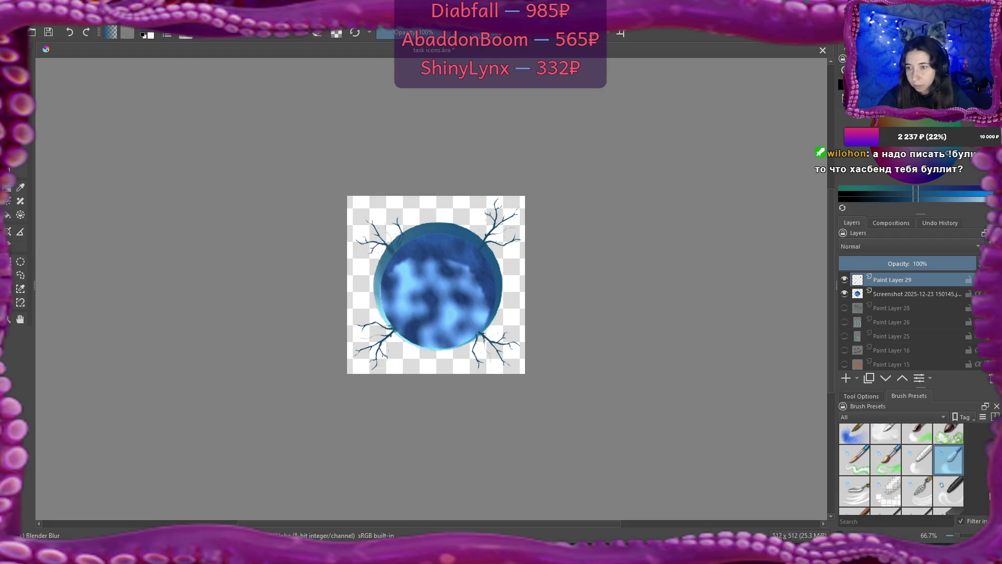
Step: Erase a small notch from the disc's right edge on the Screenshot layer with the Basic-1 brush
scroll(945, 429, up, 5)
click(862, 478)
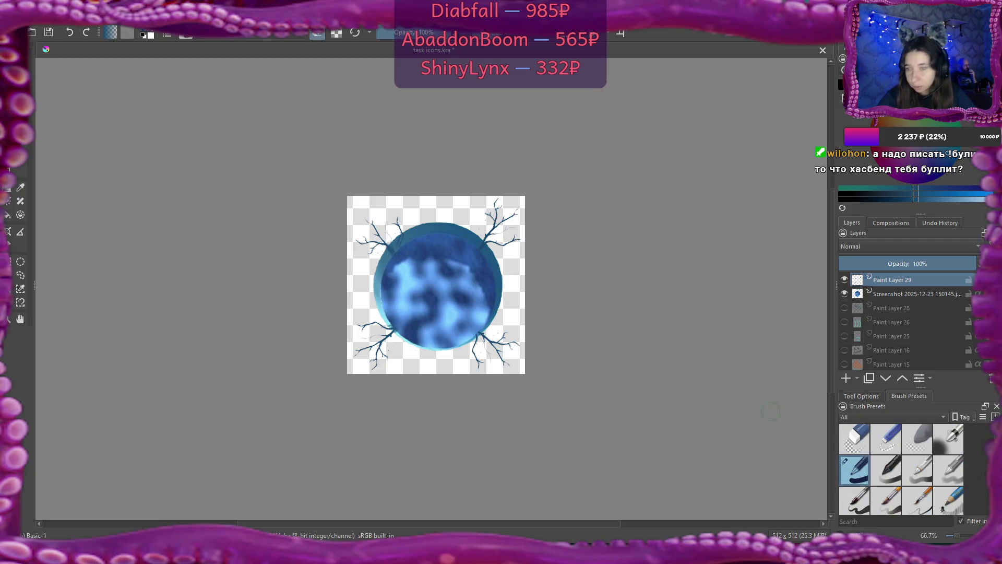
scroll(446, 248, up, 2)
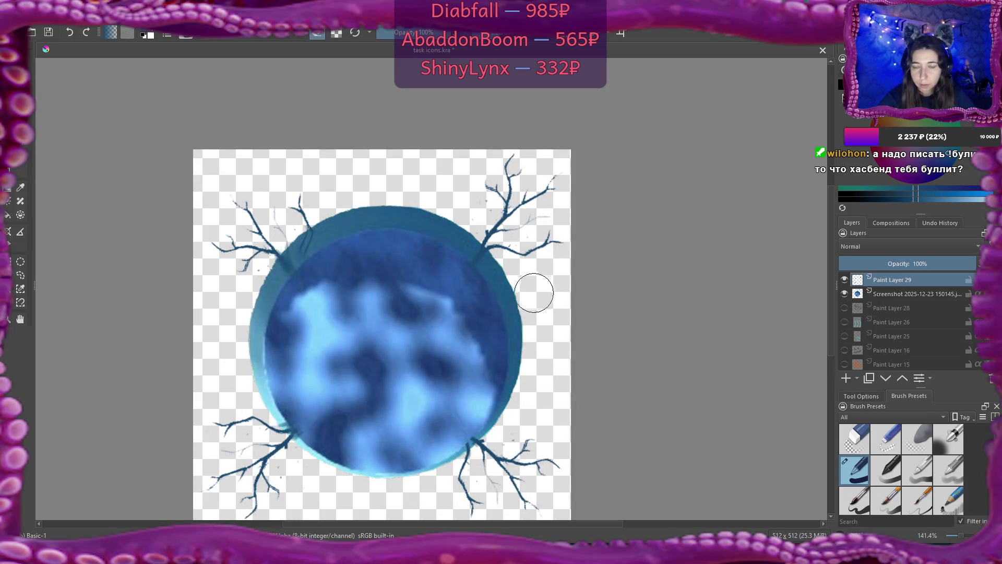
click(887, 294)
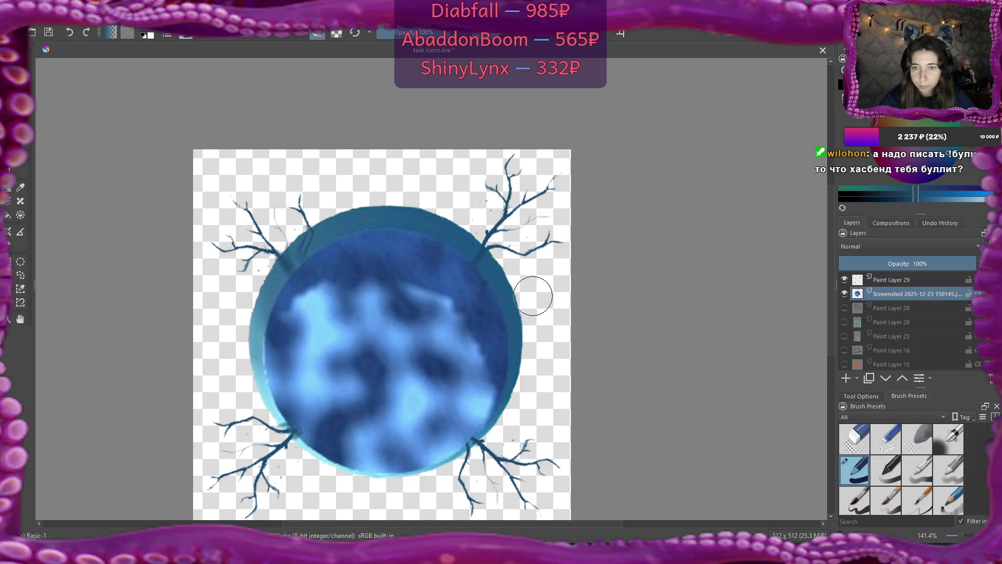
drag(533, 296, 536, 293)
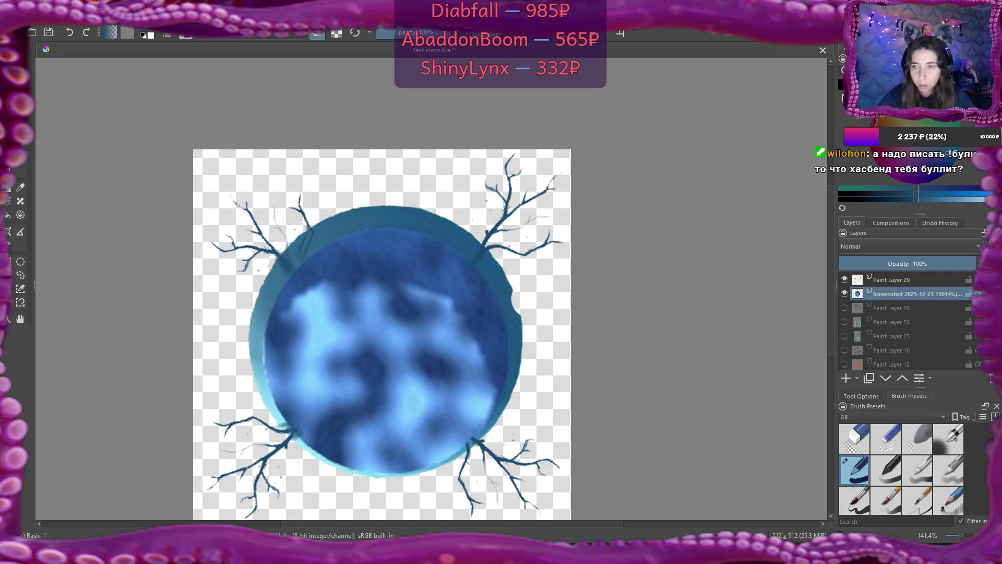
Step: Sample a dark blue from the disc's edge and test the Essential Hair FurryThin brush there
scroll(902, 468, down, 10)
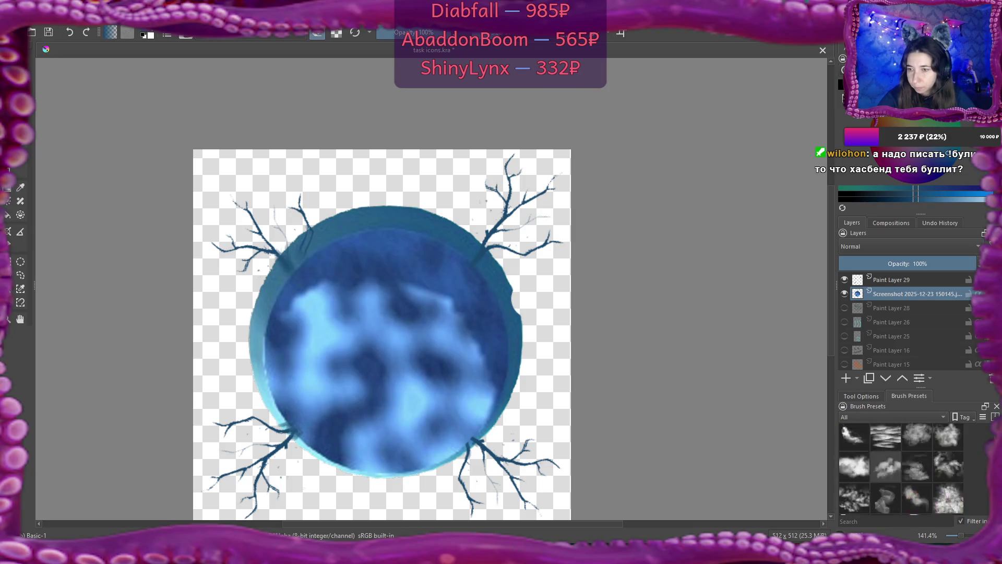
scroll(902, 469, down, 8)
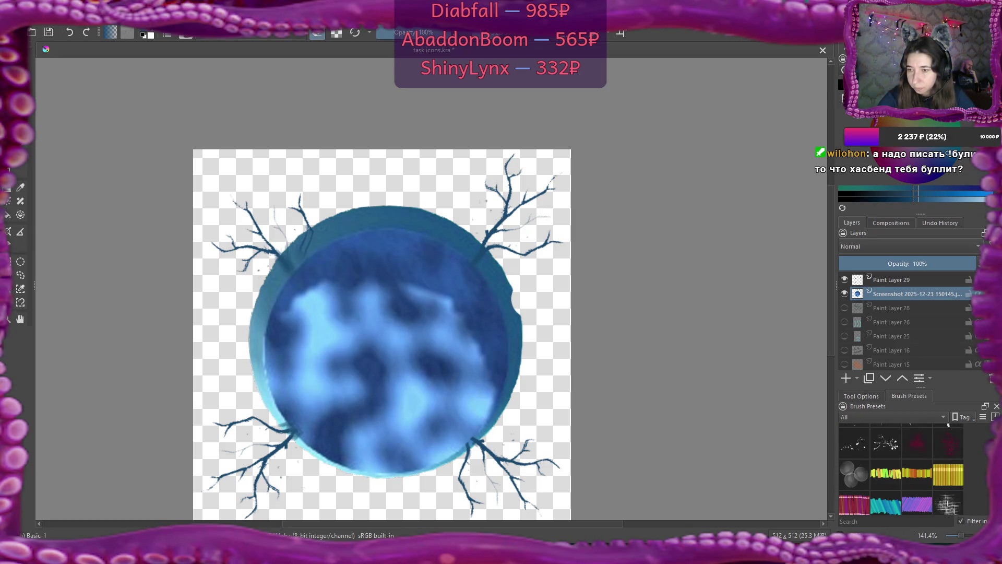
scroll(902, 469, down, 3)
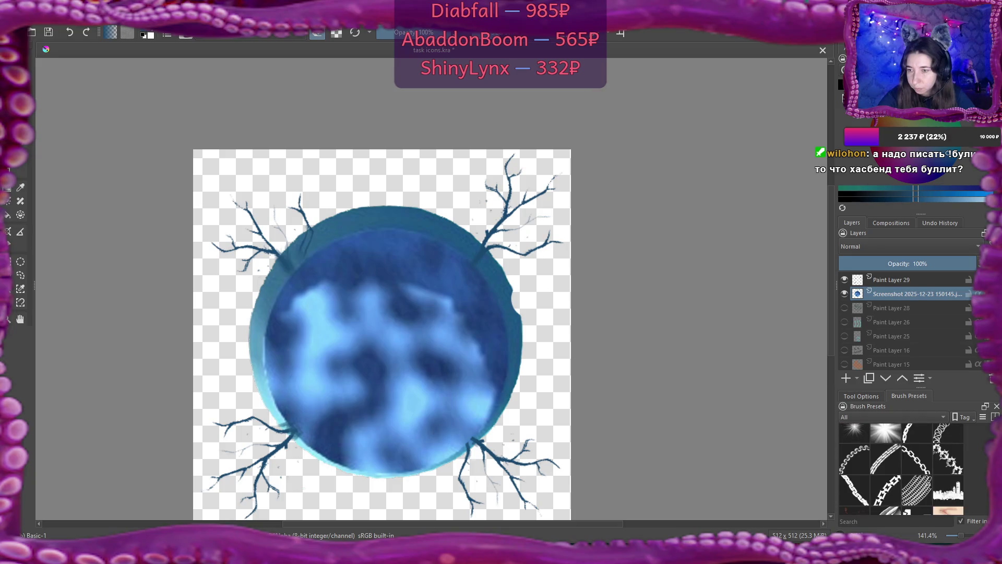
scroll(902, 468, down, 2)
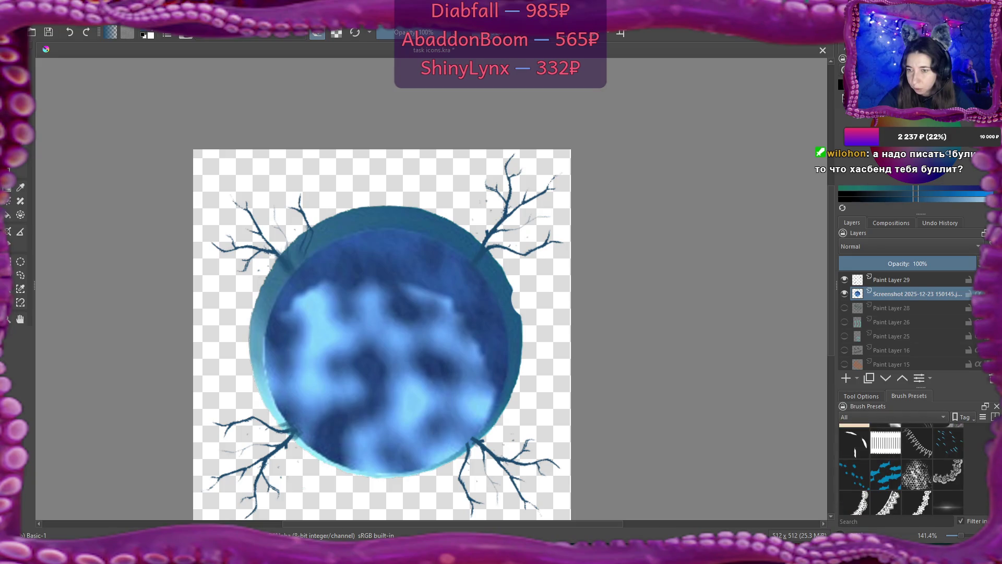
scroll(901, 468, down, 3)
scroll(901, 469, down, 5)
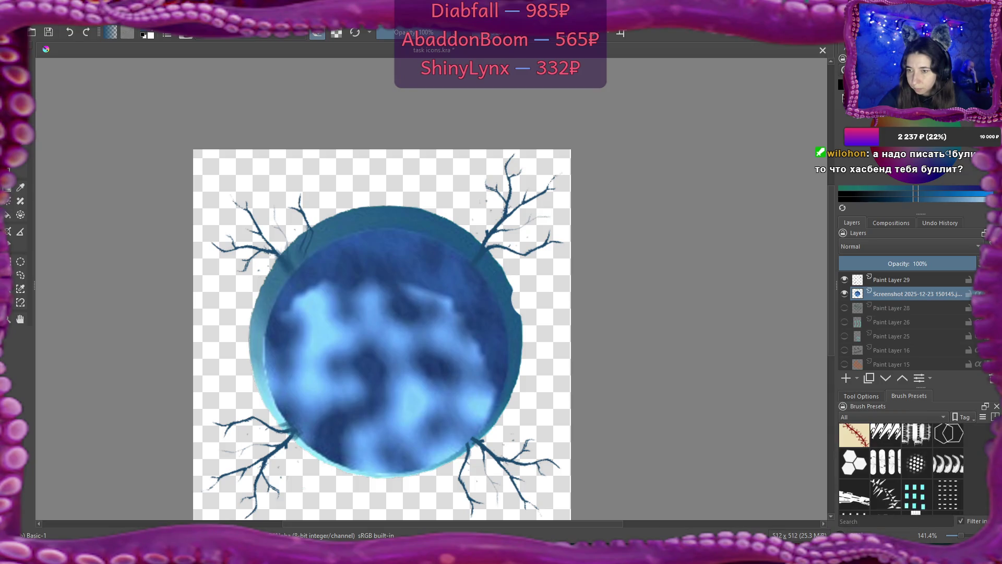
scroll(902, 469, down, 8)
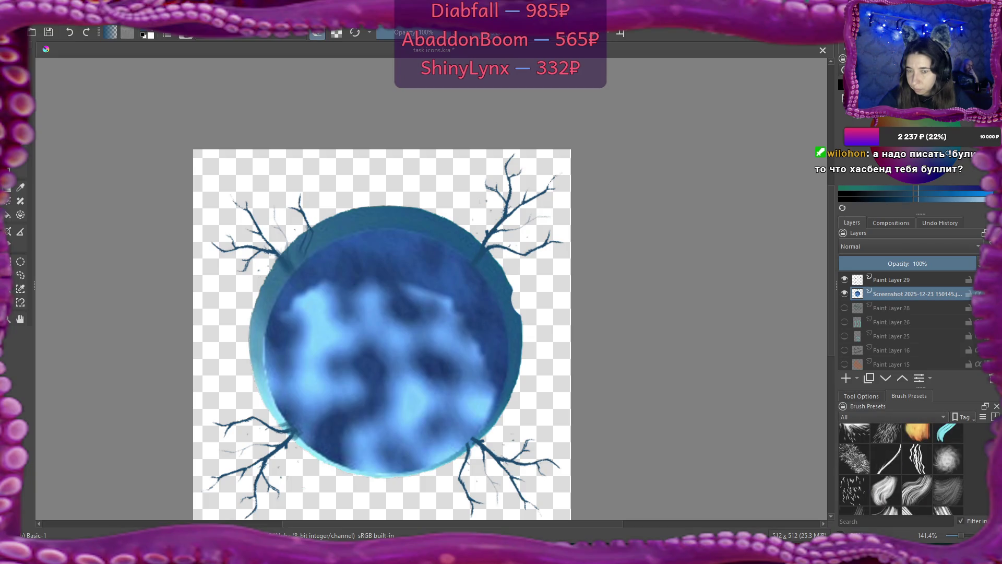
ctrl+click(633, 360)
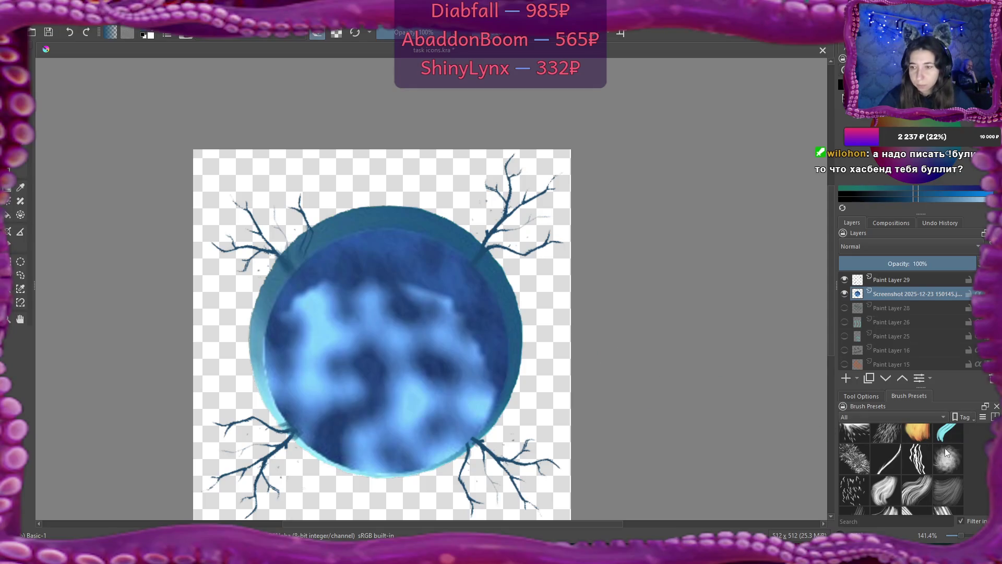
mouse_move(950, 456)
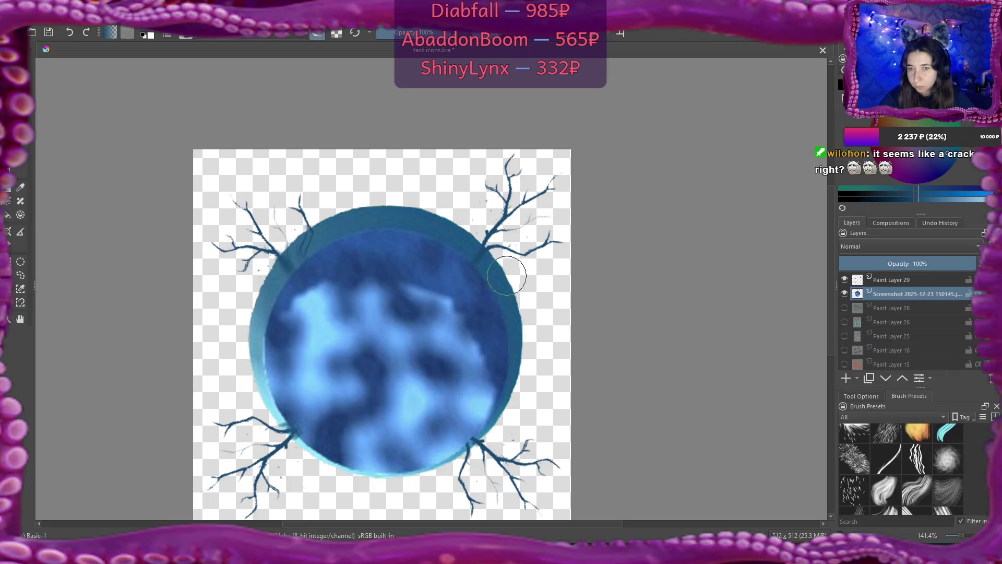
ctrl+click(504, 281)
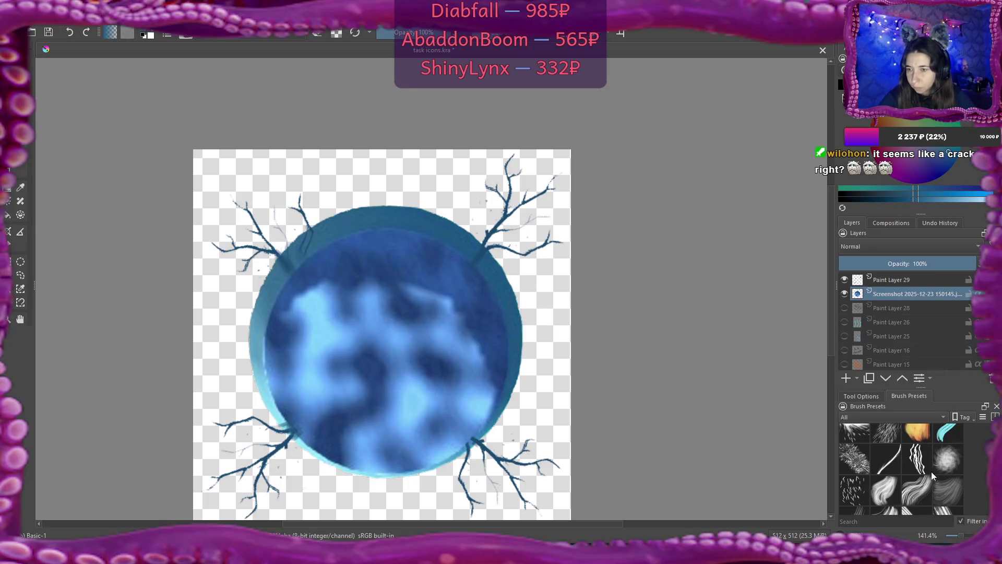
click(889, 466)
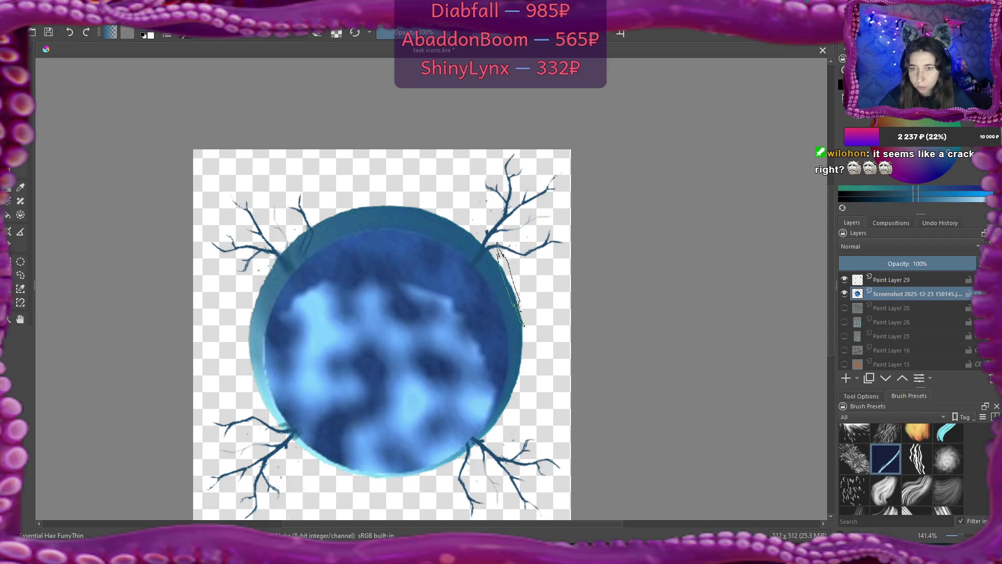
drag(506, 305, 512, 305)
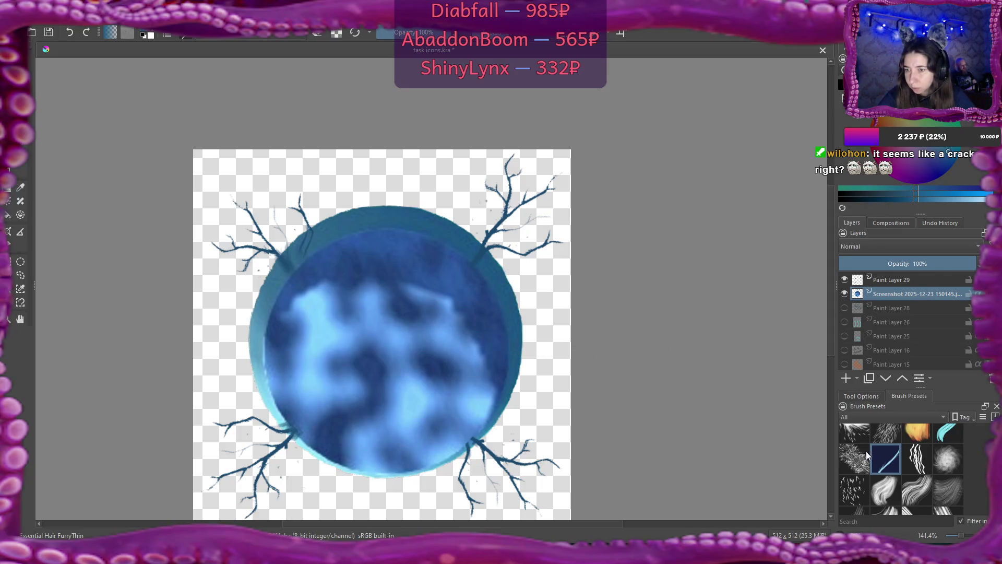
Step: Add a new empty Paint Layer 30 in the Layers docker
click(846, 381)
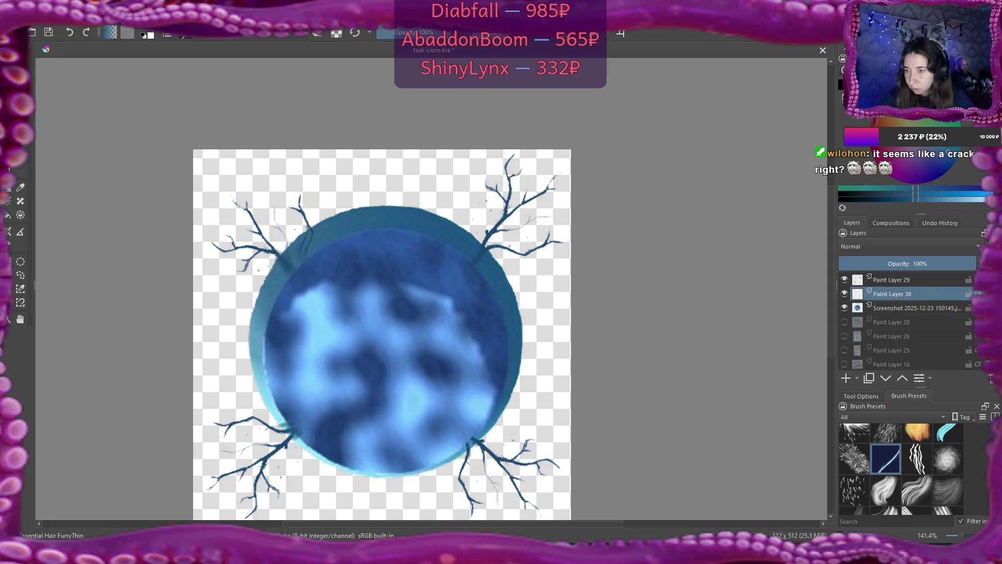
scroll(902, 469, down, 3)
scroll(901, 468, down, 3)
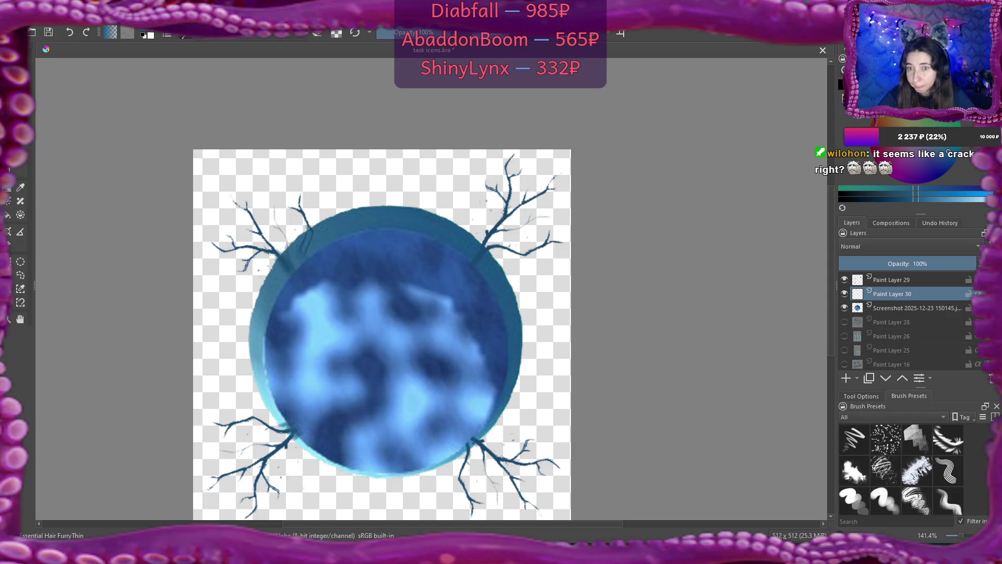
scroll(902, 468, down, 5)
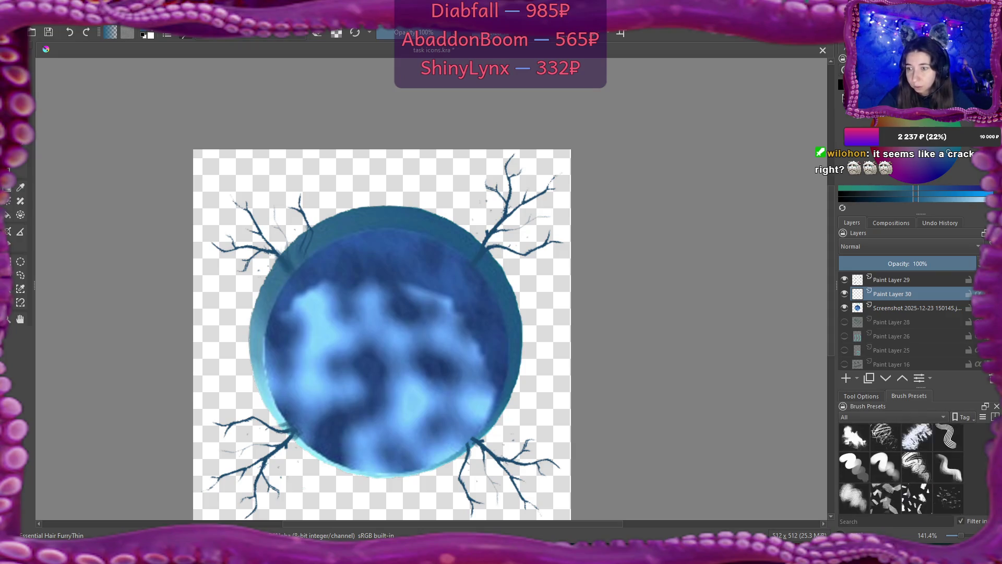
scroll(901, 468, down, 2)
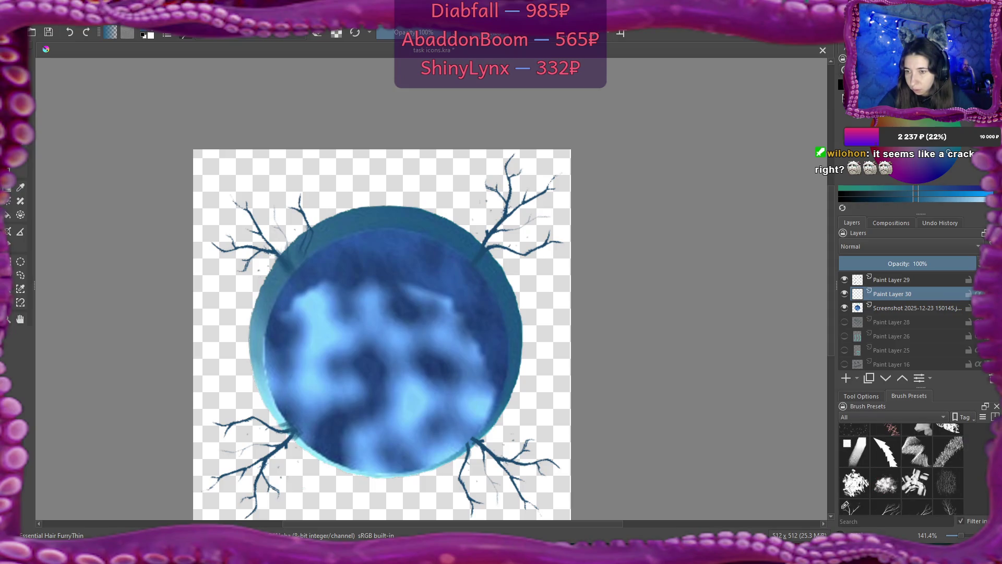
Step: With the Paint Triangles preset, stamp dark spikes at the disc's right and top, plus a light-teal one at left
click(882, 458)
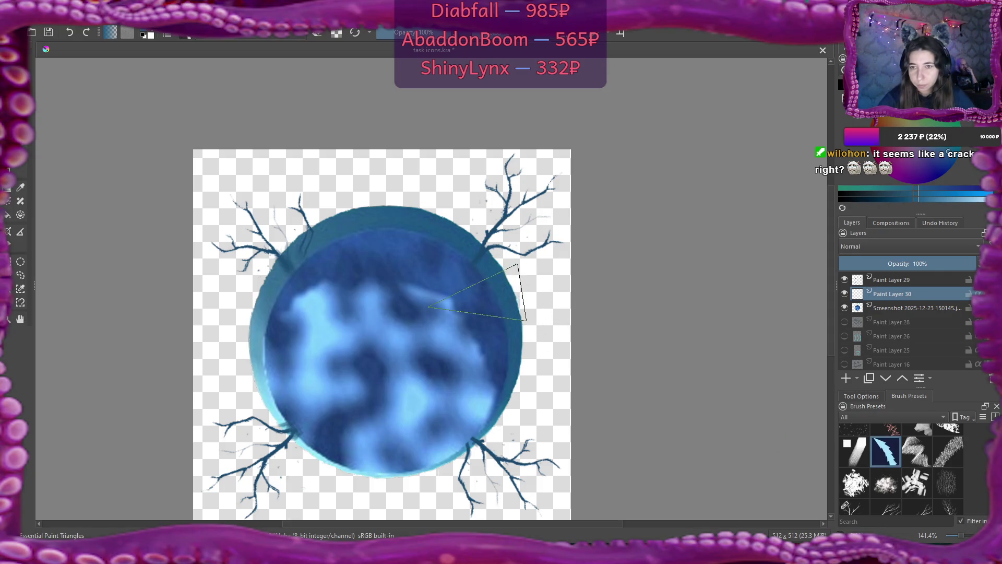
click(490, 297)
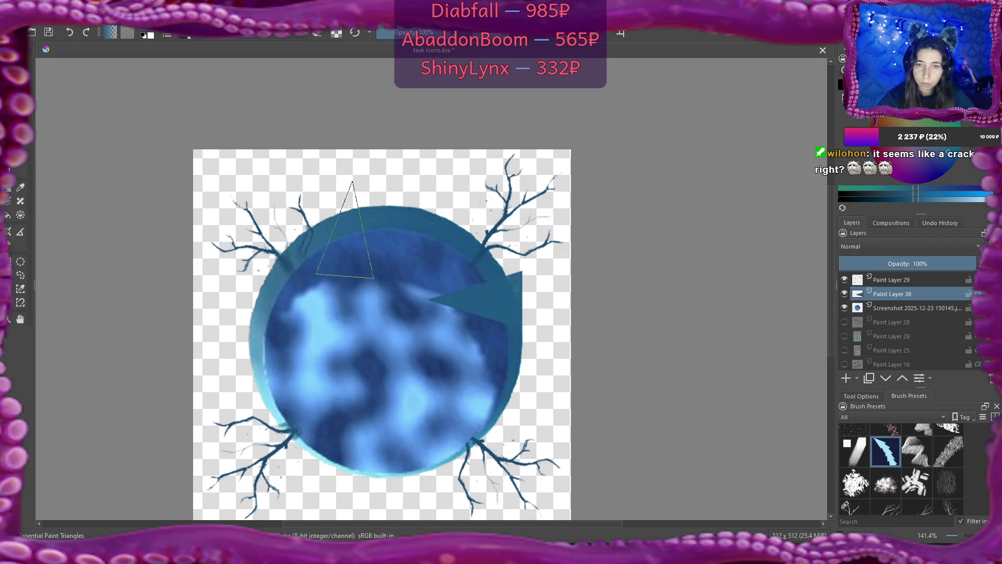
click(344, 230)
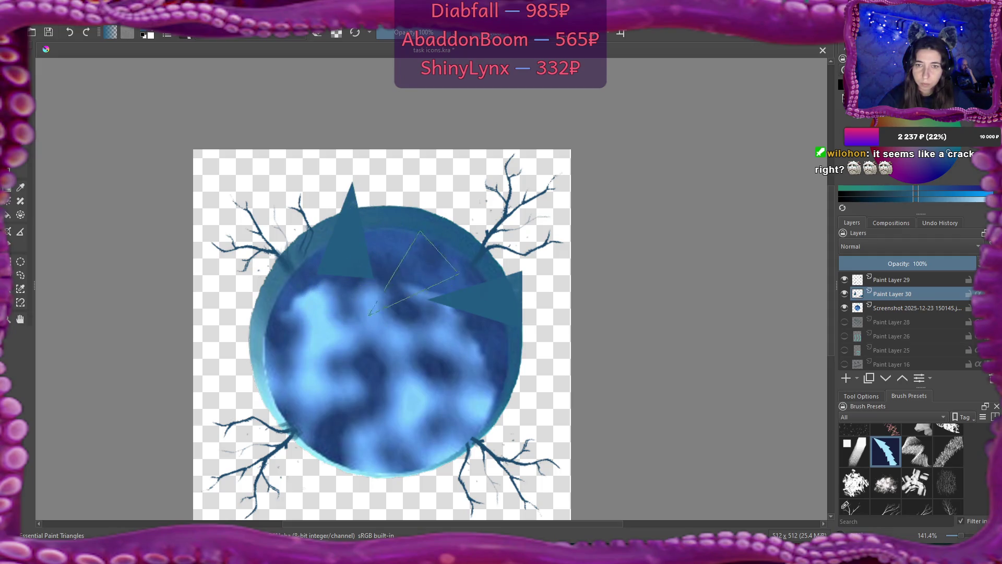
click(227, 351)
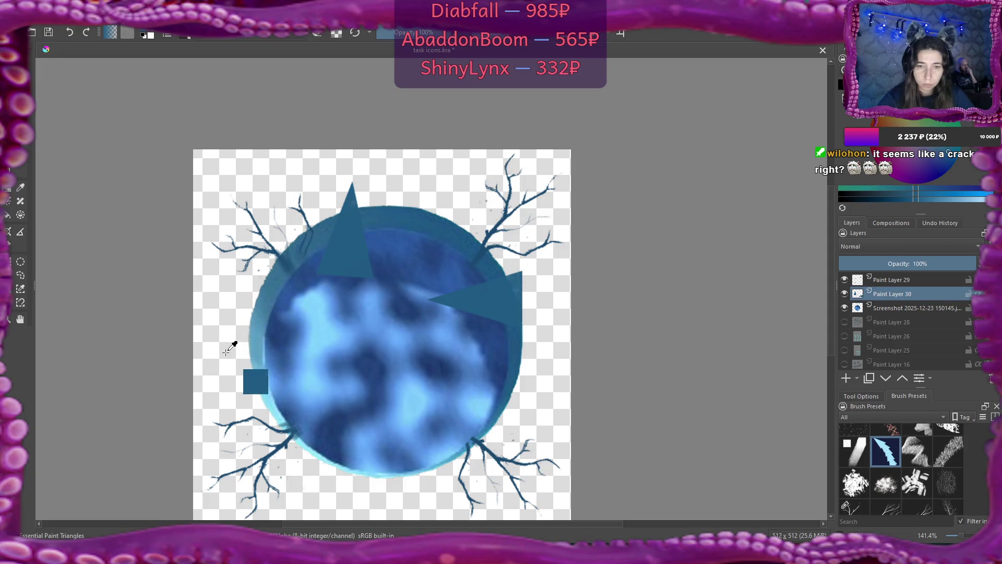
ctrl+click(258, 339)
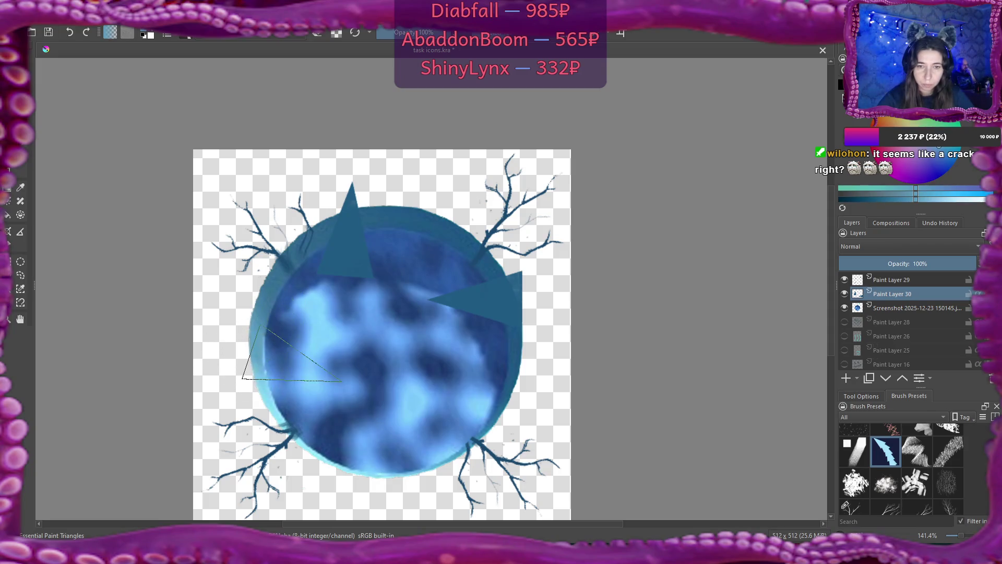
click(258, 368)
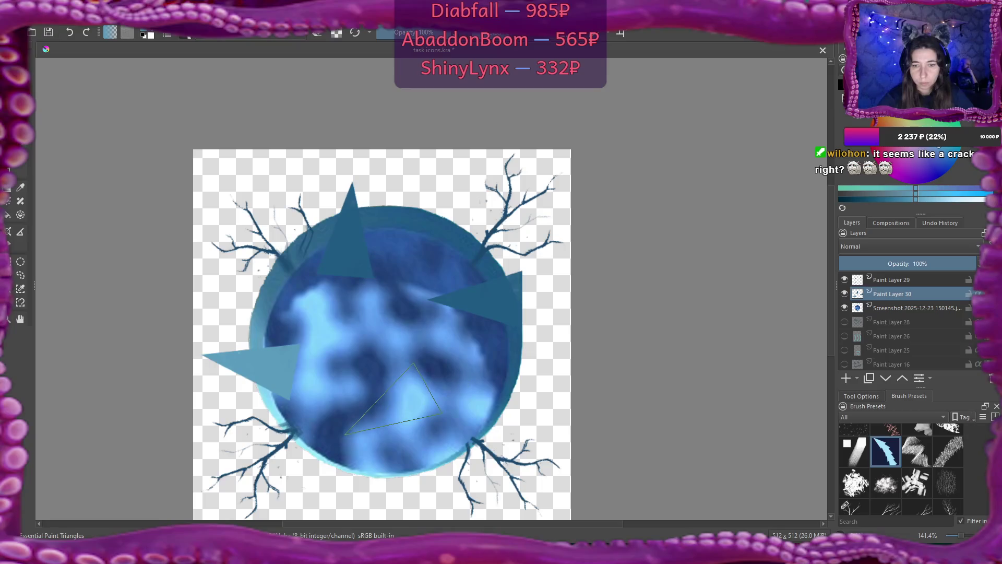
key(ctrl+z)
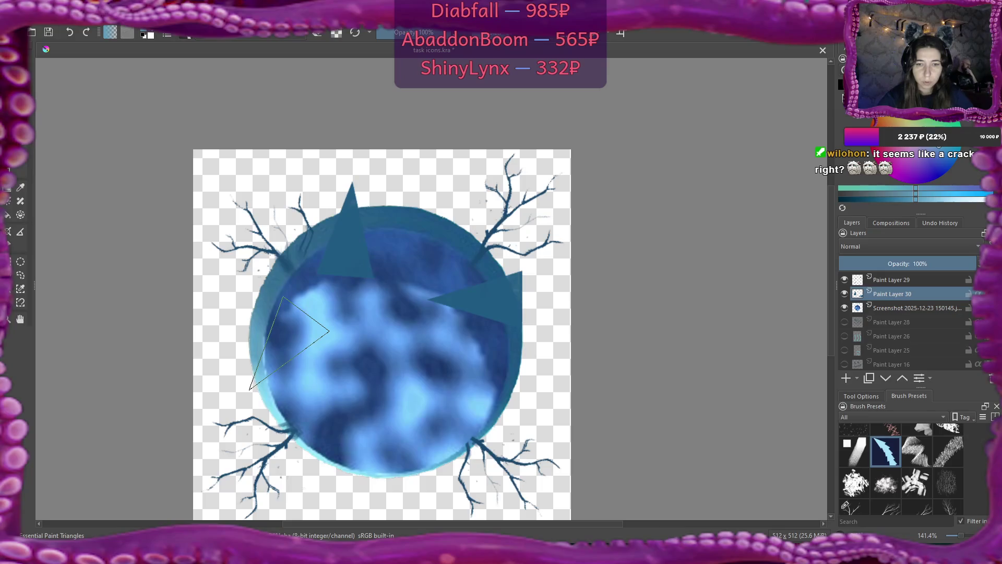
click(287, 339)
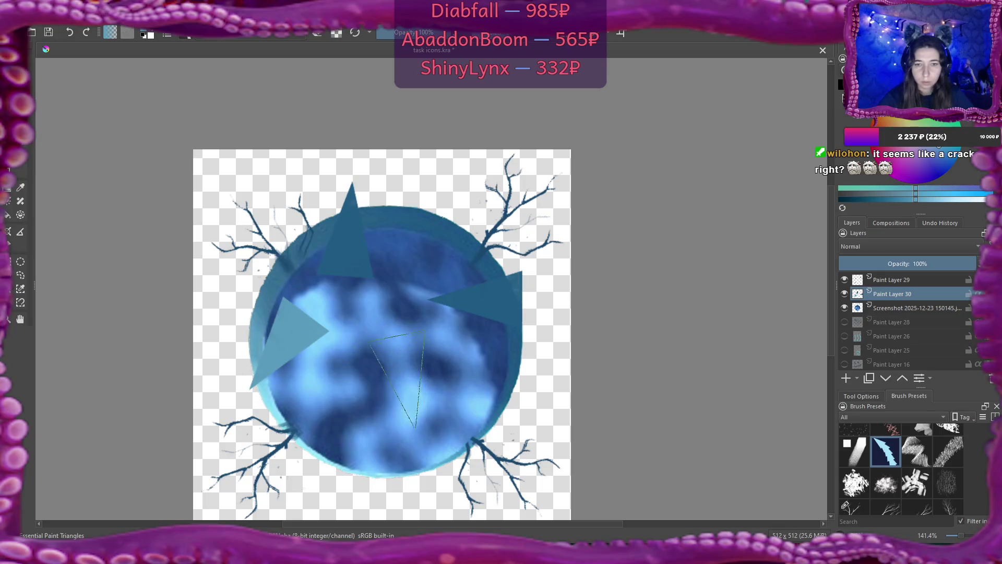
Step: Stamp dark-blue triangles at the lower right and upper right, and a light-cyan one at the bottom
ctrl+click(519, 425)
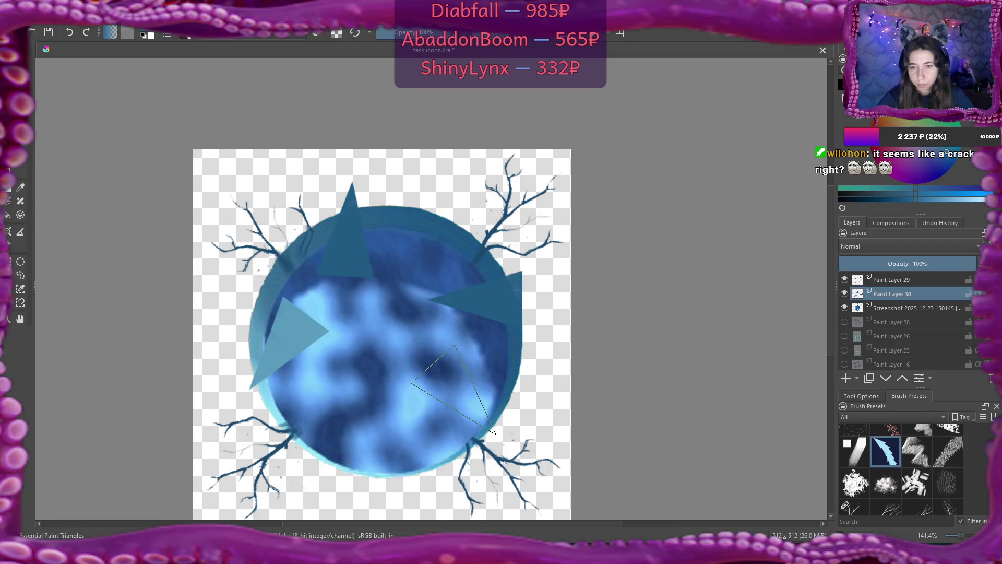
click(453, 386)
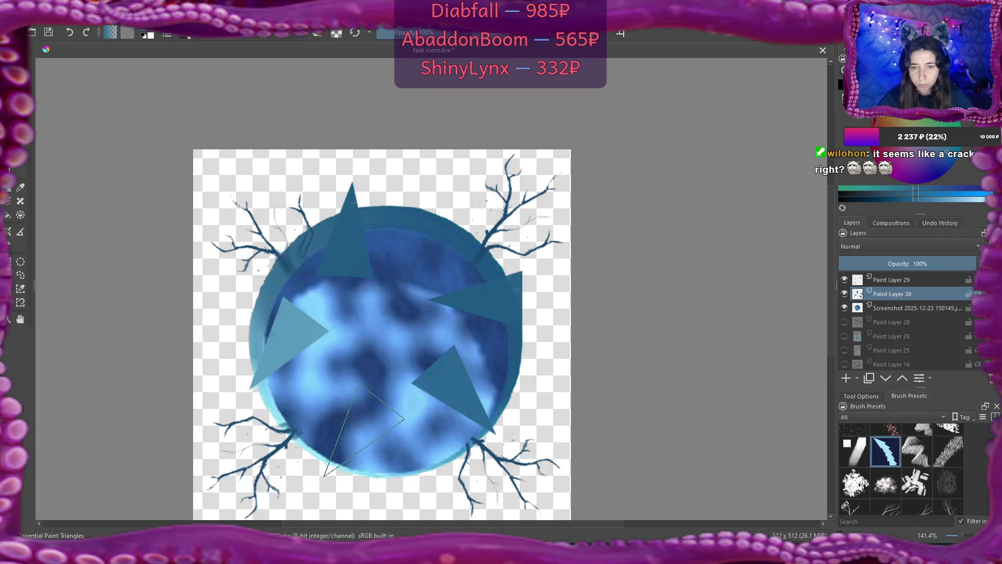
ctrl+click(355, 478)
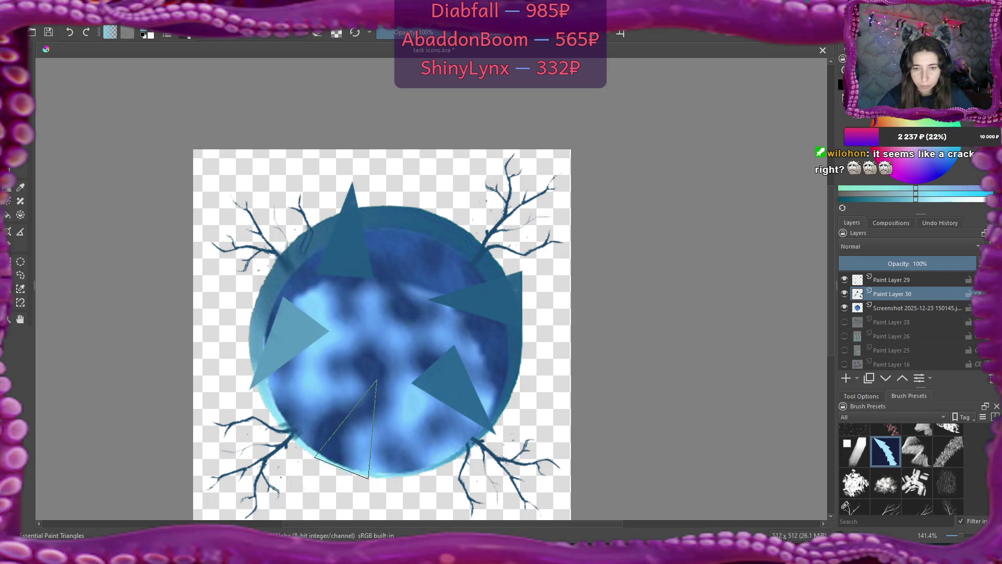
click(349, 425)
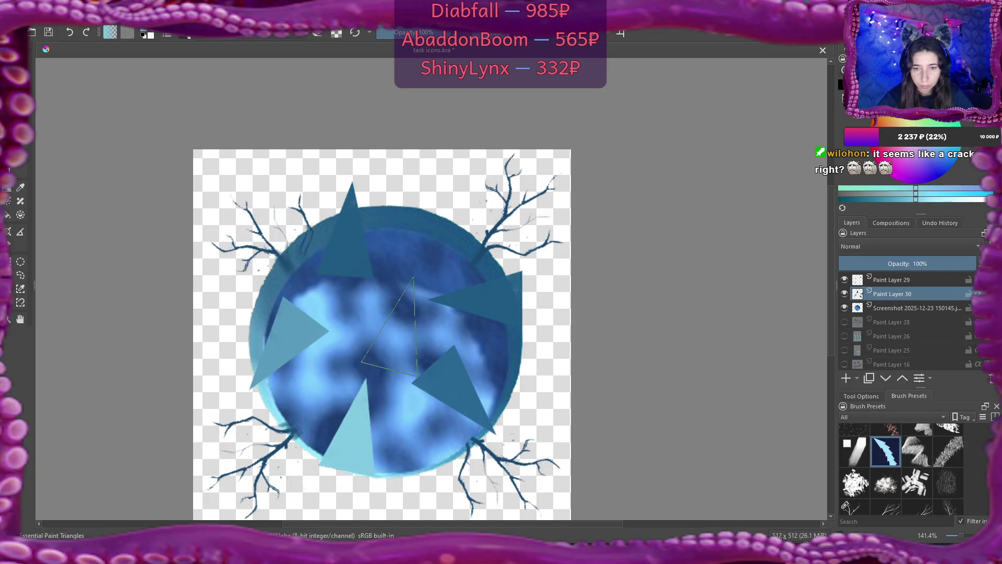
ctrl+click(425, 245)
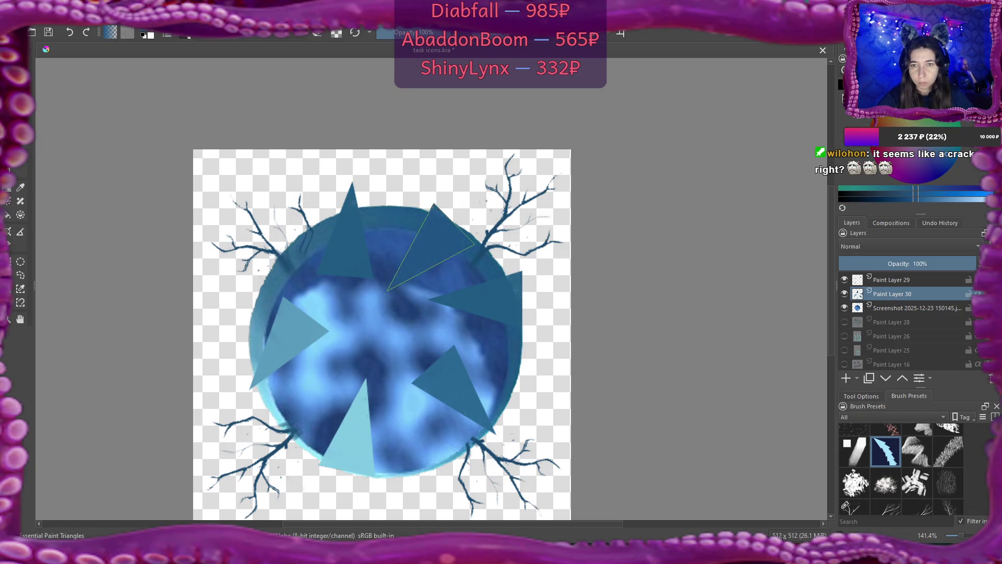
click(431, 246)
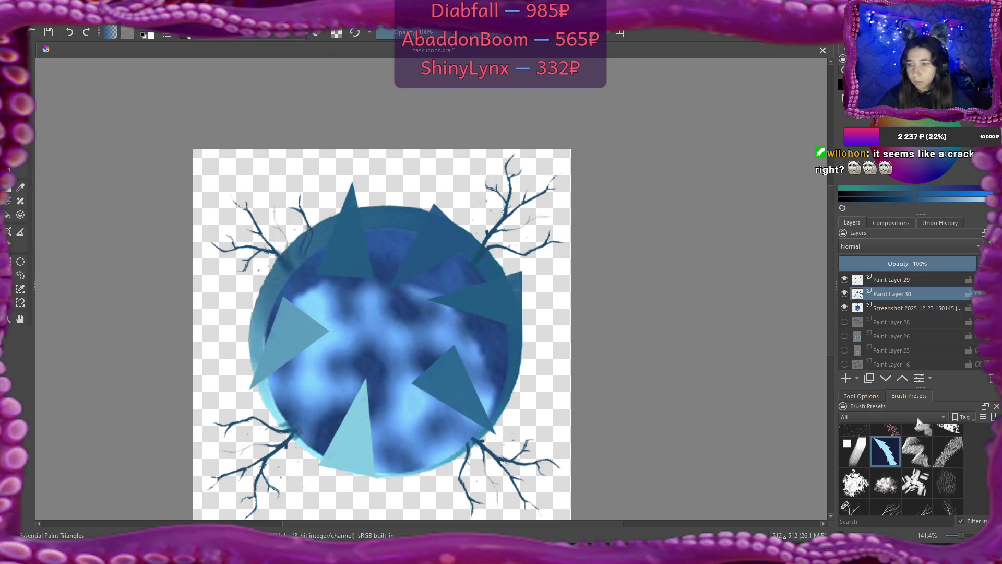
scroll(902, 469, up, 10)
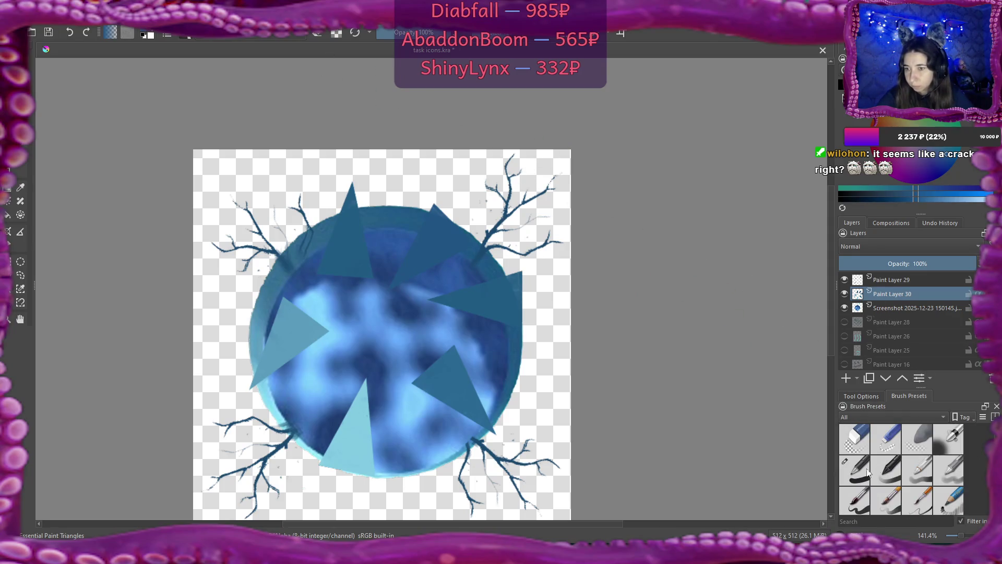
Step: With an ink pen, paint dark blue over the inner parts of the top, bottom and left triangles
click(866, 472)
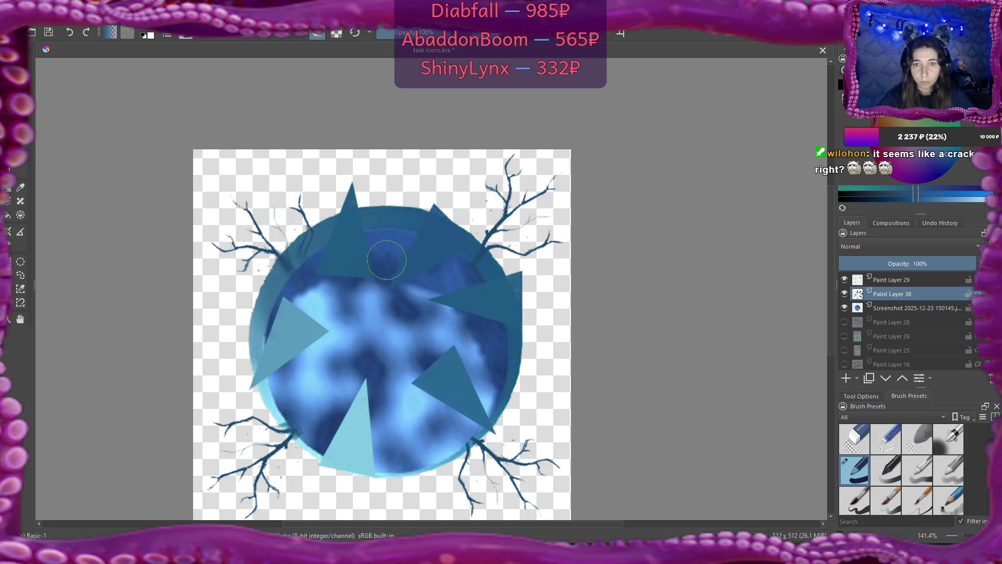
mouse_move(359, 232)
mouse_down()
mouse_move(339, 237)
mouse_move(329, 261)
mouse_move(384, 266)
mouse_move(423, 247)
mouse_move(438, 256)
mouse_move(443, 287)
mouse_move(469, 304)
mouse_move(485, 298)
mouse_move(485, 331)
mouse_move(468, 355)
mouse_move(409, 398)
mouse_move(444, 394)
mouse_move(474, 411)
mouse_up()
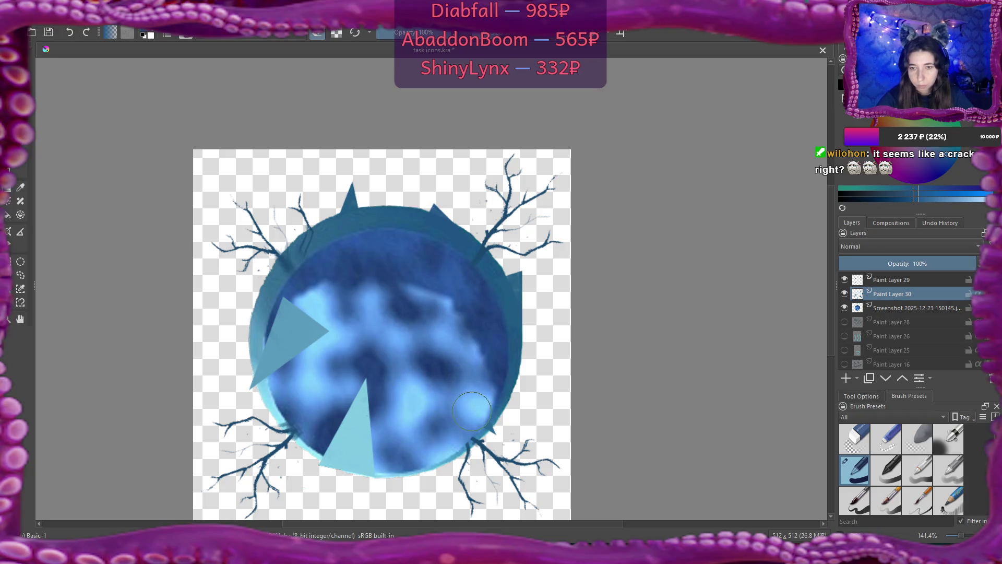
mouse_move(372, 380)
mouse_down()
mouse_move(337, 442)
mouse_move(375, 453)
mouse_up()
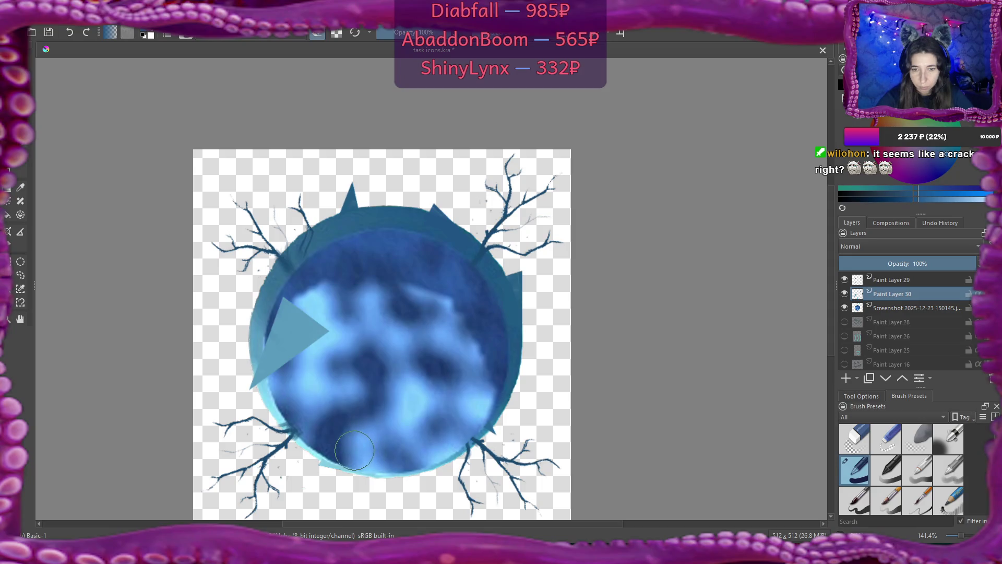
mouse_move(309, 345)
mouse_down()
mouse_move(317, 312)
mouse_move(282, 313)
mouse_move(268, 369)
mouse_up()
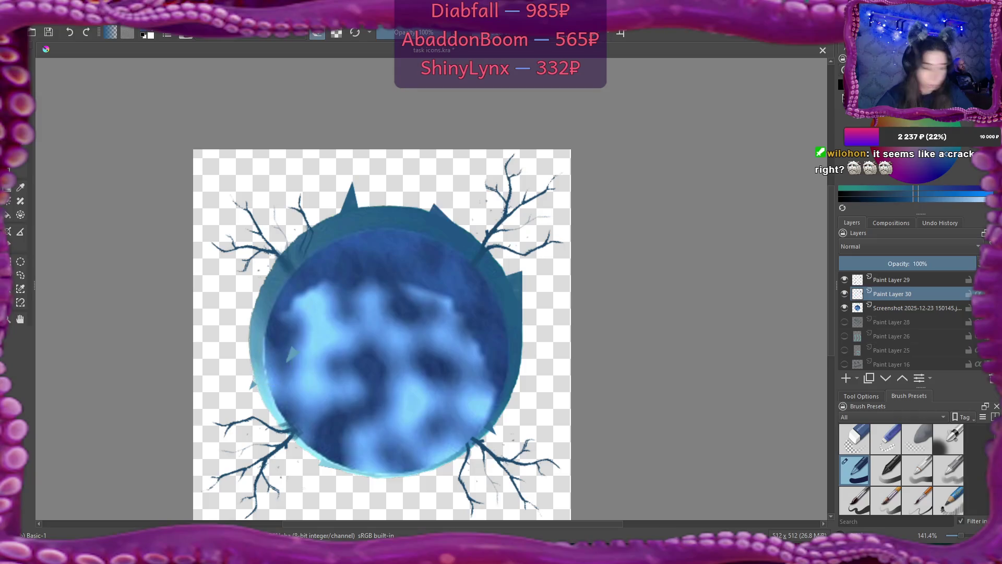
key(ctrl+z)
mouse_move(300, 334)
mouse_down()
mouse_move(287, 339)
mouse_move(279, 381)
mouse_move(269, 365)
mouse_move(297, 308)
mouse_move(298, 370)
mouse_up()
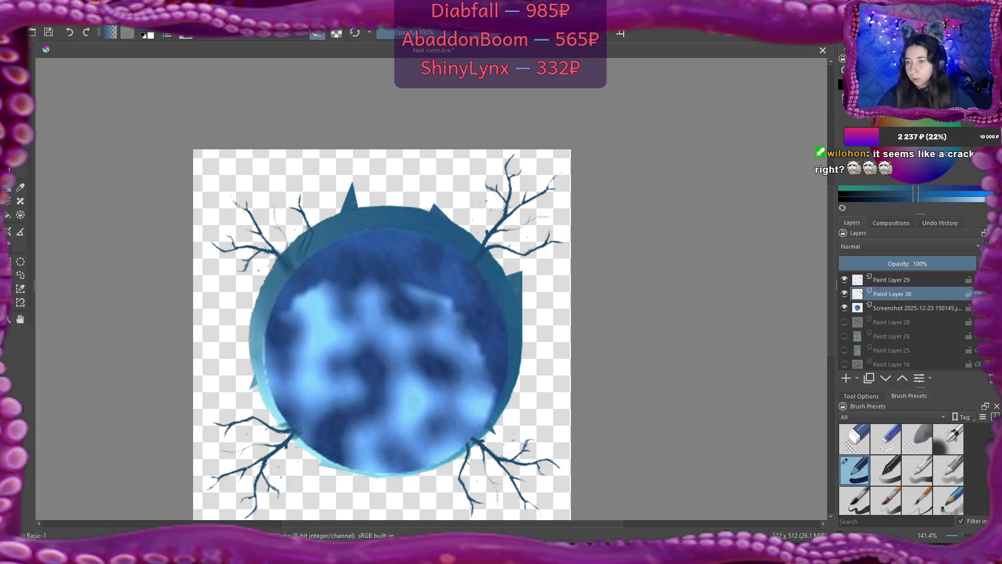
Step: Blur the shard edges on the disc's right and upper-right rim with the Blender Blur brush
scroll(901, 468, down, 10)
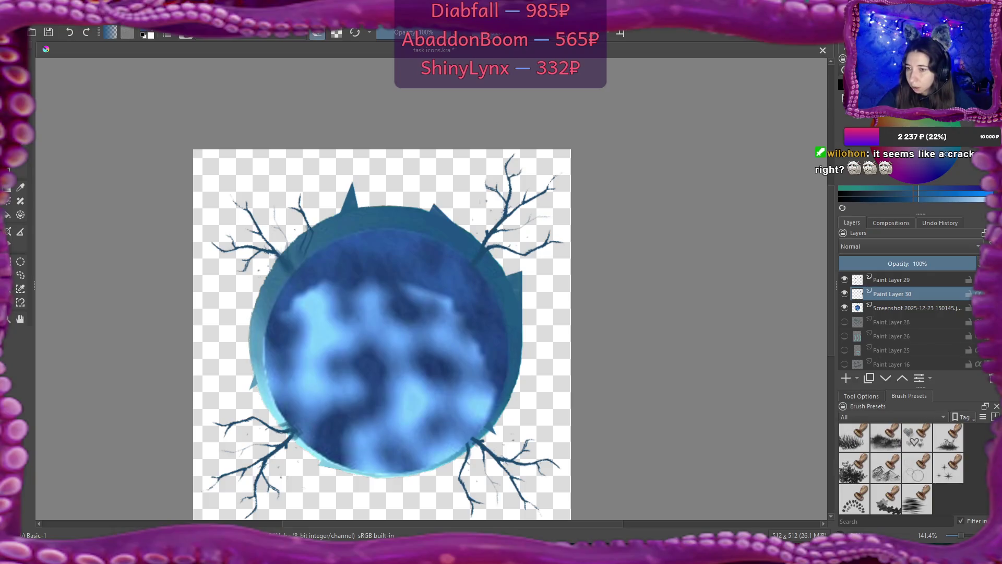
scroll(901, 468, up, 5)
scroll(901, 468, down, 3)
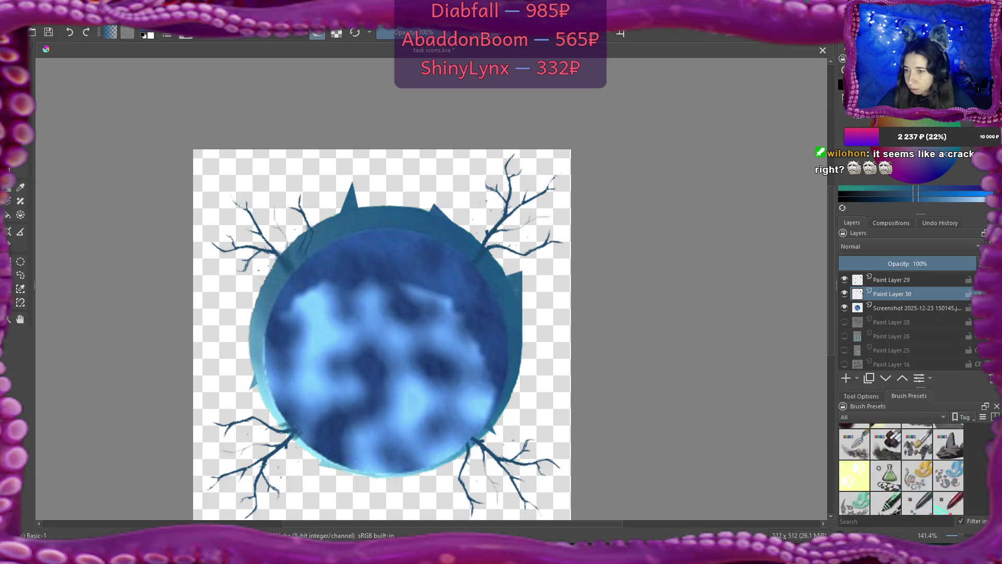
click(959, 462)
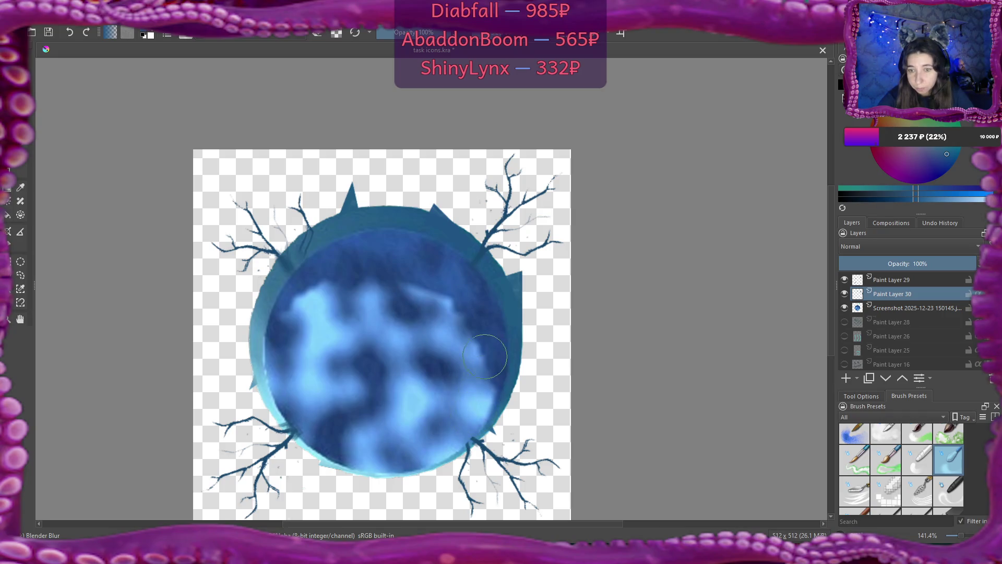
mouse_move(485, 356)
mouse_down()
mouse_move(491, 268)
mouse_move(499, 350)
mouse_up()
mouse_move(431, 252)
mouse_down()
mouse_move(429, 230)
mouse_move(417, 234)
mouse_move(448, 251)
mouse_up()
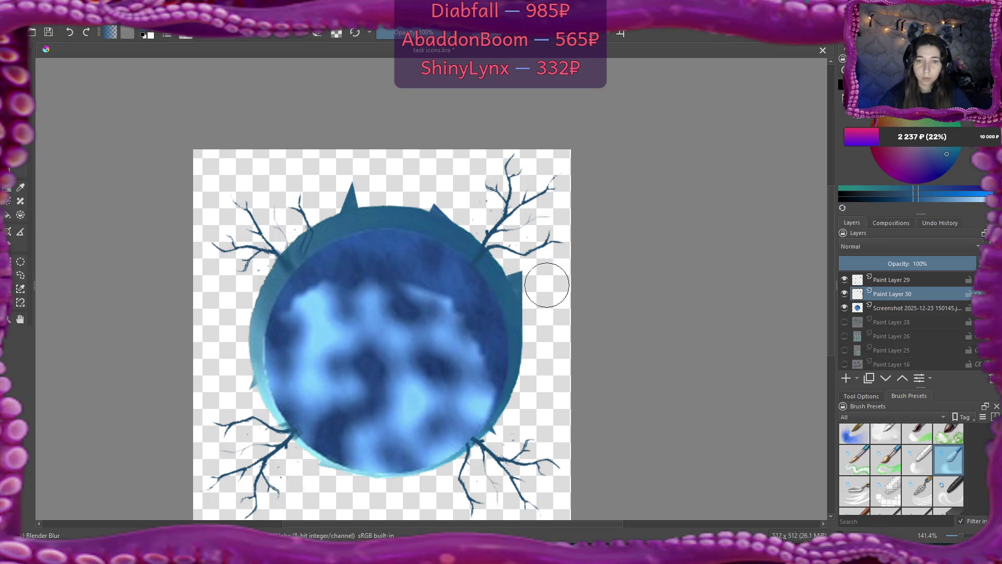
Step: Inspect Paint Layer 29's properties and toggle its visibility off and on to compare
click(892, 281)
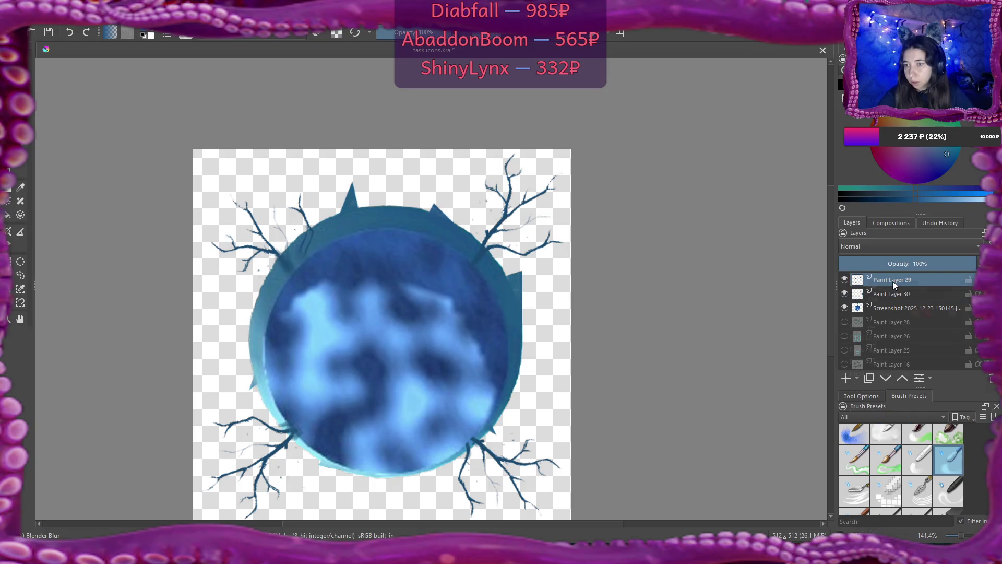
right_click(892, 280)
click(892, 286)
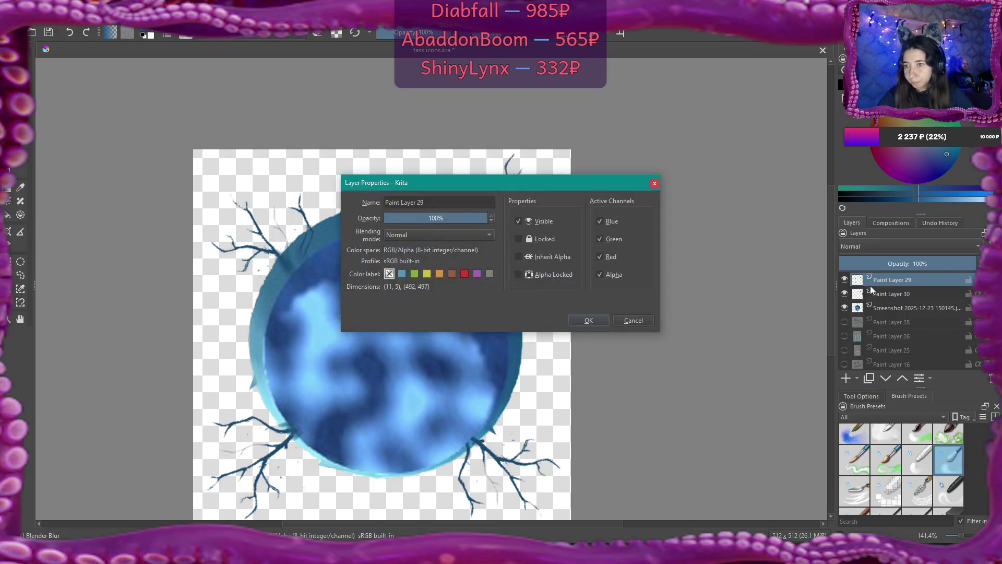
click(654, 183)
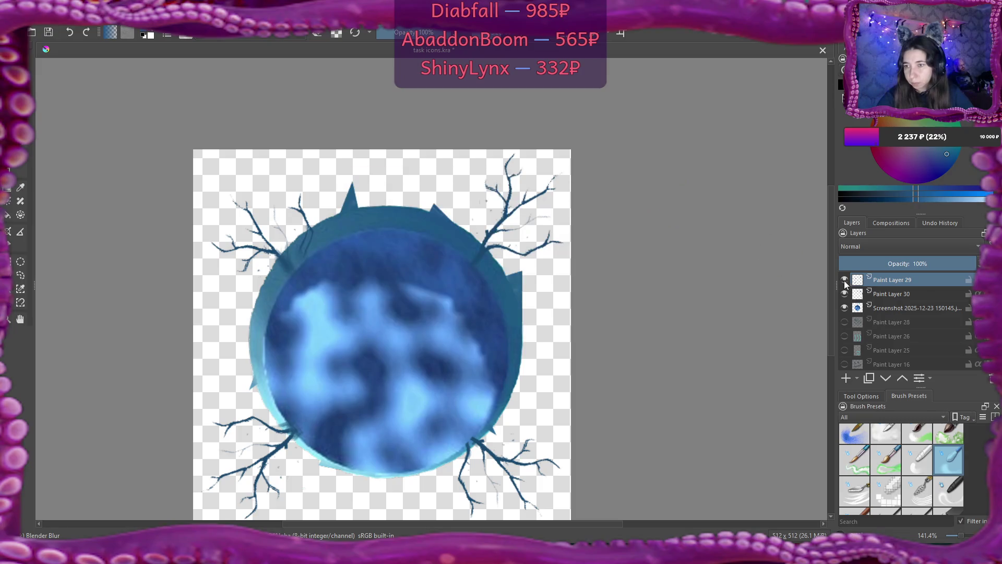
click(844, 280)
click(844, 280)
Step: Duplicate Paint Layer 30 twice using Duplicate Layer or Mask
click(887, 292)
right_click(887, 292)
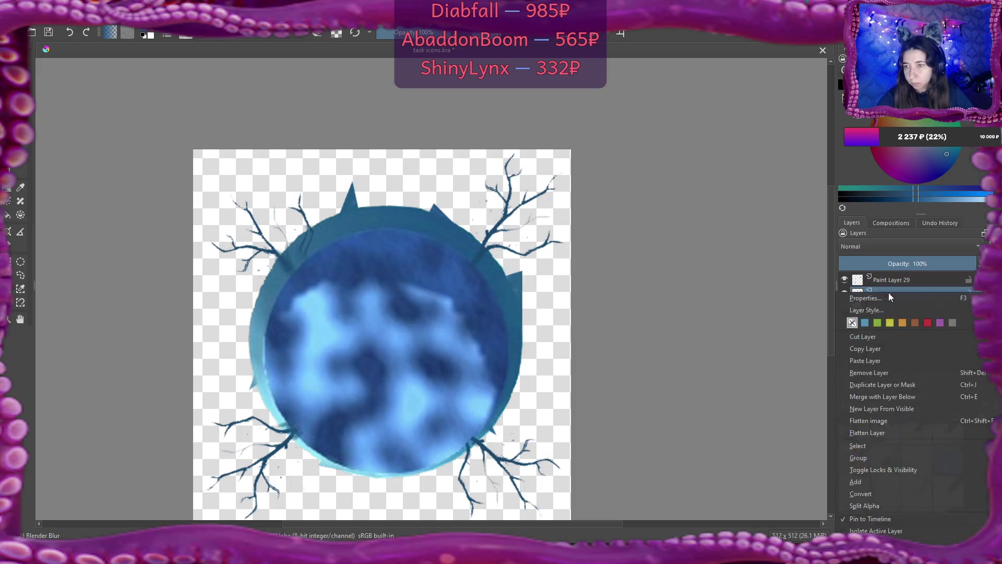
click(903, 384)
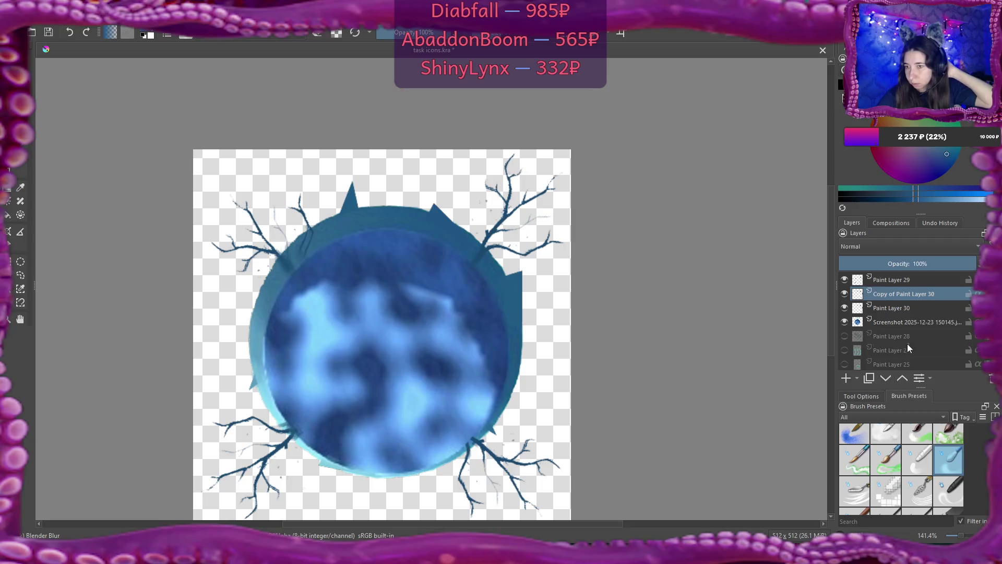
right_click(894, 299)
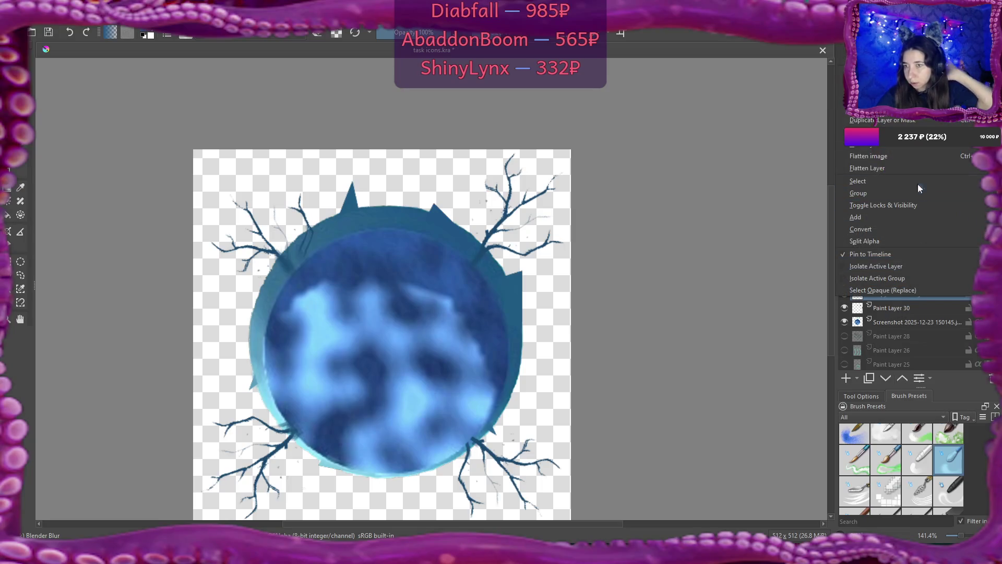
click(904, 121)
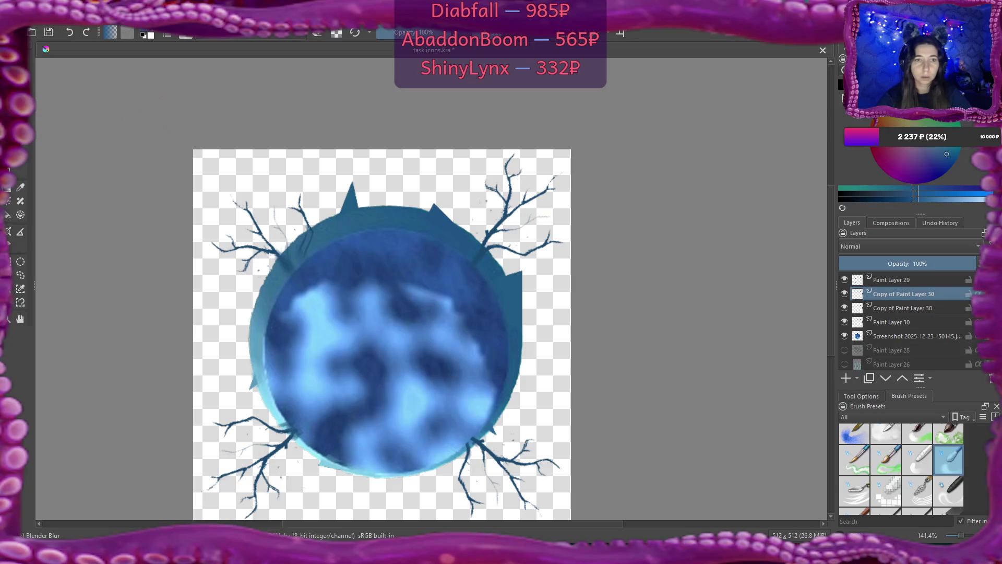
key(ctrl+t)
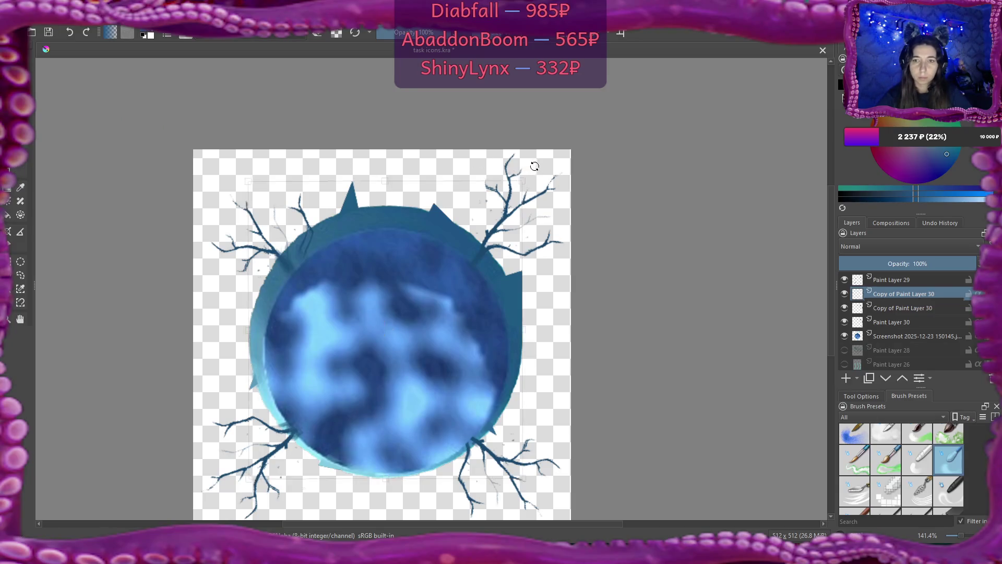
Step: Rotate the top spike copy counter-clockwise, shift it slightly down, and apply the transform
mouse_move(537, 163)
mouse_down()
mouse_move(446, 56)
mouse_move(340, 37)
mouse_move(231, 60)
mouse_move(132, 130)
mouse_move(69, 233)
mouse_move(201, 190)
mouse_move(156, 452)
mouse_up()
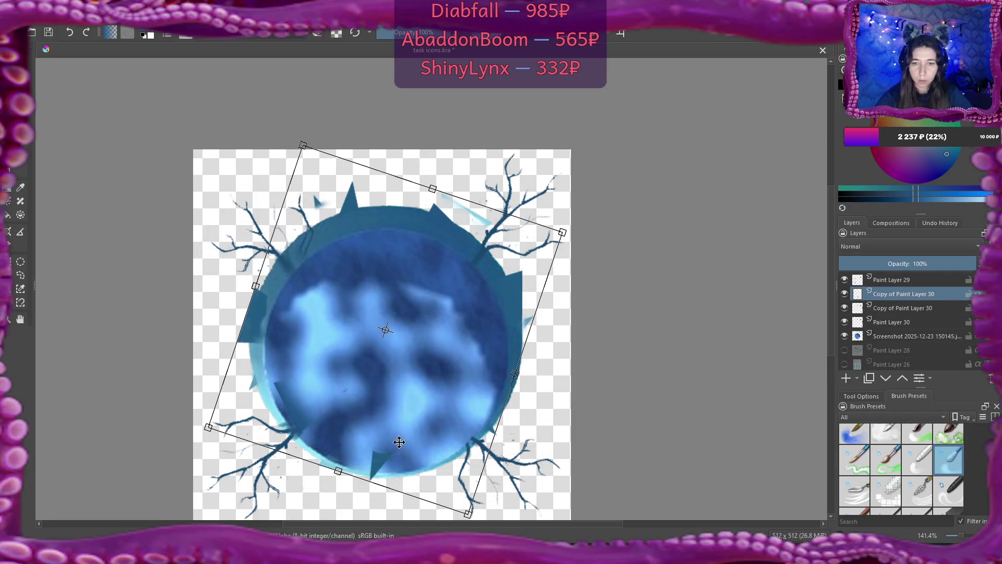
drag(398, 362, 397, 396)
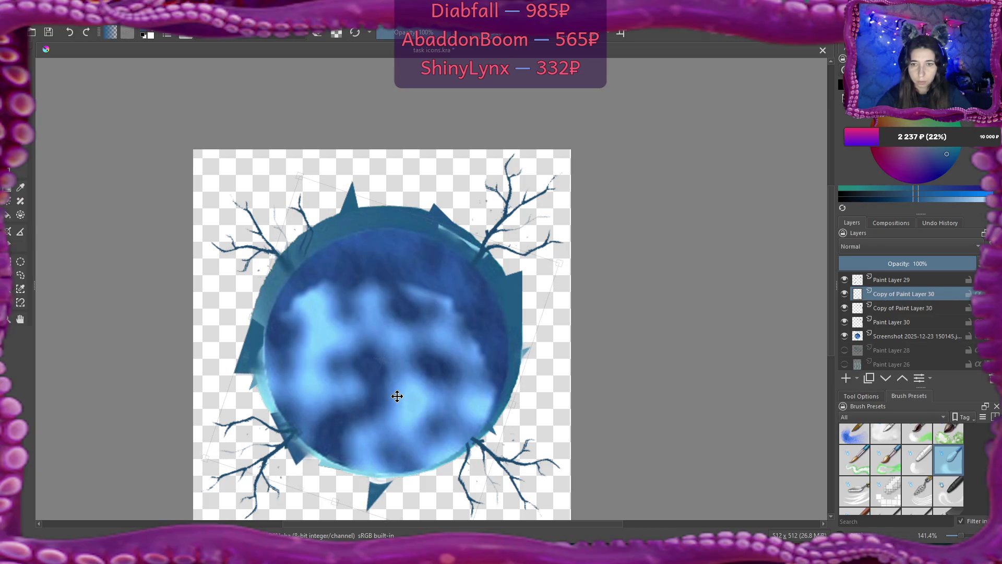
drag(397, 396, 397, 396)
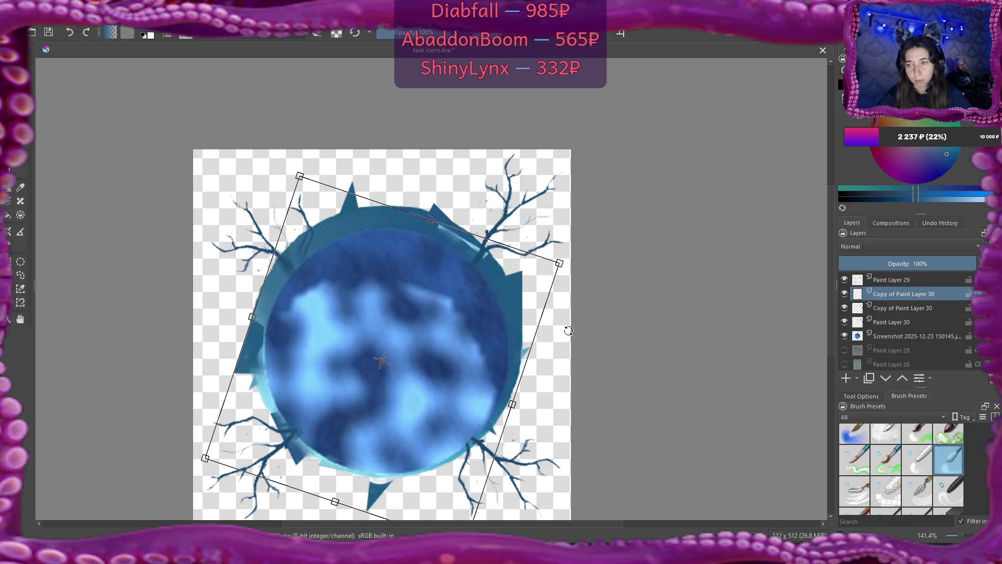
key(Return)
Step: Merge the lower Copy of Paint Layer 30 into Paint Layer 30 and select the remaining copy
click(895, 311)
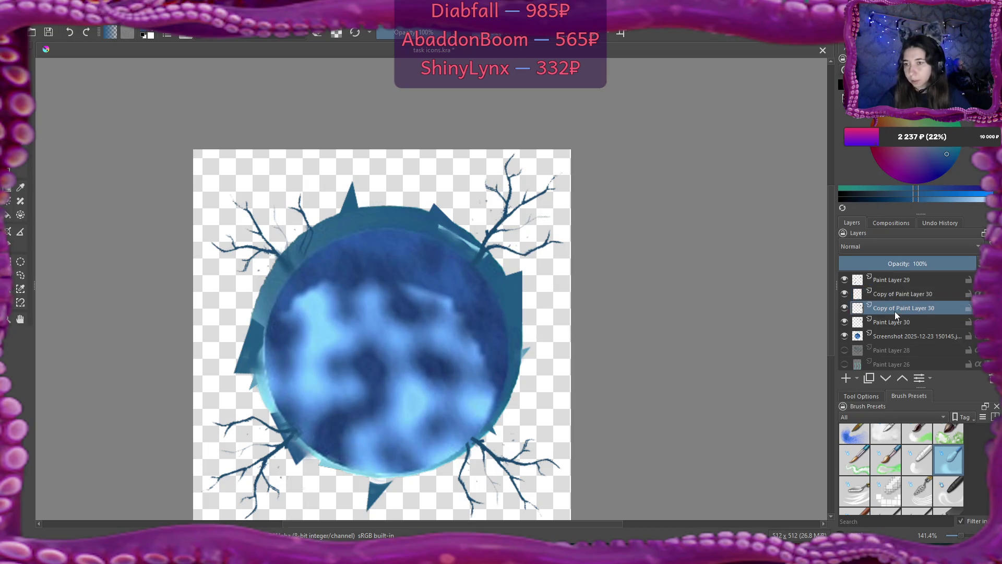
right_click(894, 311)
click(905, 161)
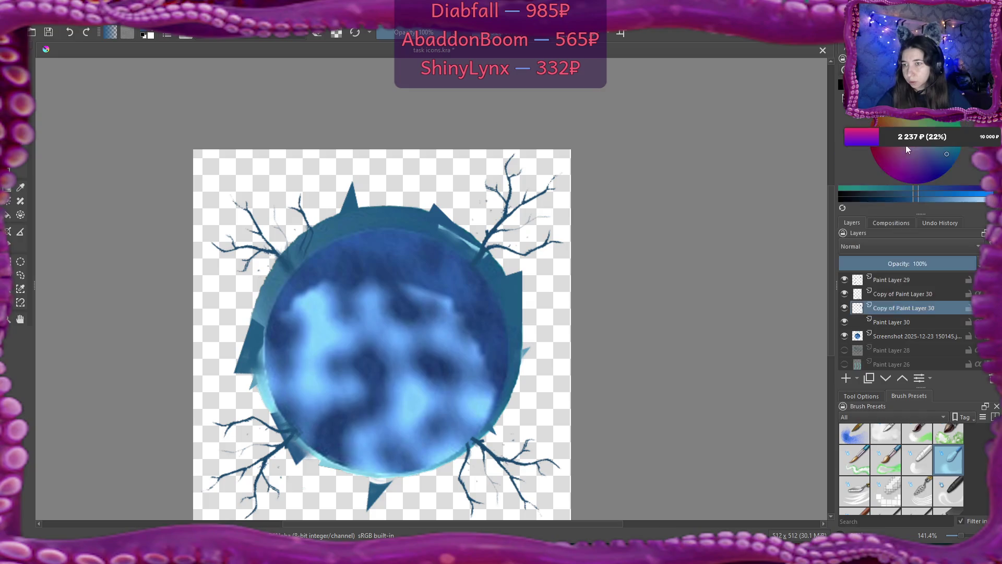
click(891, 296)
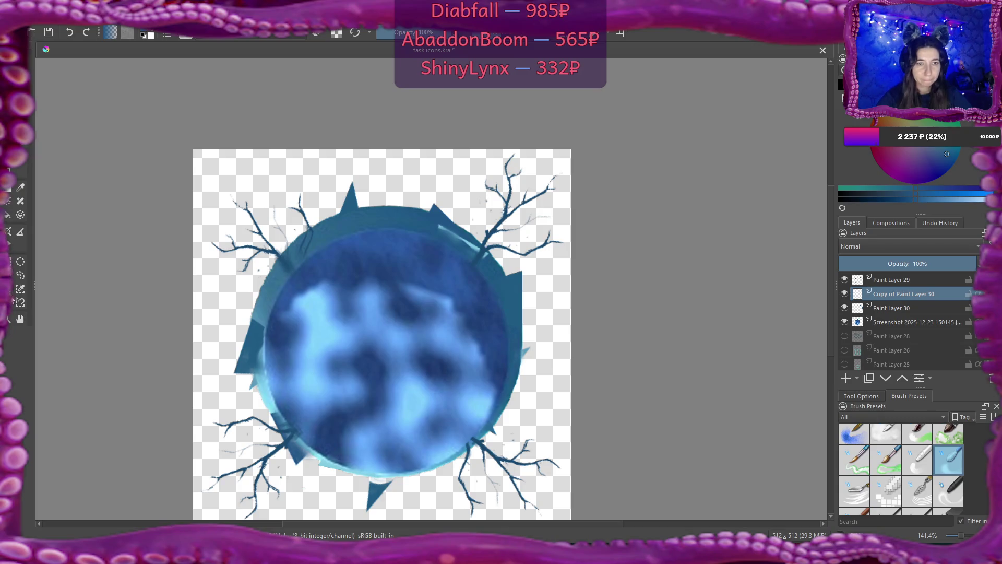
click(8, 214)
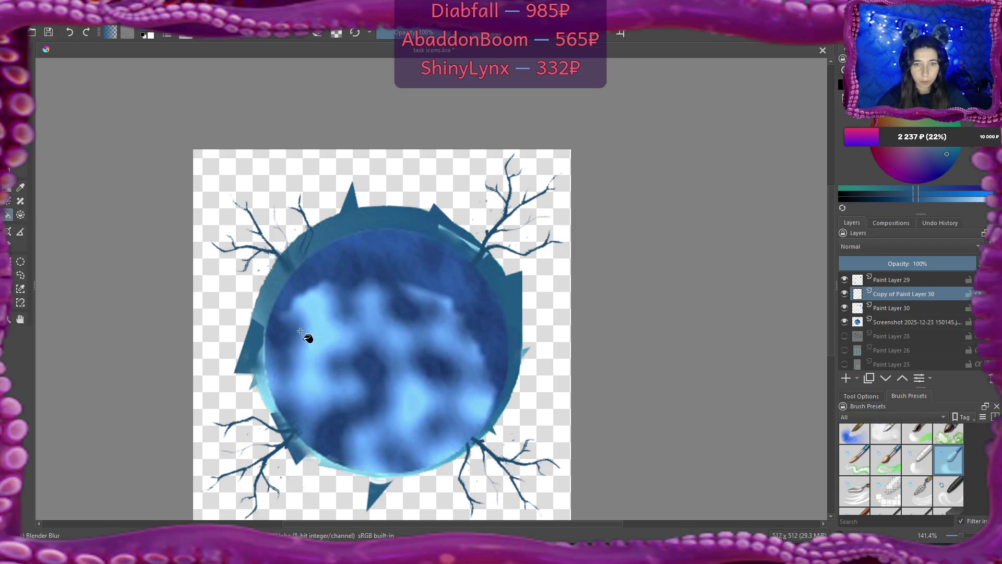
Step: Try painting light cyan over the left shard, undo it, and sample the shard's dark teal
ctrl+click(254, 376)
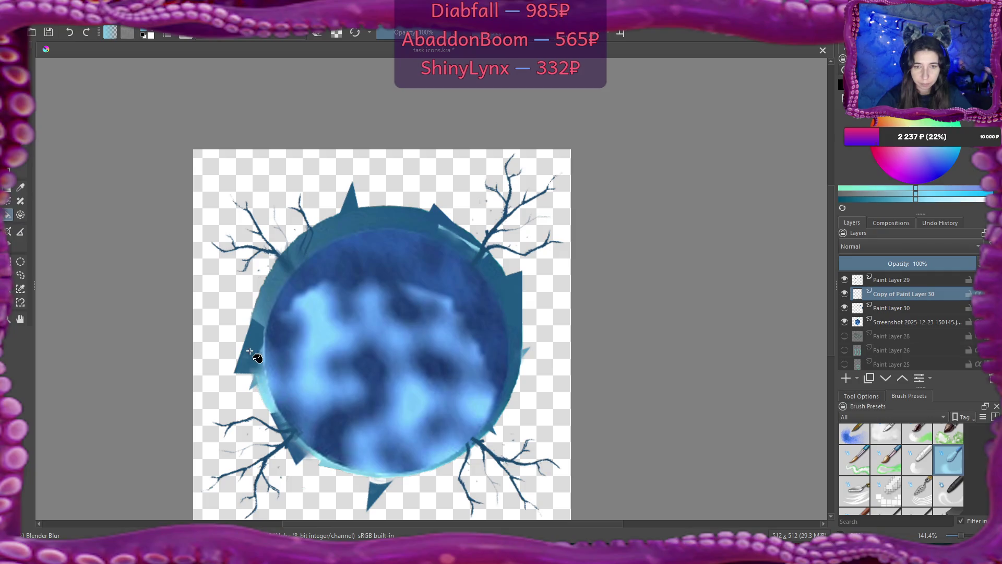
drag(249, 351, 257, 370)
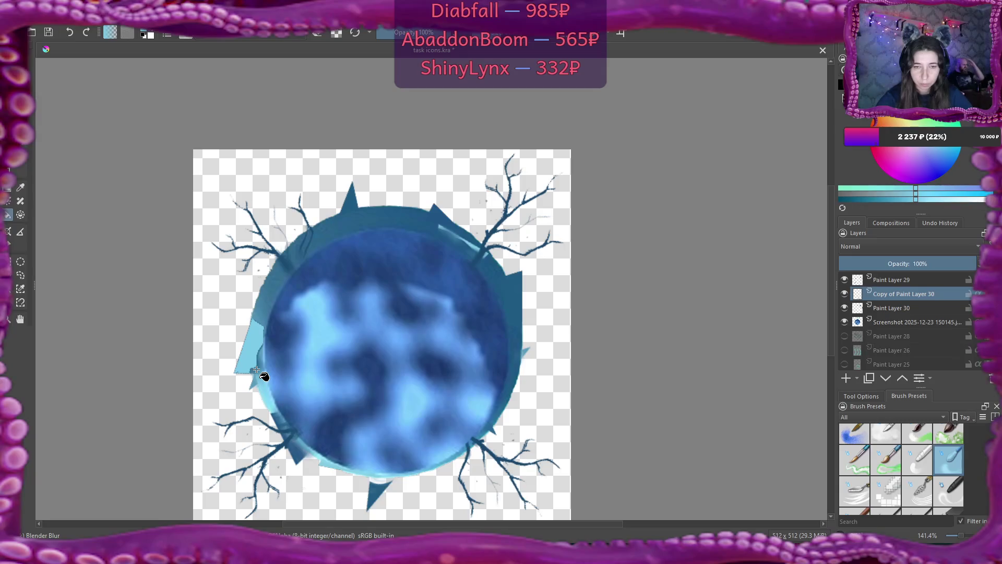
key(ctrl+z)
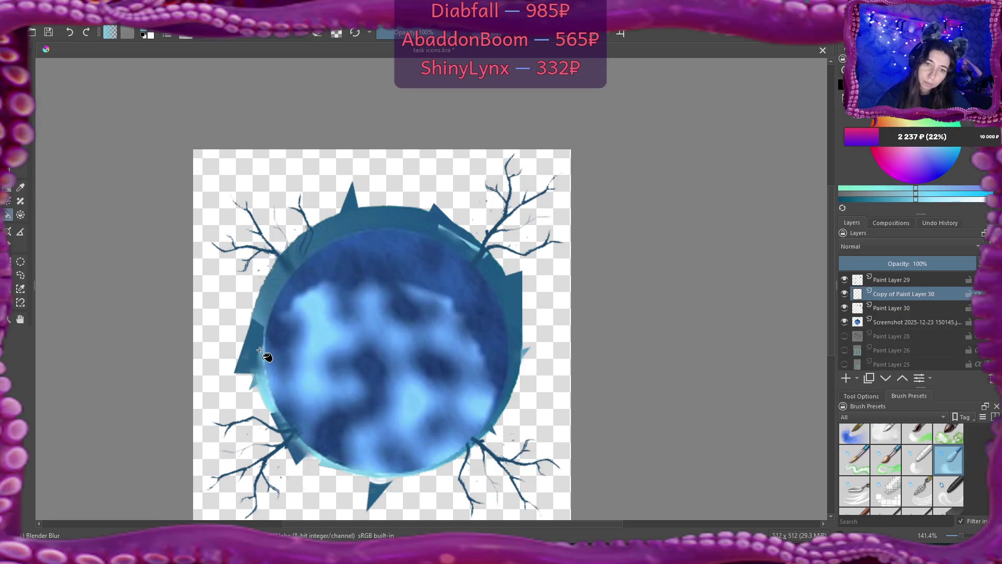
ctrl+click(260, 315)
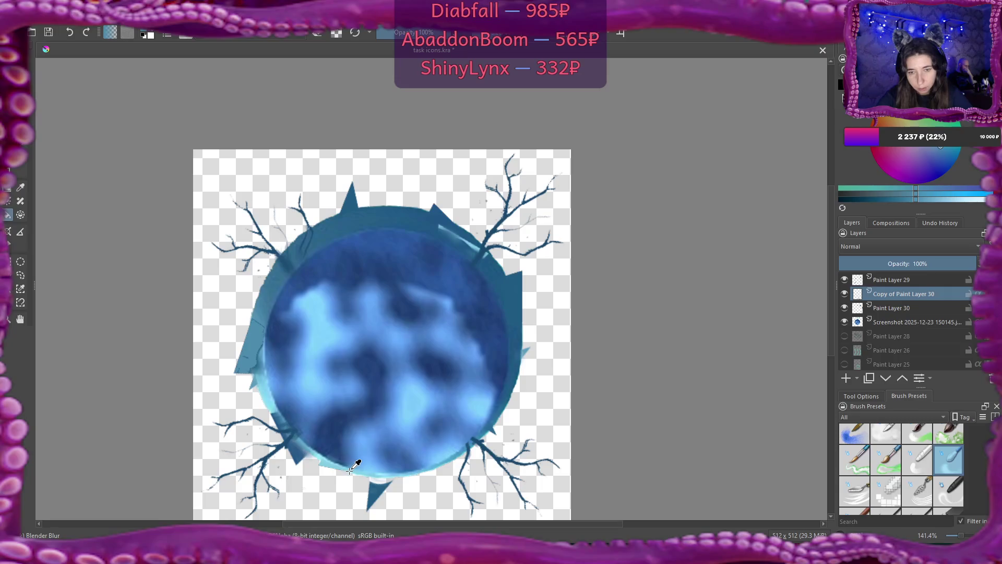
Step: Recolour the shards below and lower-left of the sphere light cyan, then select the Airbrush Soft preset
ctrl+click(363, 472)
click(382, 490)
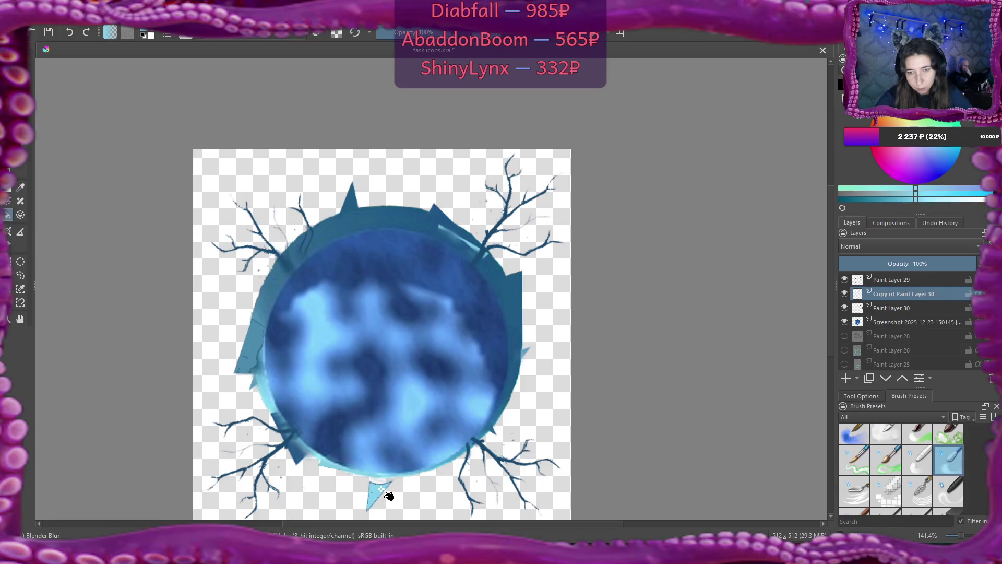
drag(295, 452, 315, 463)
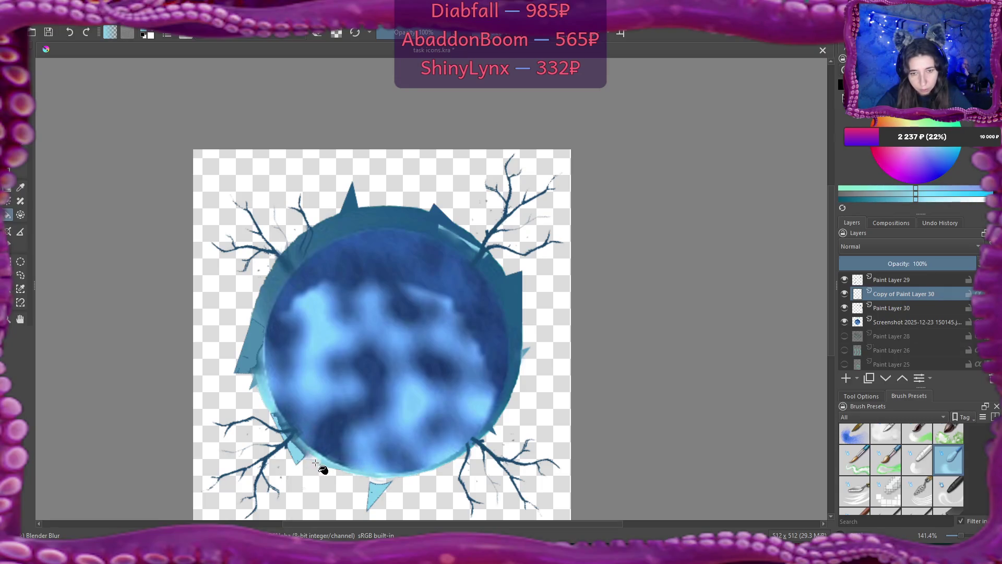
ctrl+click(520, 359)
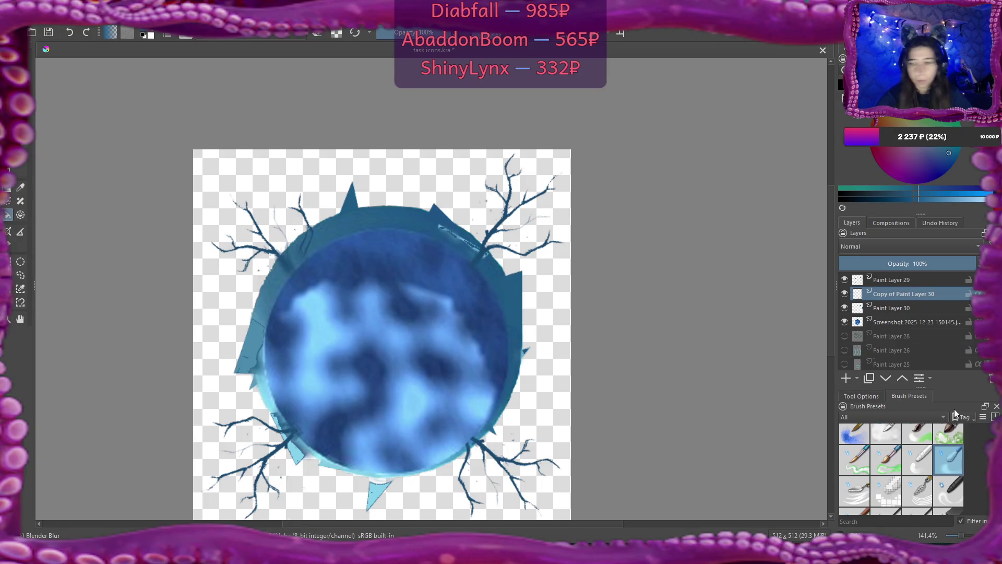
scroll(901, 470, up, 5)
click(948, 438)
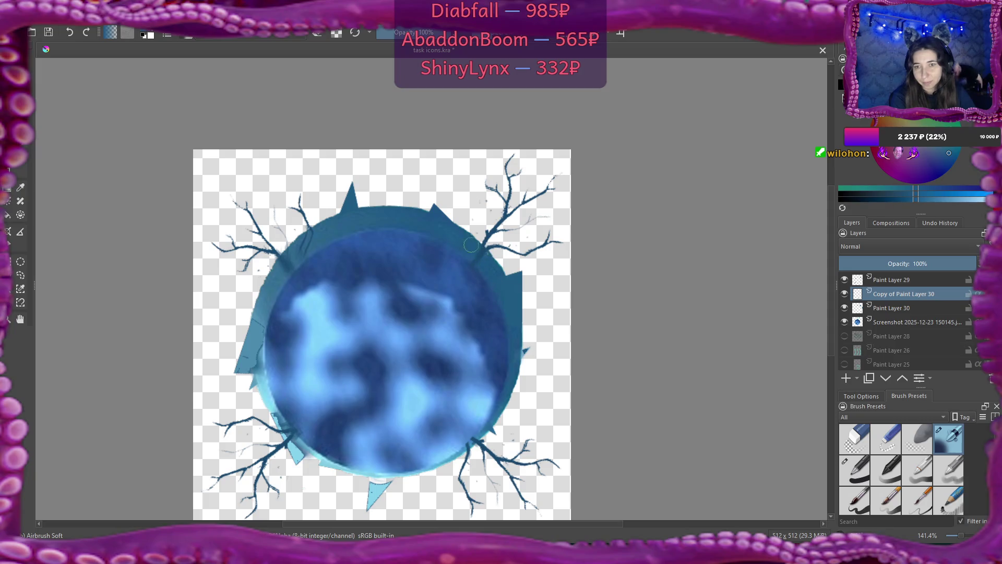
Step: Airbrush the upper-right rim, then sample light cyan and softly repaint the lower-left rim
drag(444, 235, 483, 261)
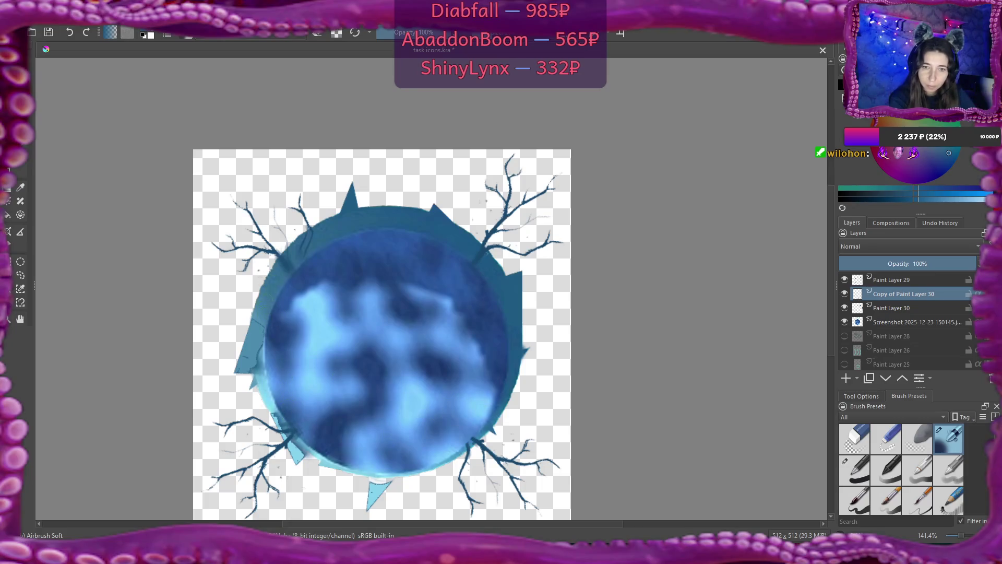
ctrl+click(262, 315)
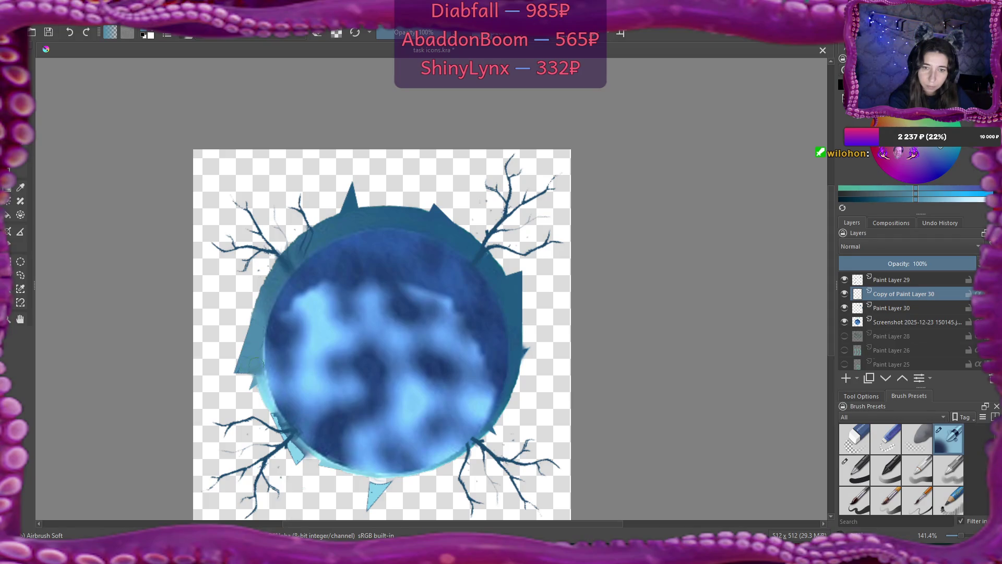
ctrl+click(261, 381)
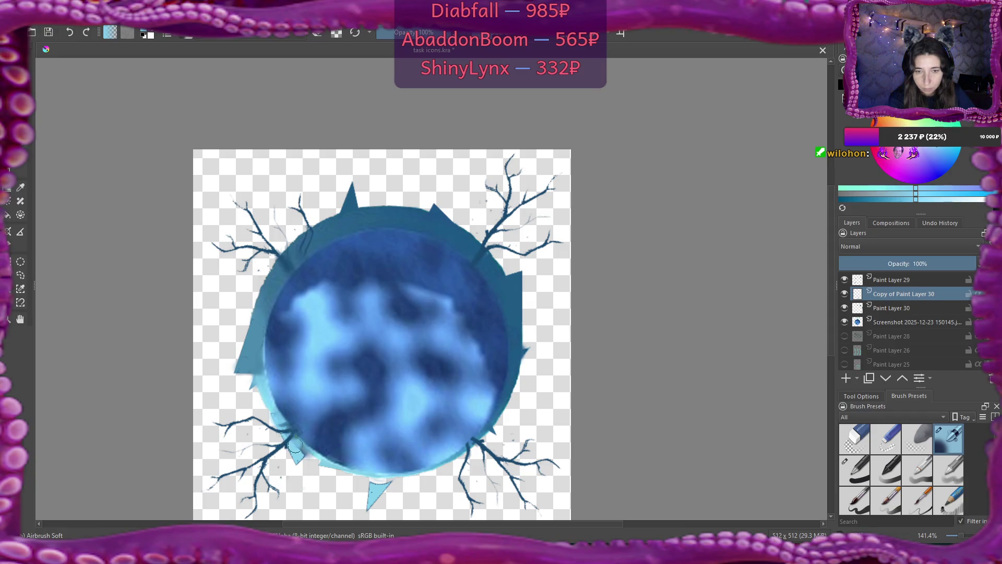
drag(300, 454, 294, 434)
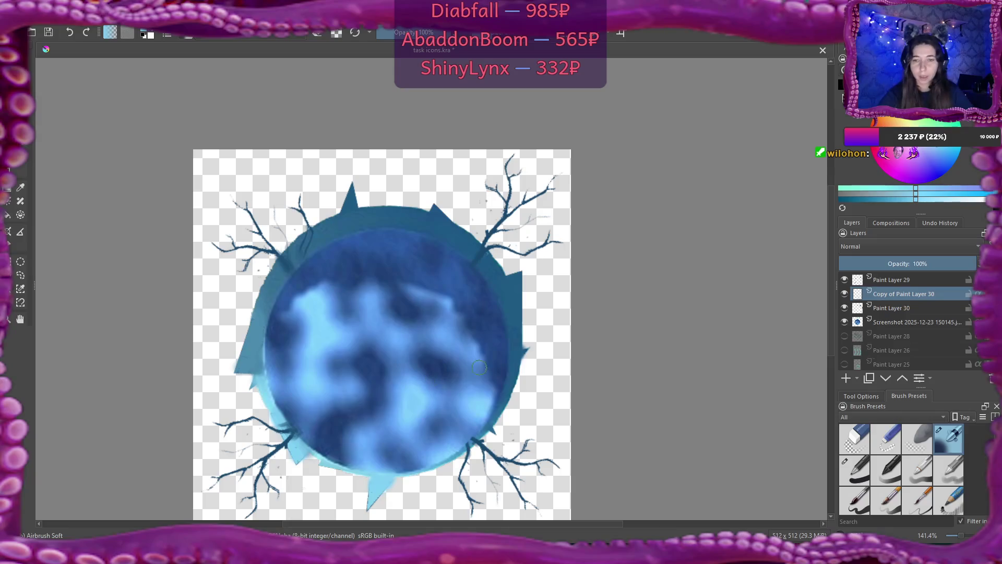
Step: Merge Copy of Paint Layer 30 down into Paint Layer 30 and zoom out
right_click(893, 292)
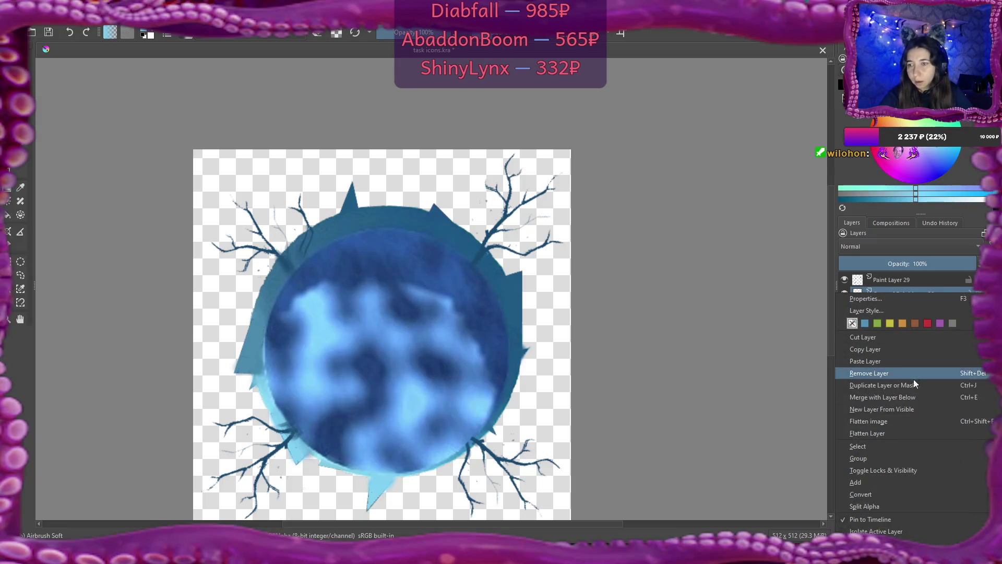
click(913, 393)
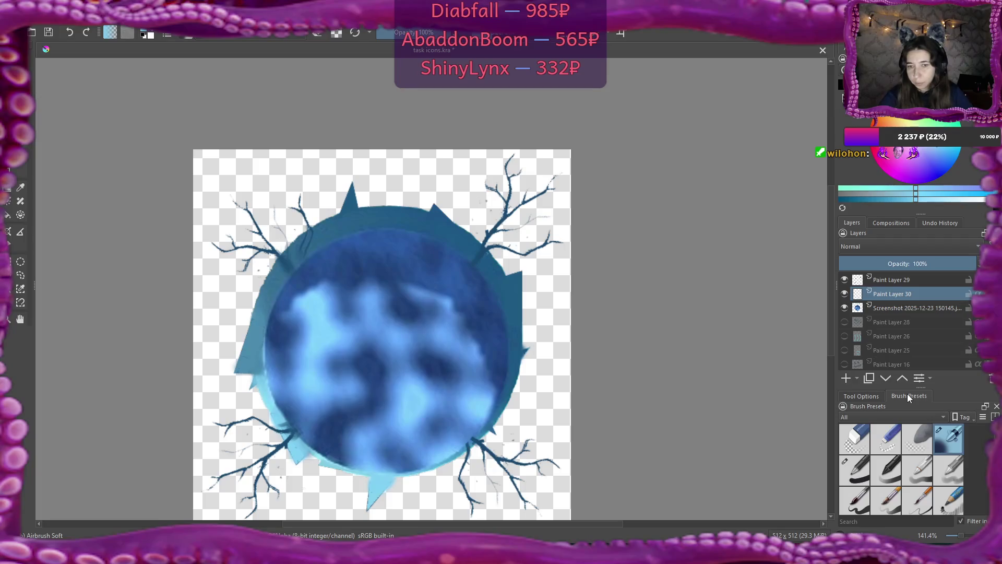
scroll(405, 239, down, 3)
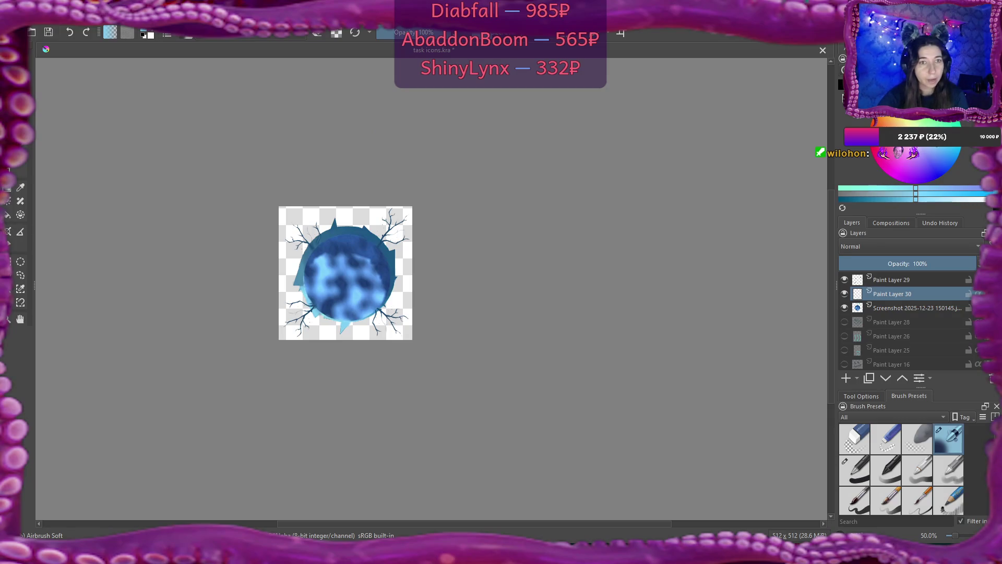
click(16, 21)
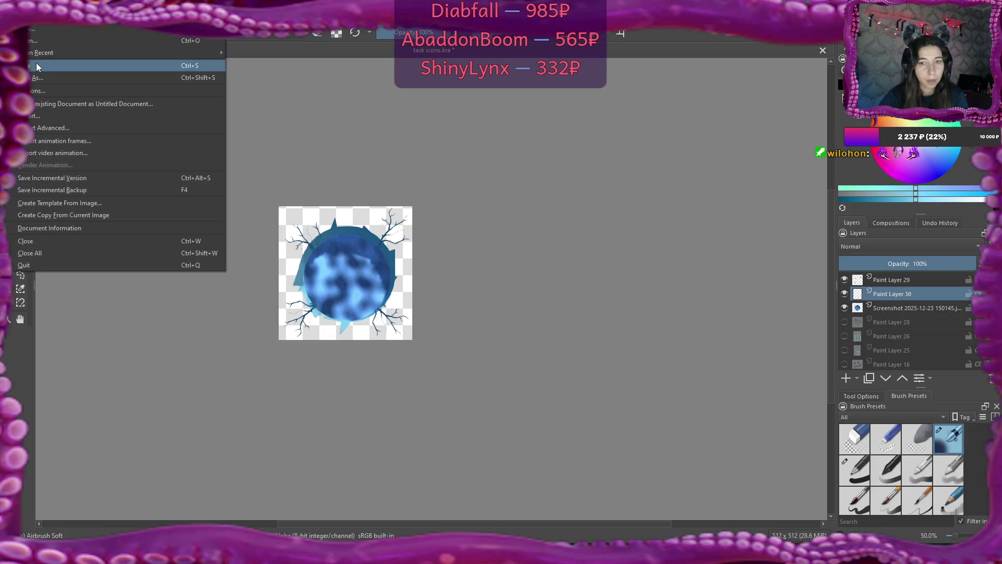
Step: Export the image as PNG named 'ice hole' in the textures folder, then save the Krita document
click(56, 120)
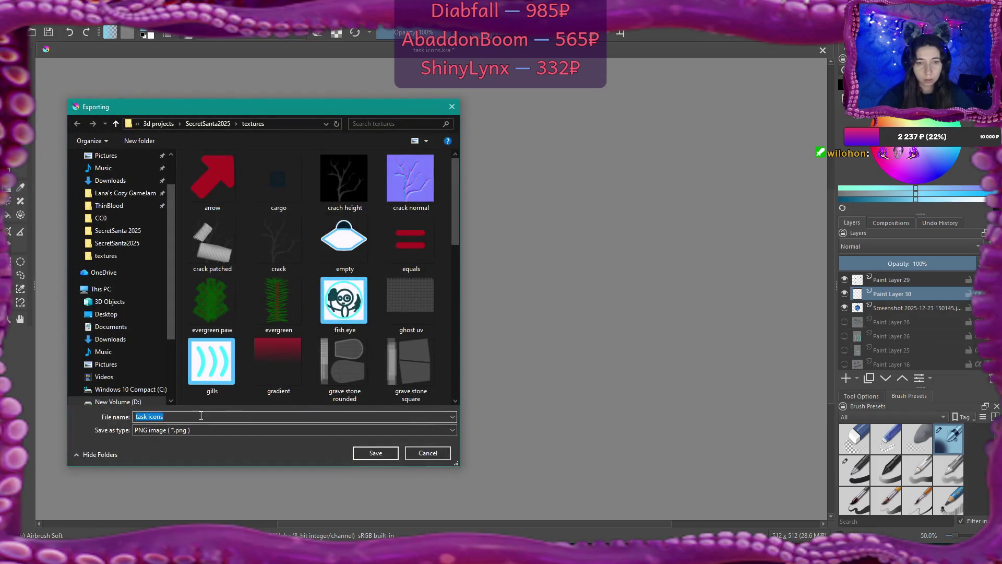
text(ic)
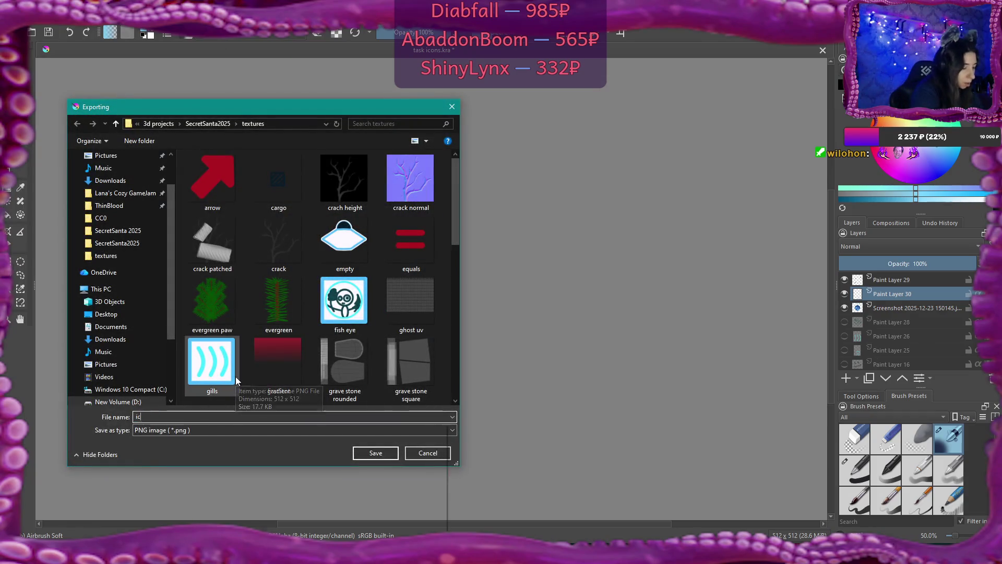
text(e hole)
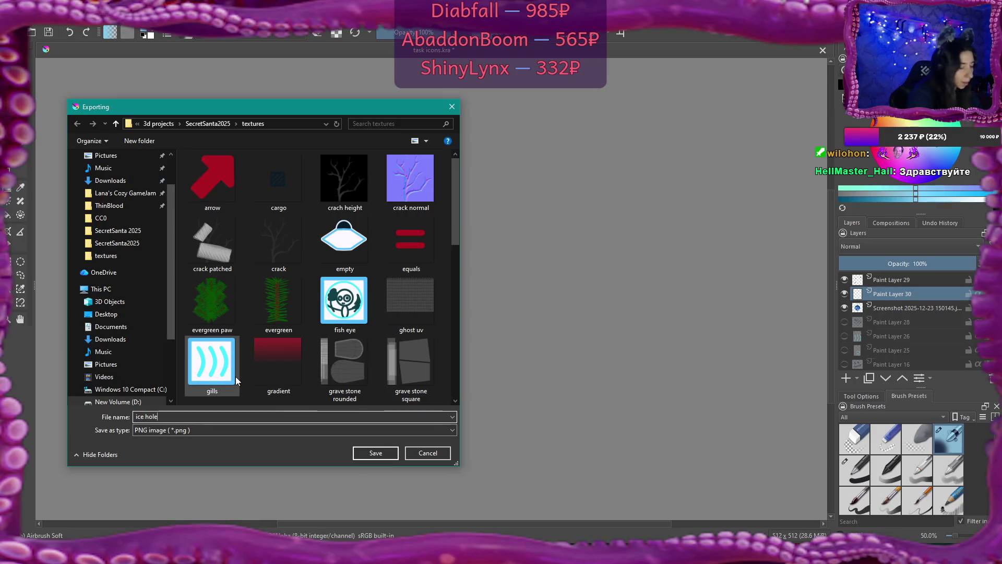
click(380, 453)
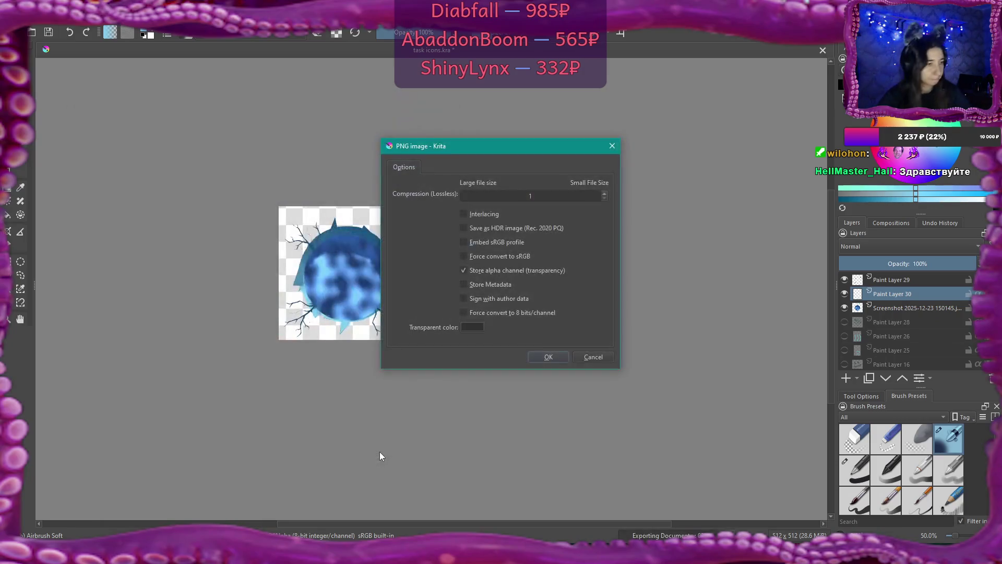
click(548, 356)
scroll(585, 290, up, 1)
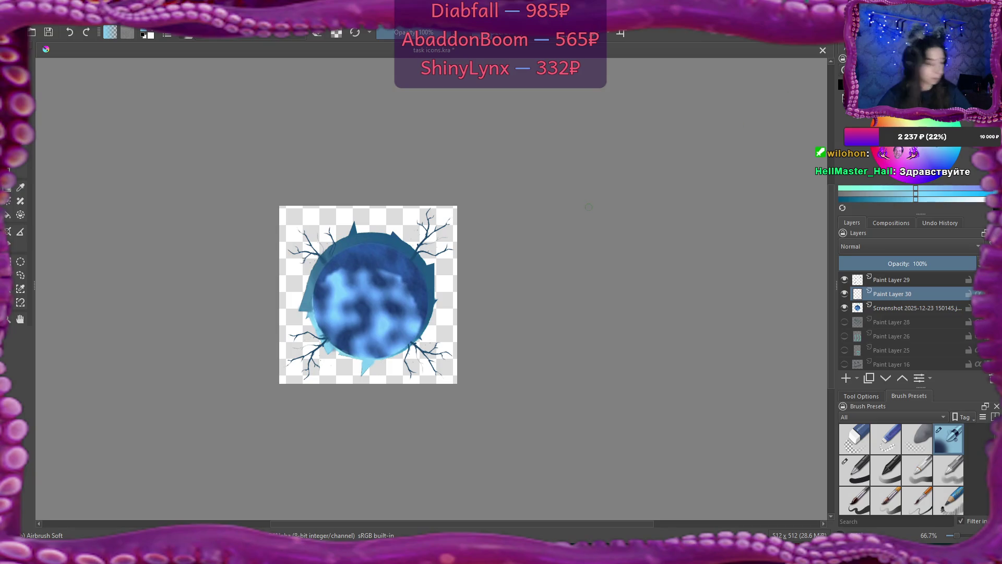
key(ctrl+s)
Step: Bring ice hole.png from the Explorer textures folder into the Flax content panel
key(alt+Tab)
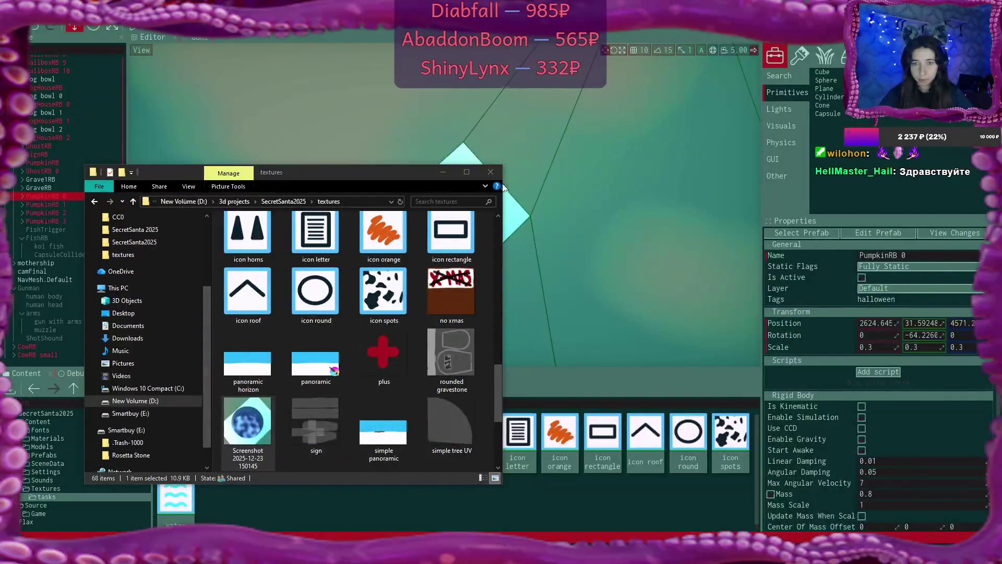
scroll(361, 424, down, 3)
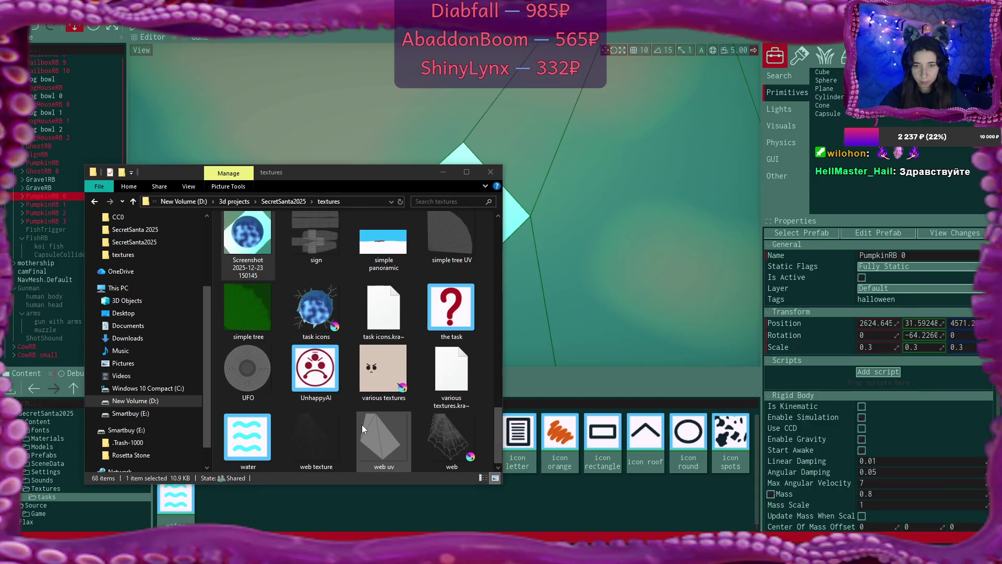
scroll(361, 424, up, 10)
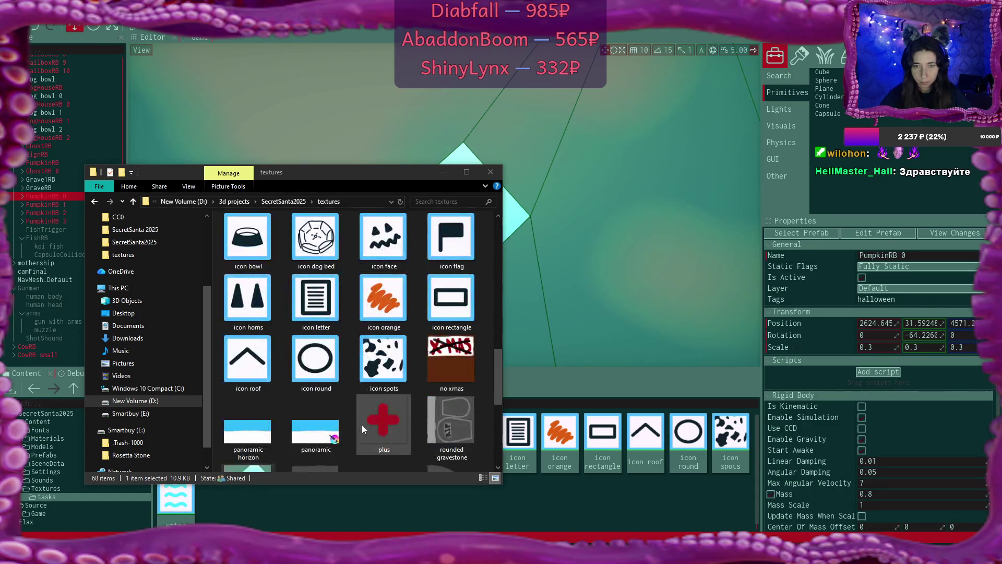
drag(398, 374, 568, 501)
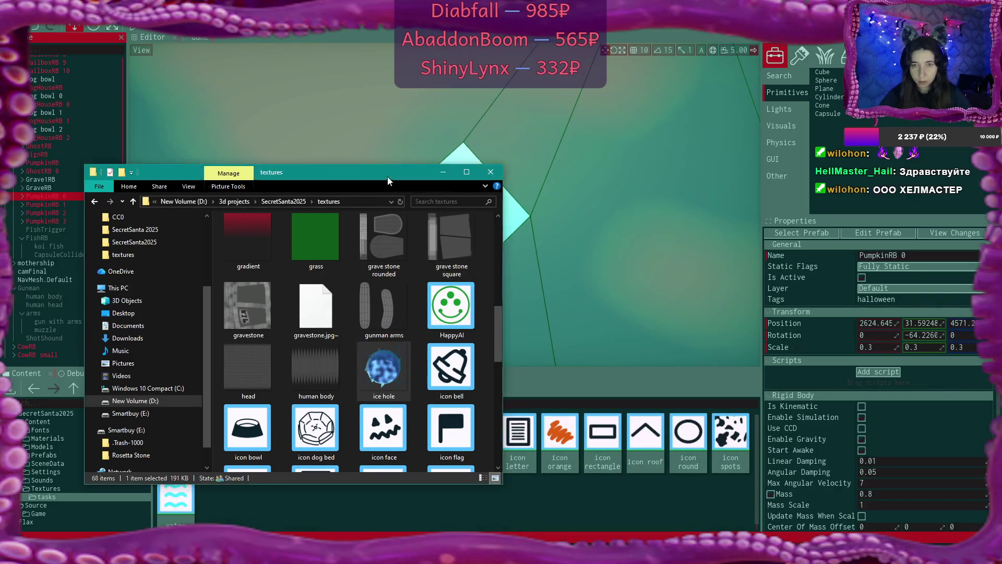
mouse_move(388, 177)
mouse_down()
mouse_move(478, 103)
mouse_move(453, 74)
mouse_up()
click(349, 365)
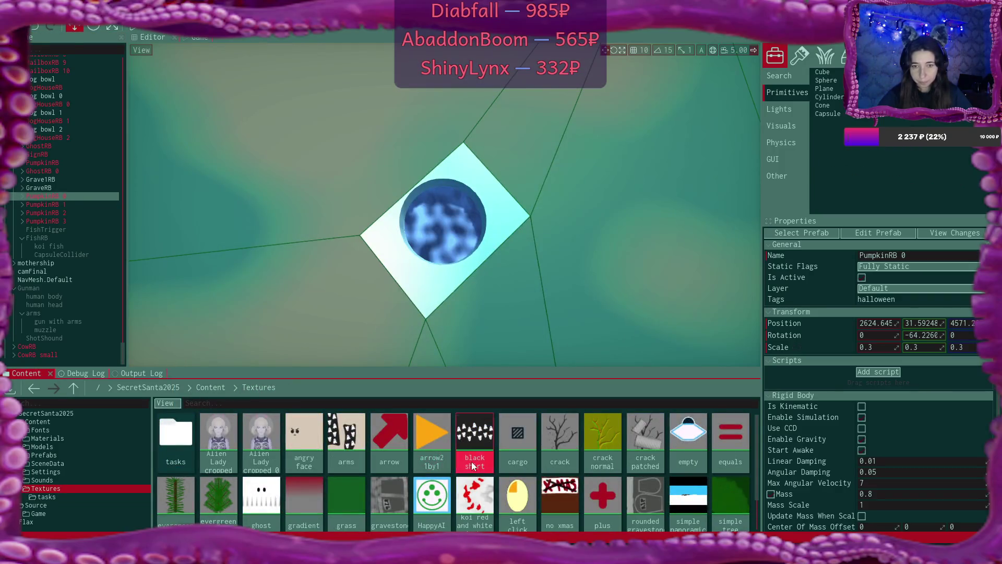
Step: Import ice hole.png into Textures as a Color RGBA texture, then open Content > Materials
key(alt+Tab)
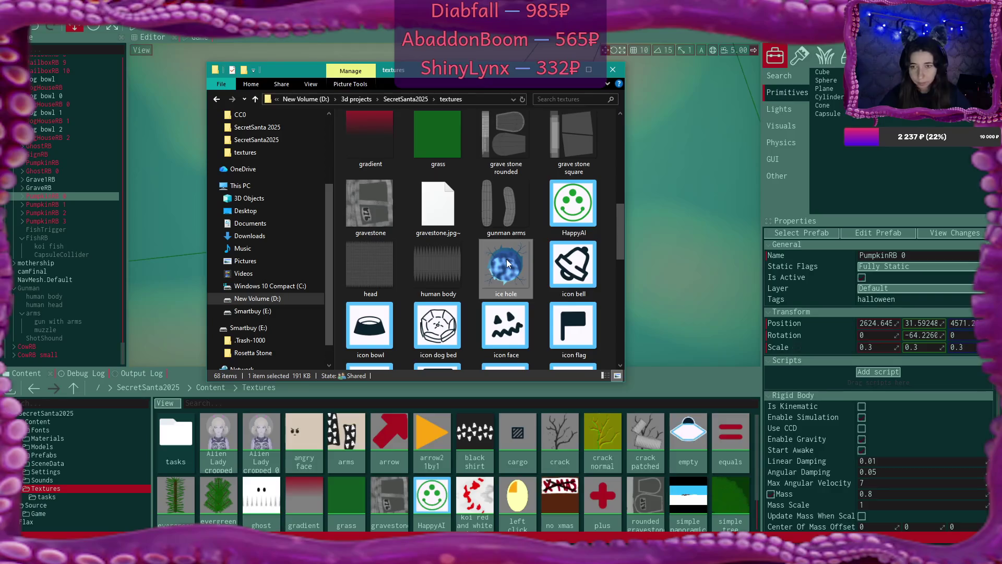
mouse_move(505, 264)
mouse_down()
mouse_move(522, 449)
mouse_move(574, 449)
mouse_up()
click(682, 124)
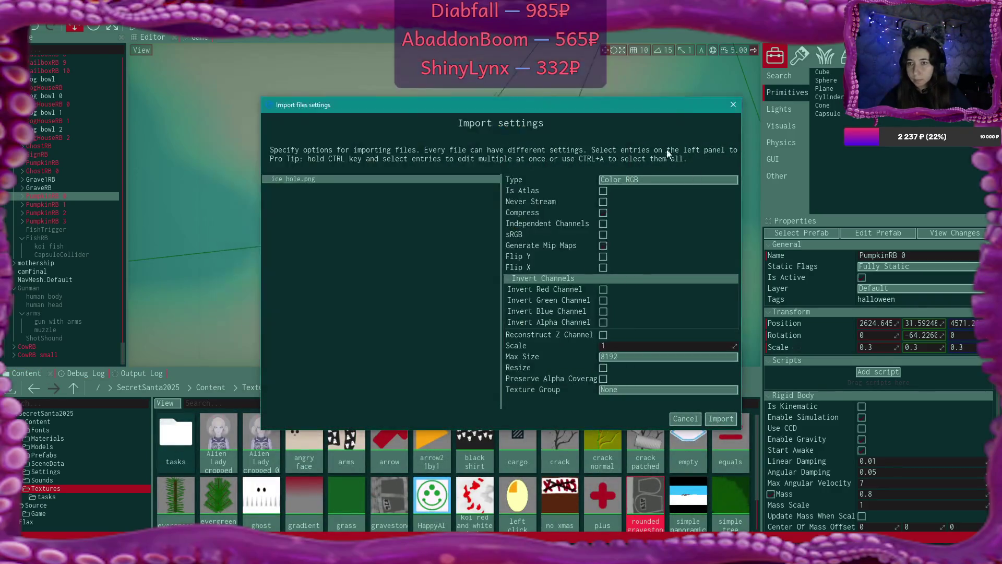
click(656, 178)
click(656, 204)
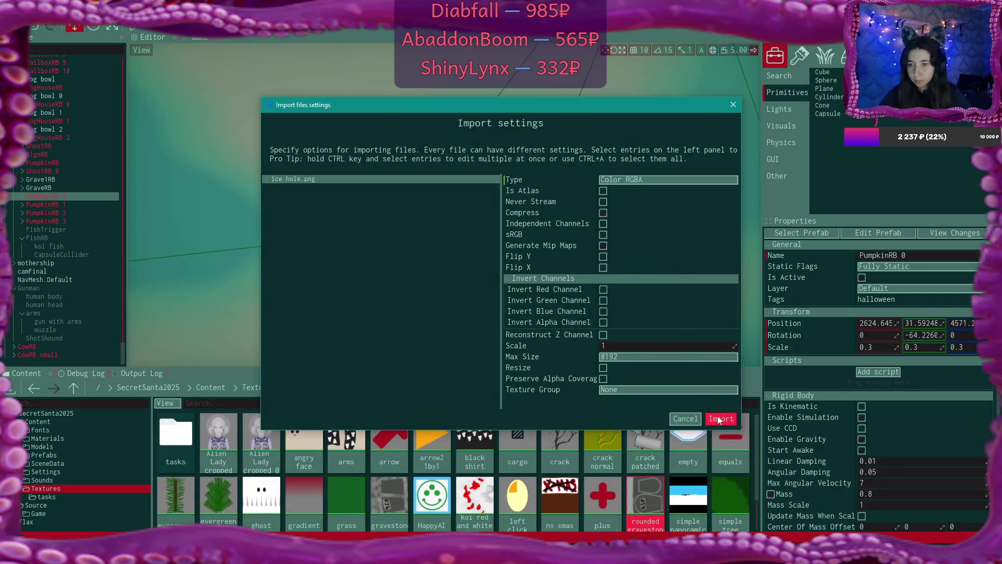
click(719, 419)
click(218, 389)
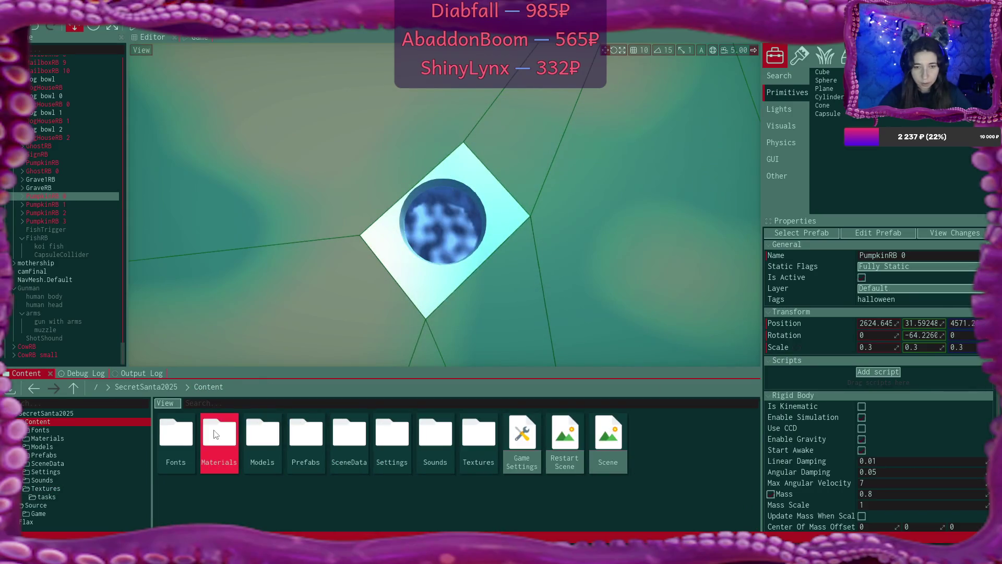
double_click(216, 435)
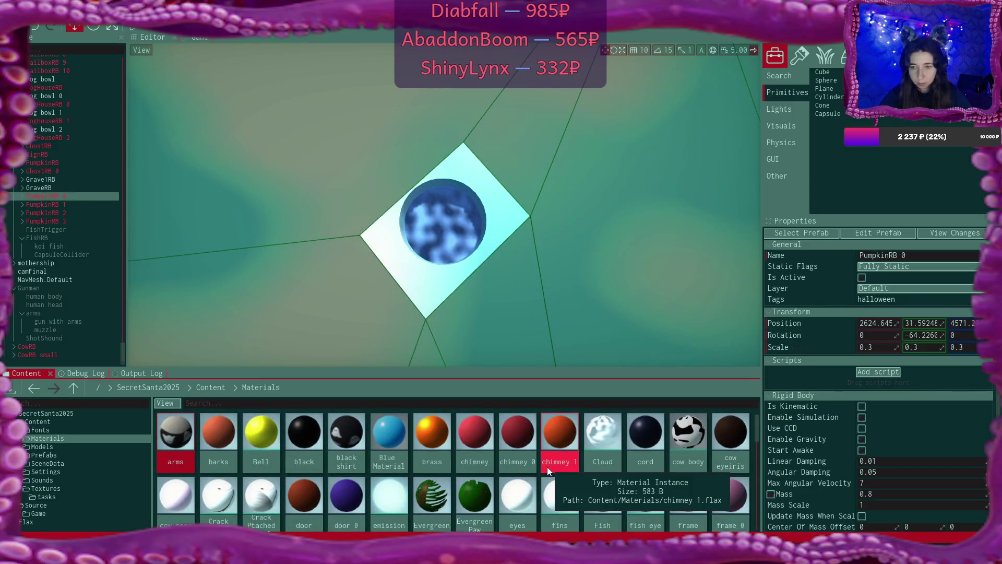
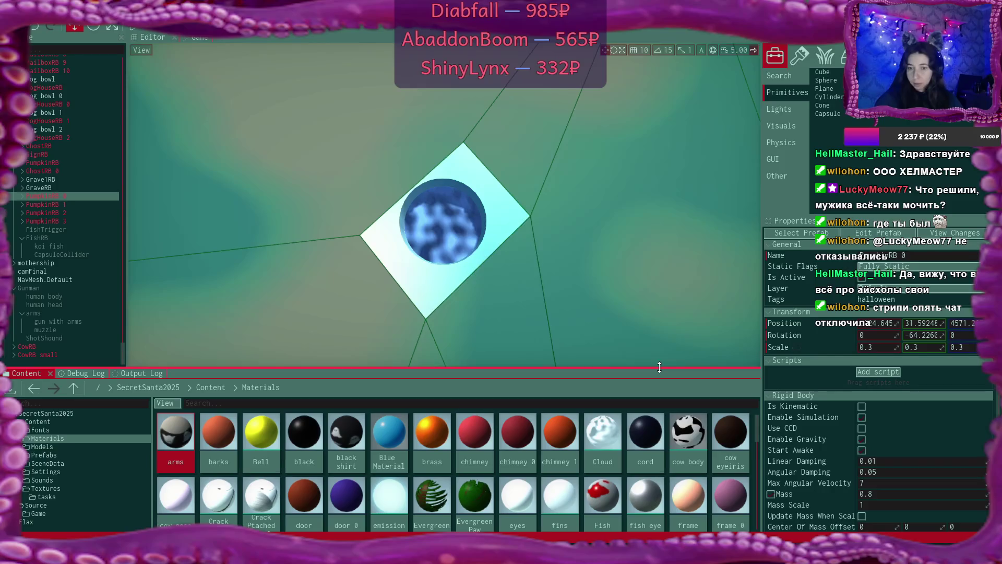
Step: Duplicate the Crack Decal material in Content/Materials and name the copy 'IceHoleDecal'
drag(511, 367, 511, 345)
click(389, 475)
click(228, 473)
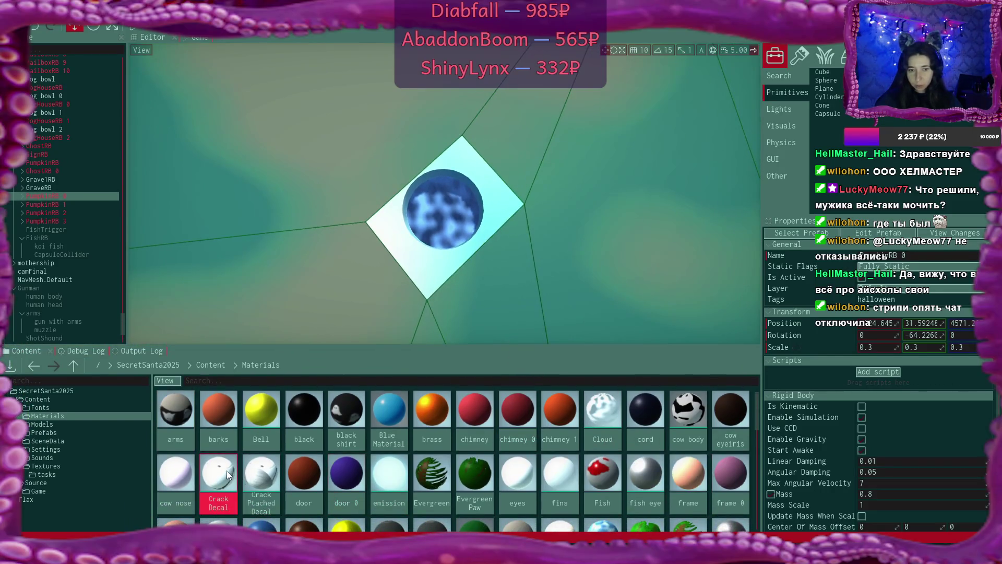
key(ctrl+d)
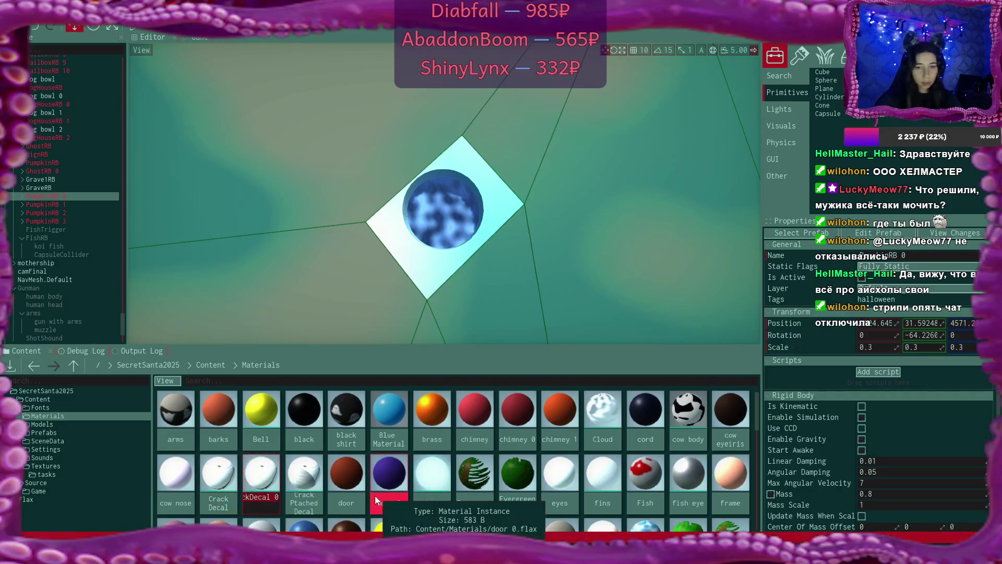
text(Ice)
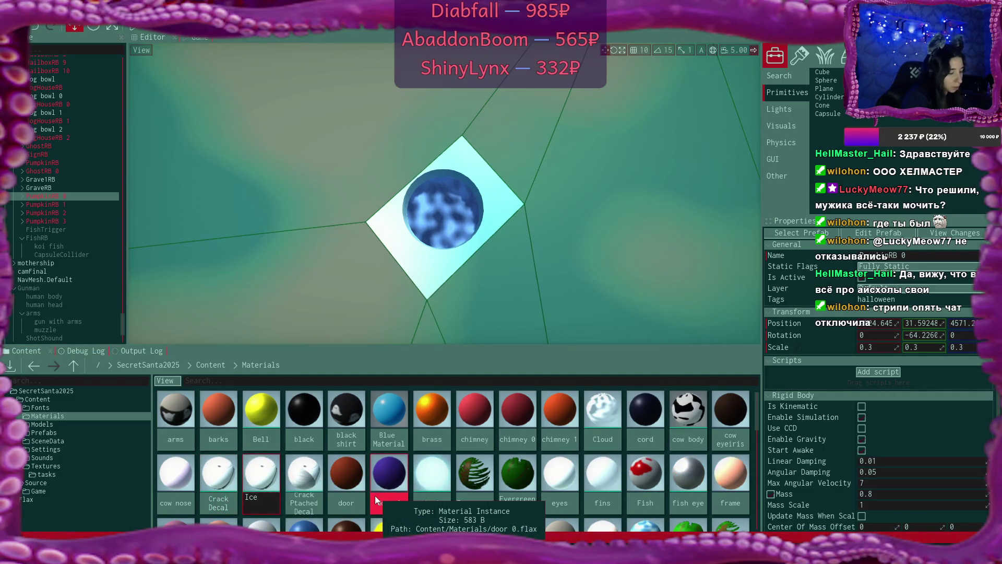
text(HoleDecal)
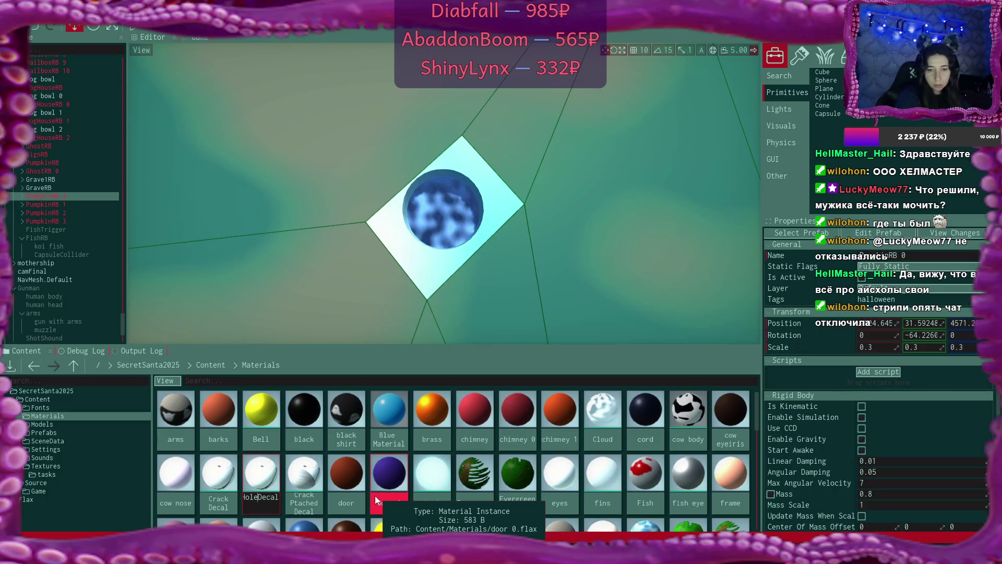
key(Return)
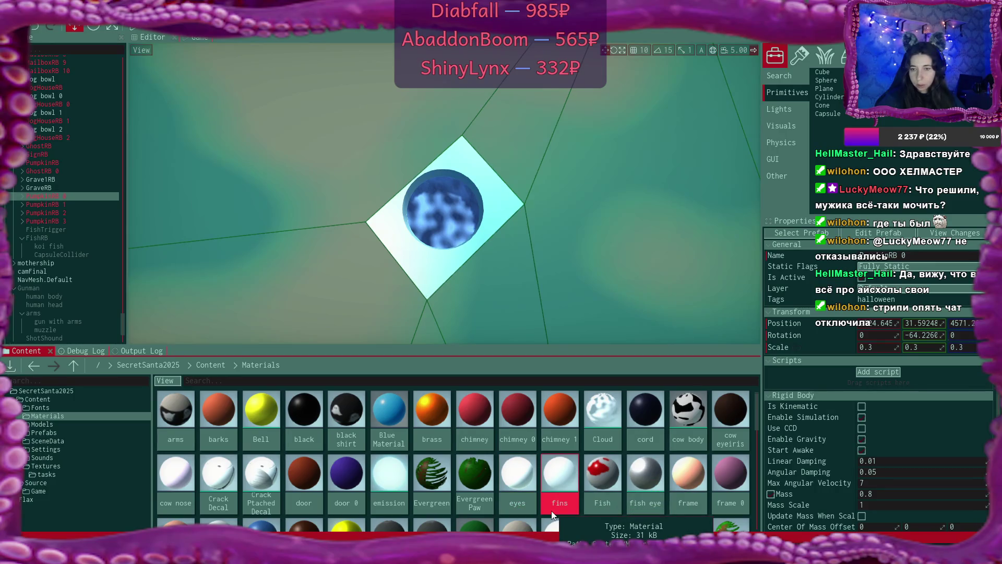
Step: Scroll the Materials grid to the IceHoleDecal tile and open it in the Material Editor
scroll(551, 510, down, 3)
scroll(645, 489, down, 2)
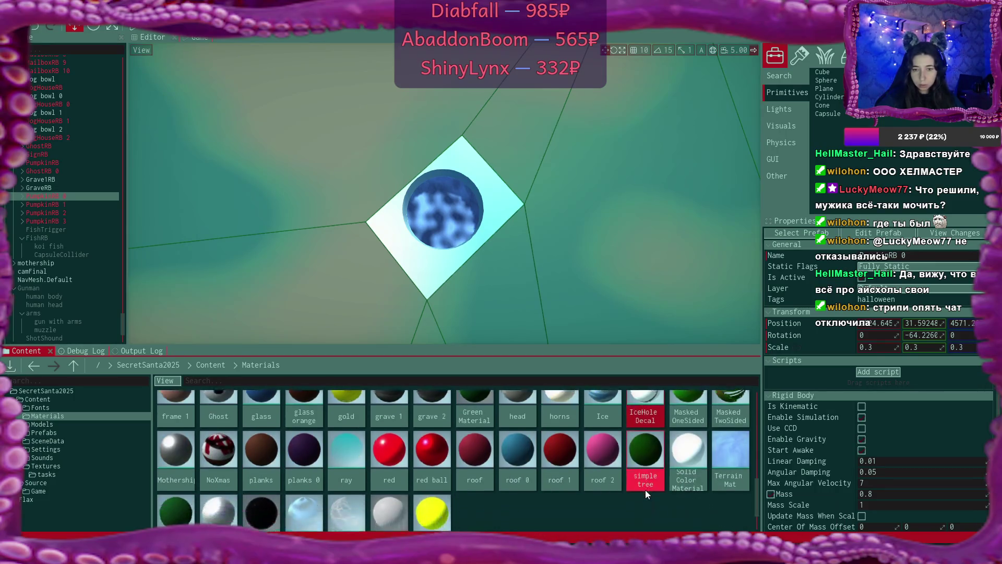
scroll(645, 490, up, 5)
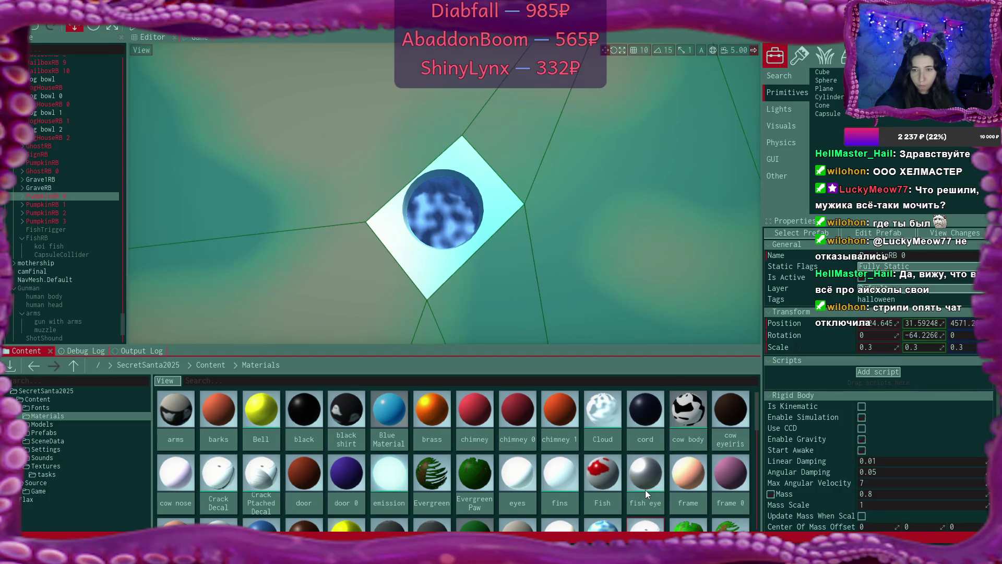
scroll(645, 490, down, 1)
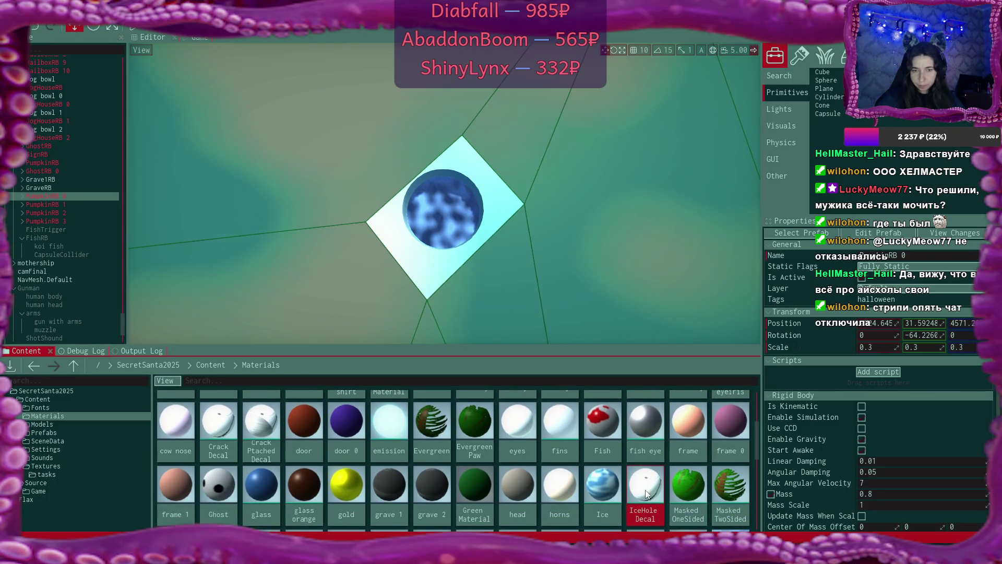
scroll(646, 493, down, 1)
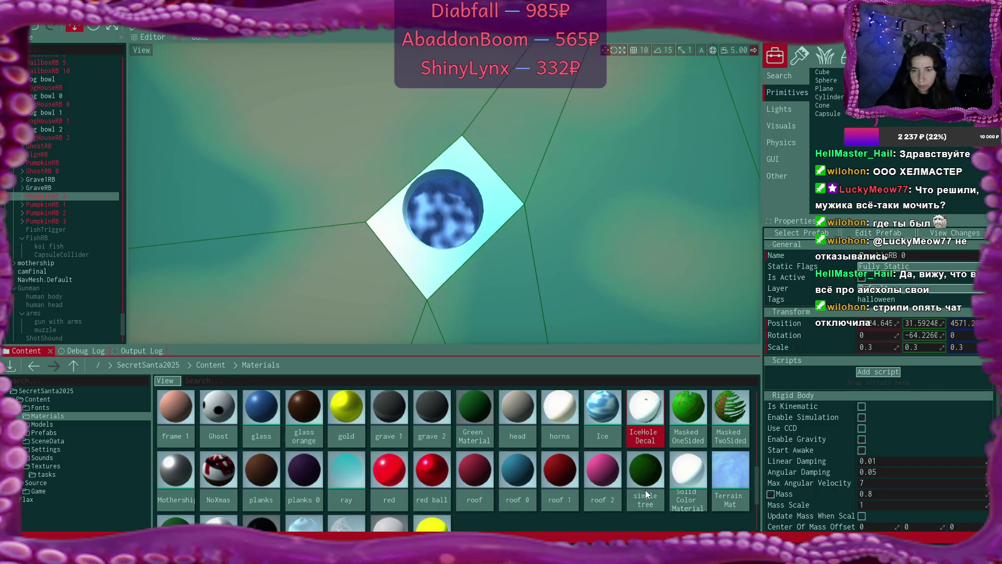
double_click(651, 418)
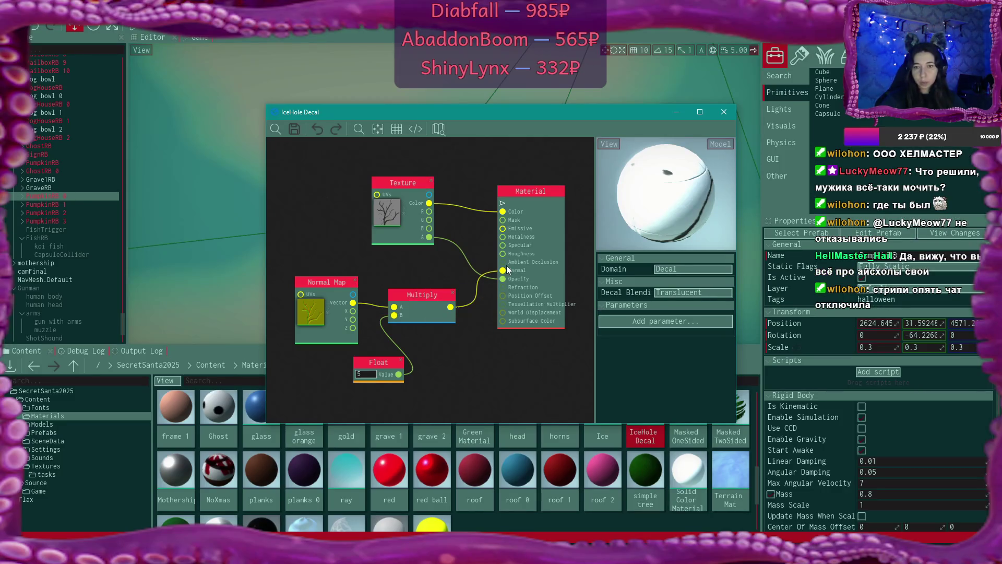
Step: Remove the Multiply→Normal wire and set the Texture node to the 'ice hole' image
drag(506, 267, 470, 306)
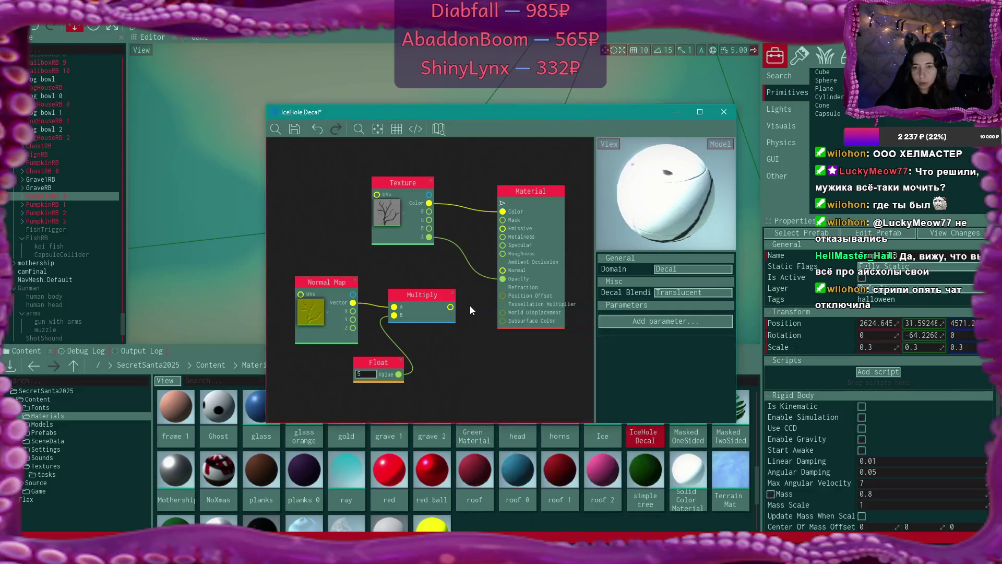
click(404, 204)
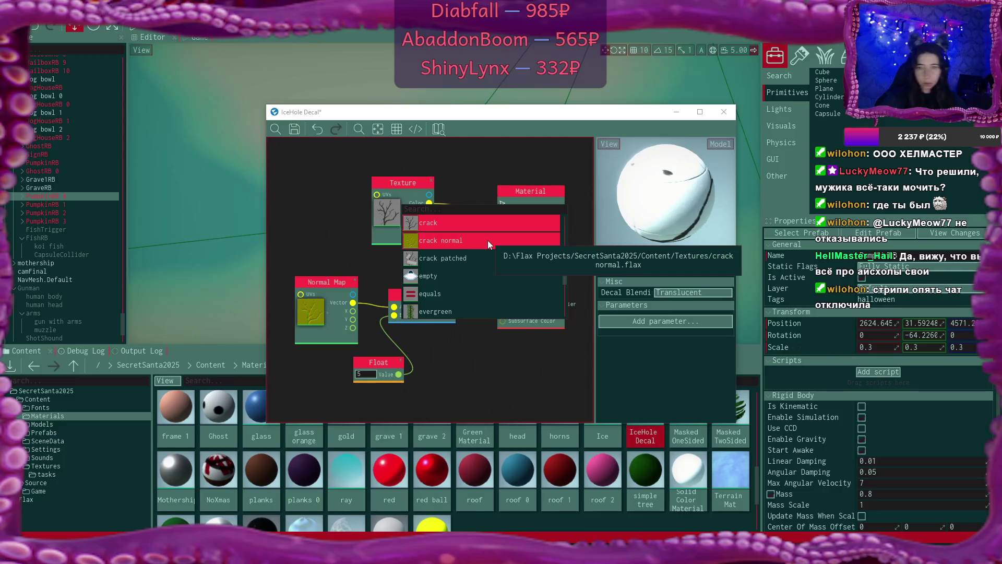
text(ice)
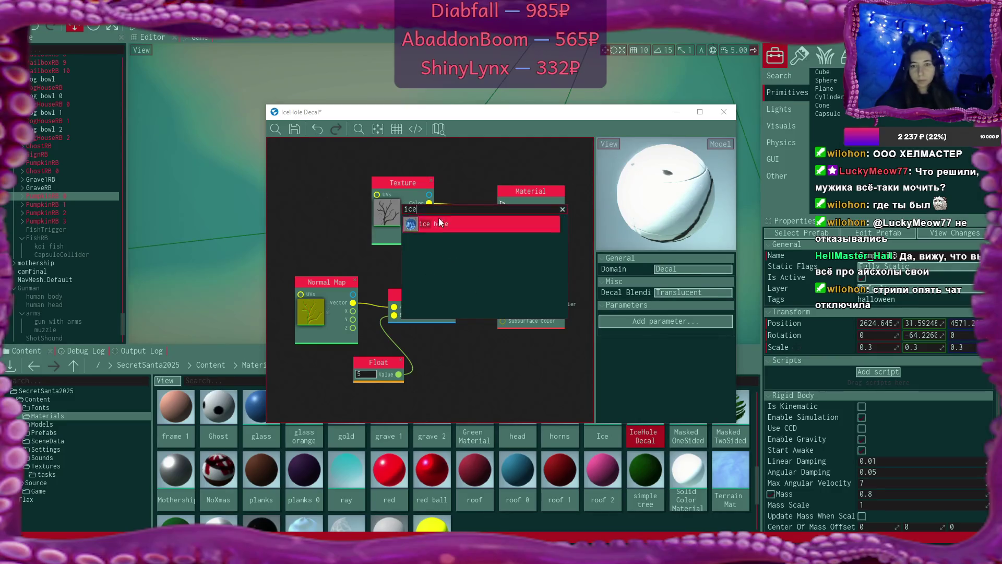
click(438, 219)
Step: Switch the material preview model to Cube and orbit it to face head-on
click(719, 144)
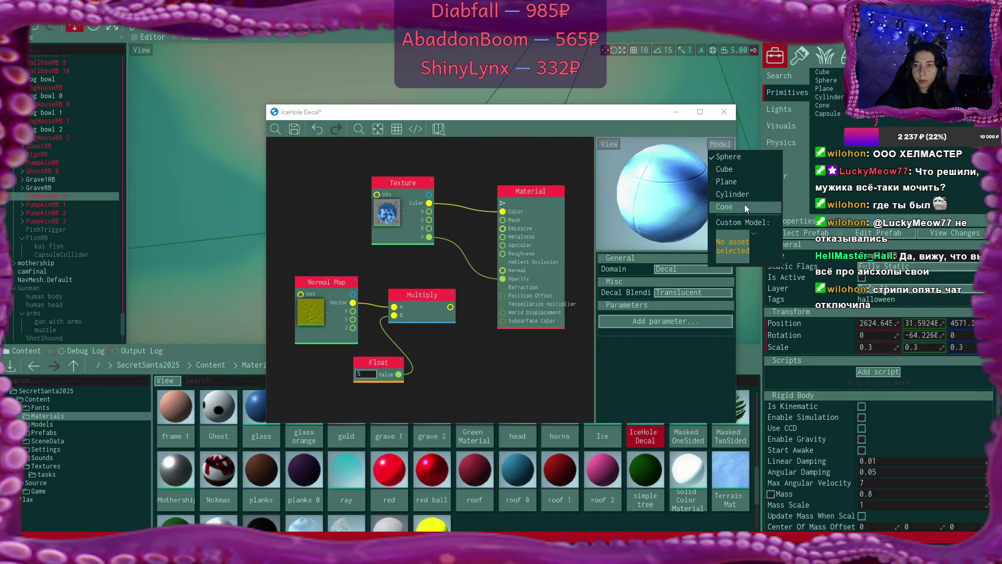
click(743, 170)
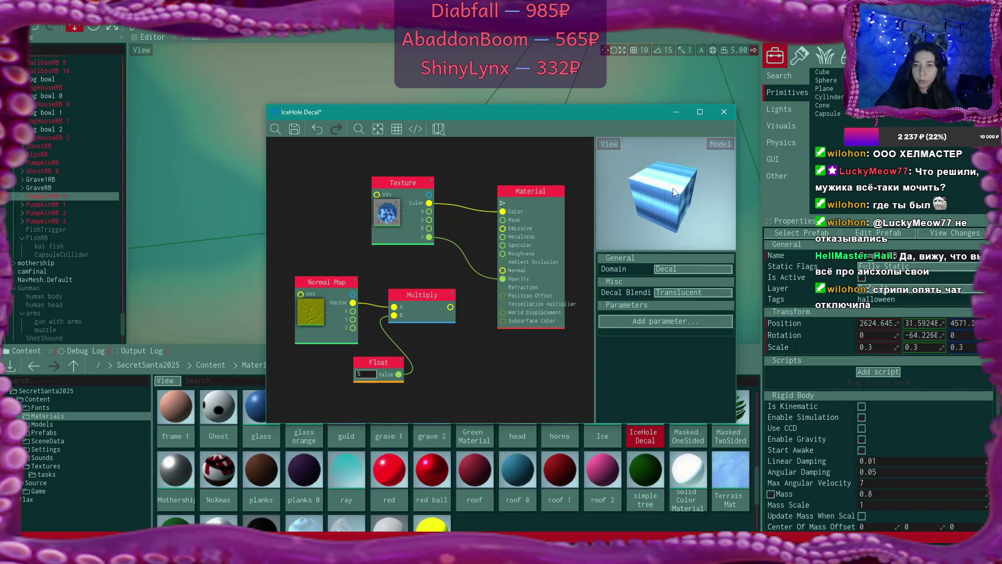
drag(673, 192, 651, 181)
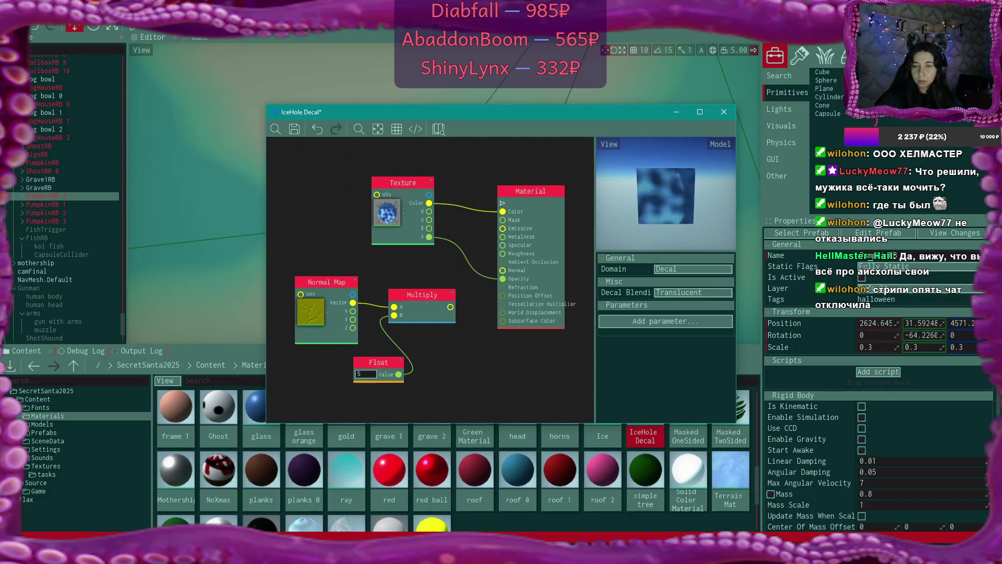
Step: Try Stain, then Normal decal blending, rotating the preview cube to compare
click(681, 293)
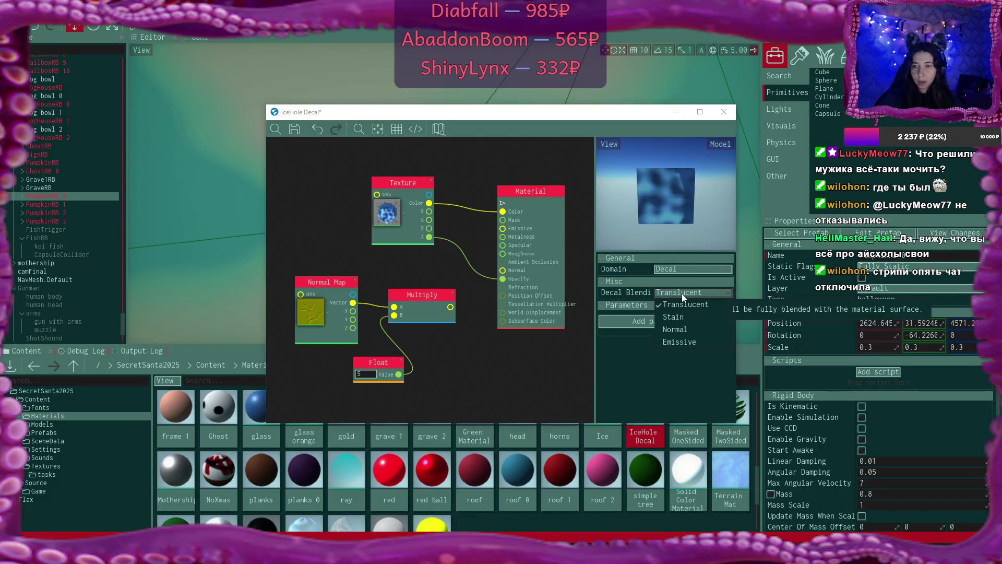
click(699, 315)
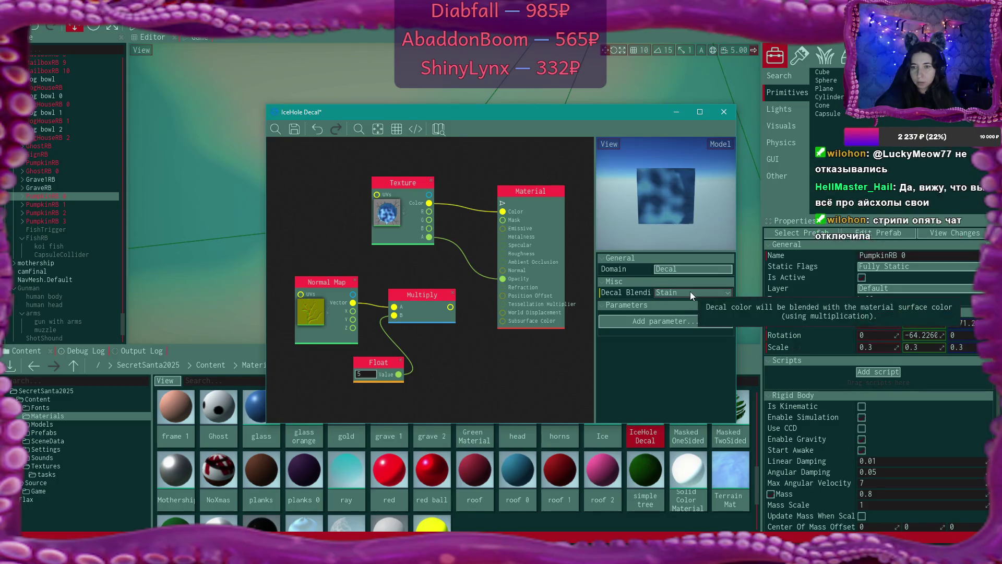
click(690, 292)
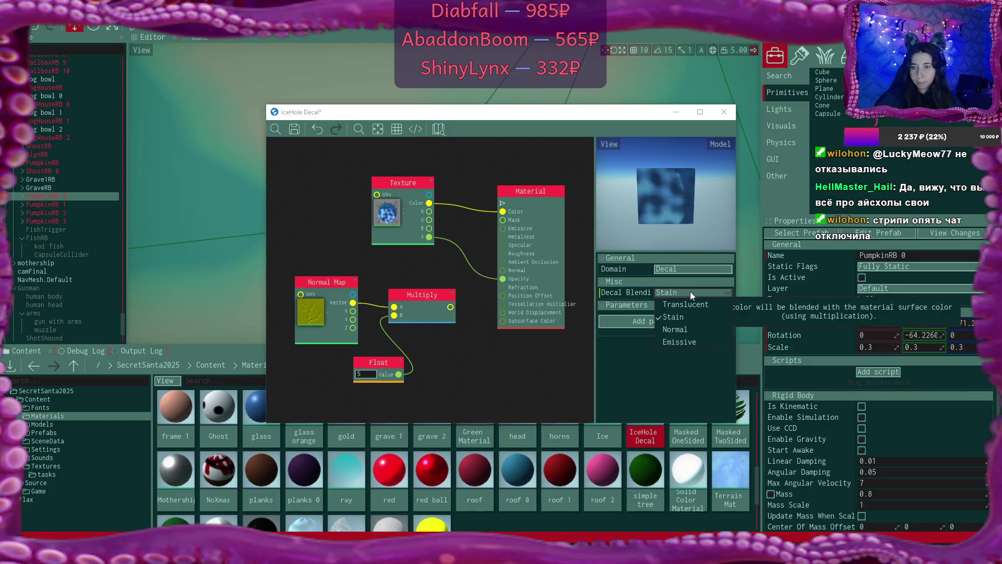
click(693, 326)
mouse_move(670, 180)
mouse_down()
mouse_move(644, 181)
mouse_move(650, 230)
mouse_up()
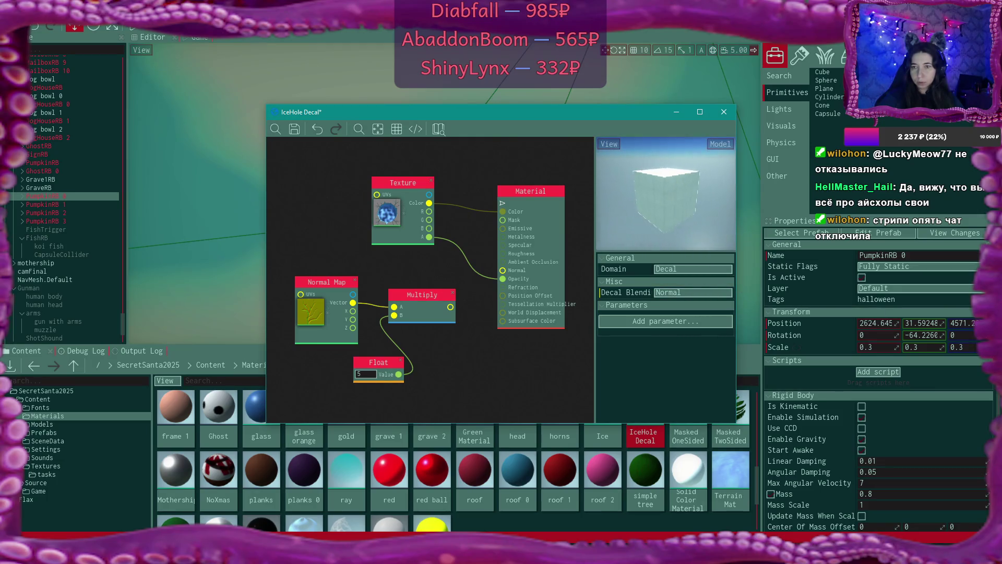
click(678, 292)
click(663, 180)
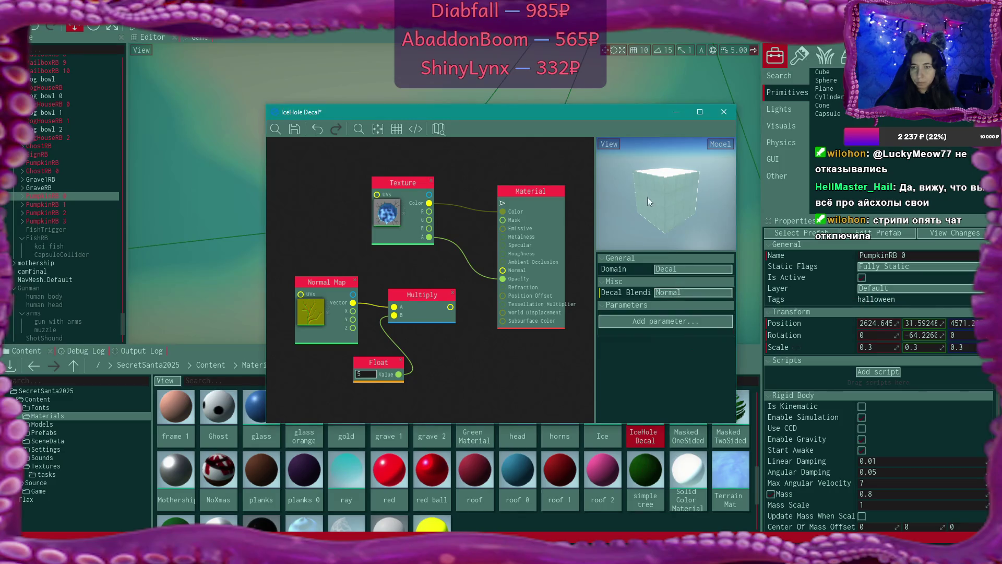
mouse_move(647, 196)
mouse_down()
mouse_move(599, 201)
mouse_move(661, 205)
mouse_move(657, 229)
mouse_move(663, 209)
mouse_move(678, 230)
mouse_up()
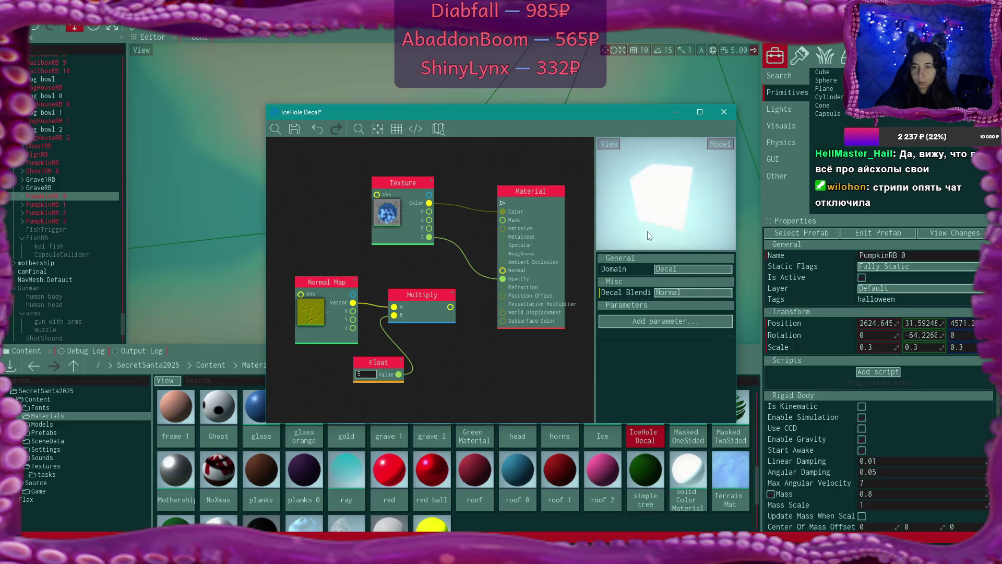
Step: Try Emissive decal blending, then settle back on Stain
click(681, 295)
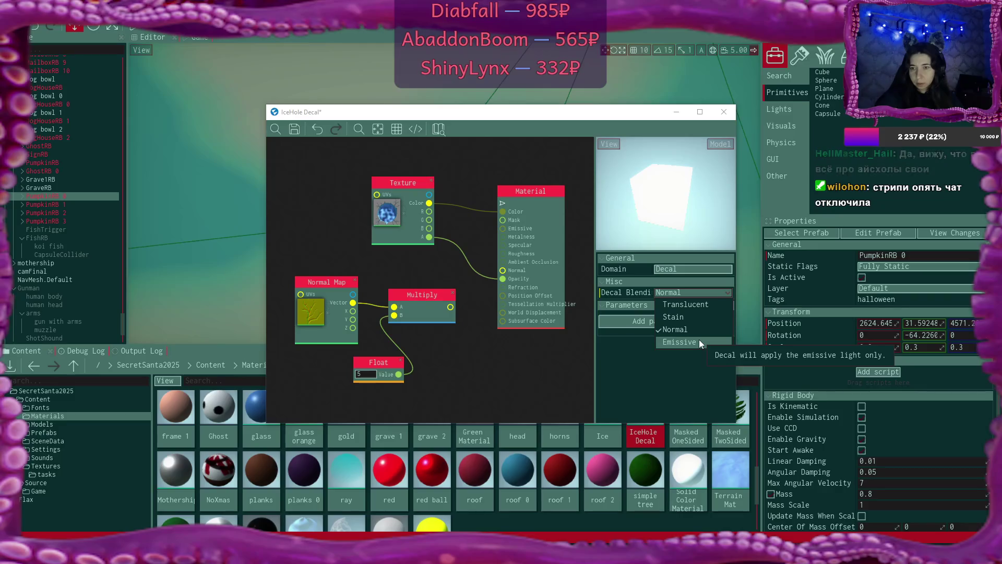
click(699, 339)
click(690, 293)
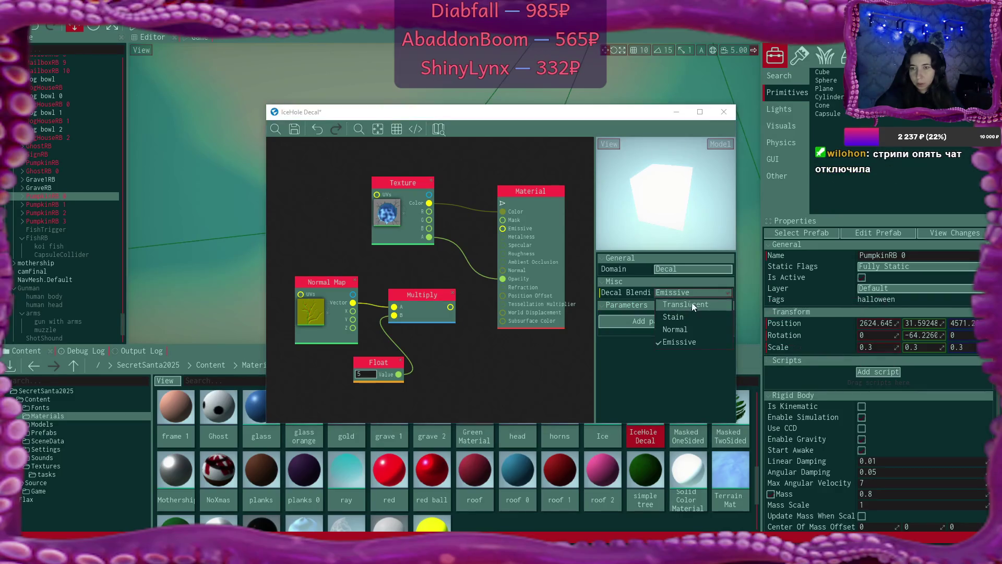
click(693, 316)
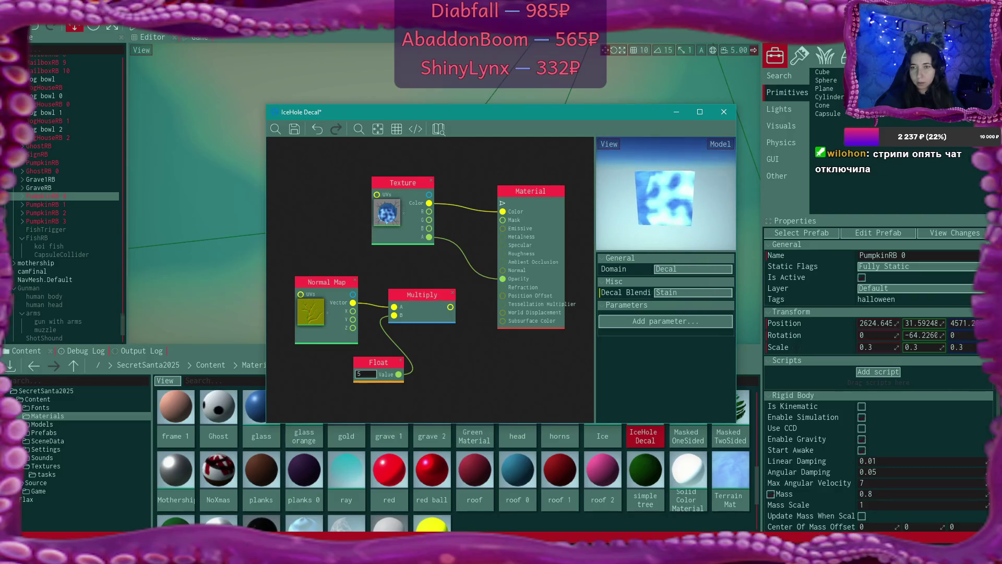
click(720, 144)
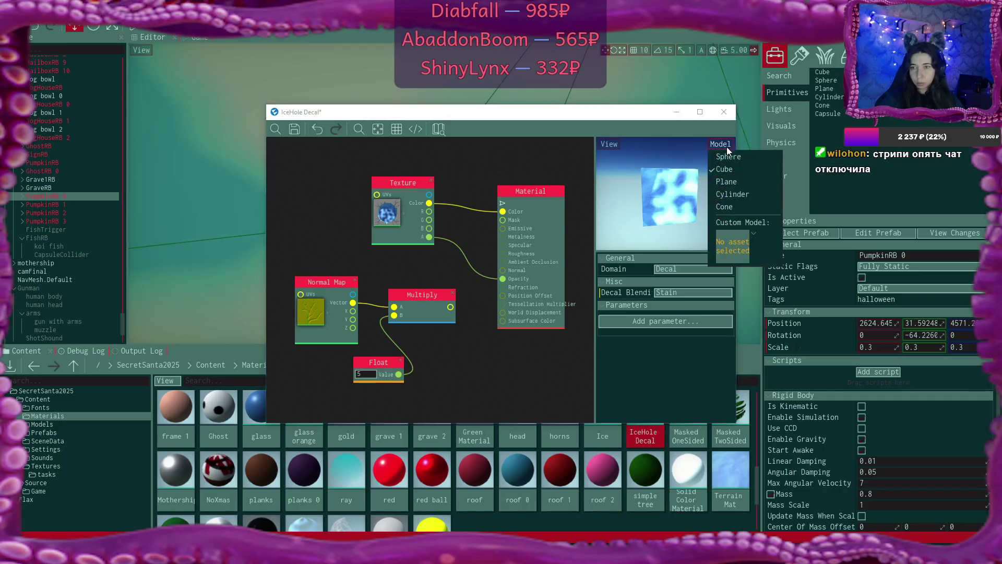
Step: Preview the decal on the custom Ice mesh, viewed from above
click(754, 233)
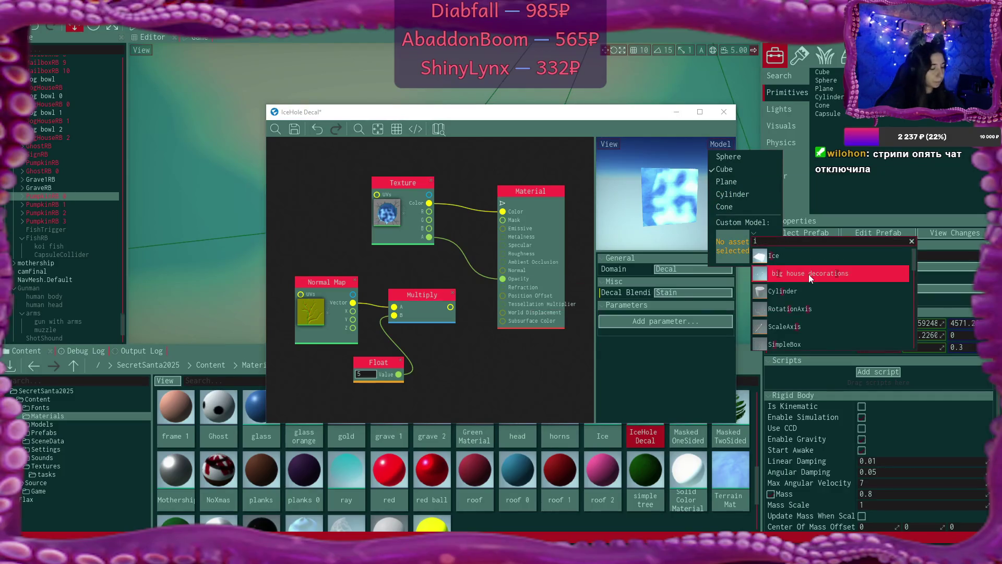
text(ice)
click(775, 256)
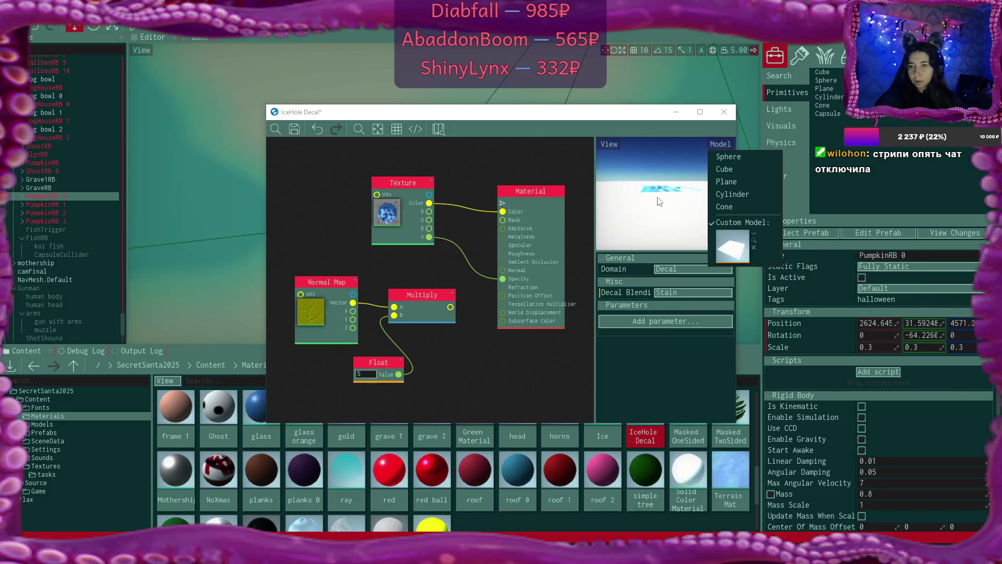
drag(656, 191, 679, 209)
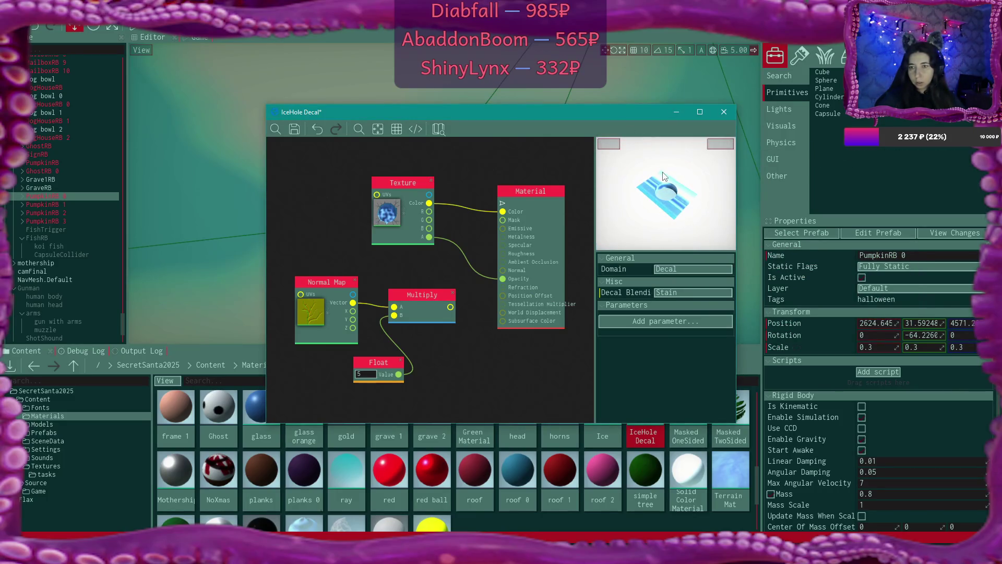
scroll(666, 169, up, 3)
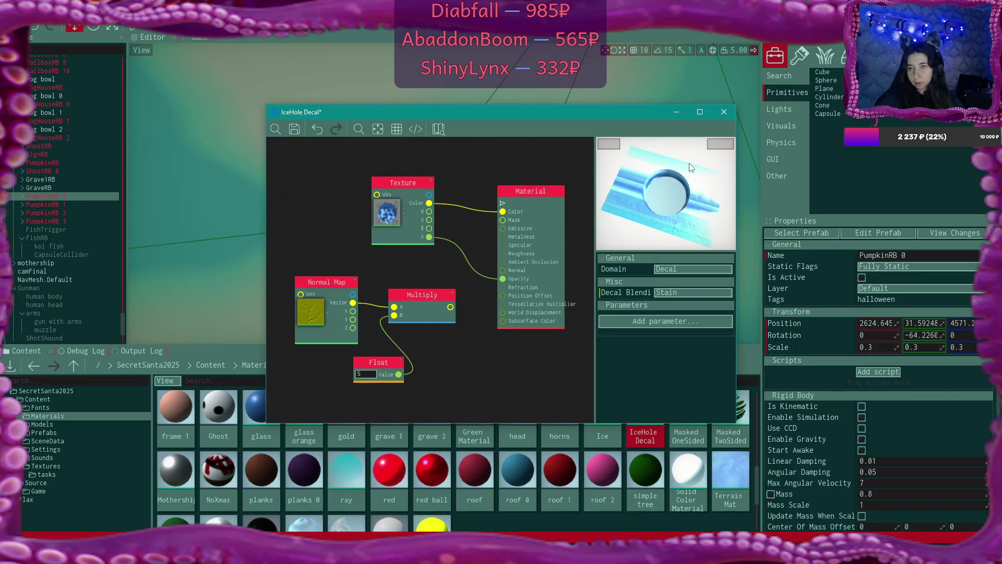
Step: Set decal blending to Translucent, then change it to Stain
click(690, 293)
click(694, 306)
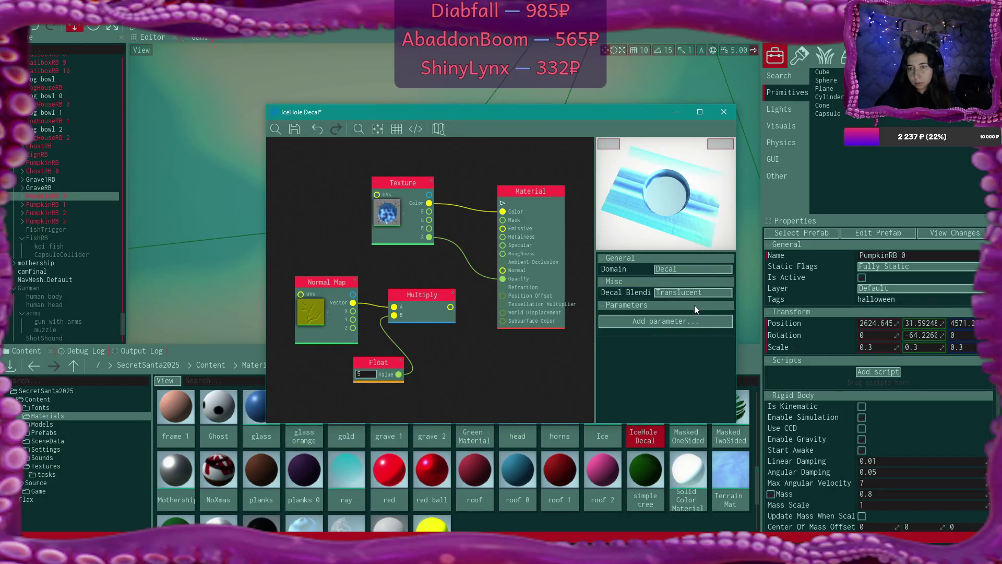
click(693, 295)
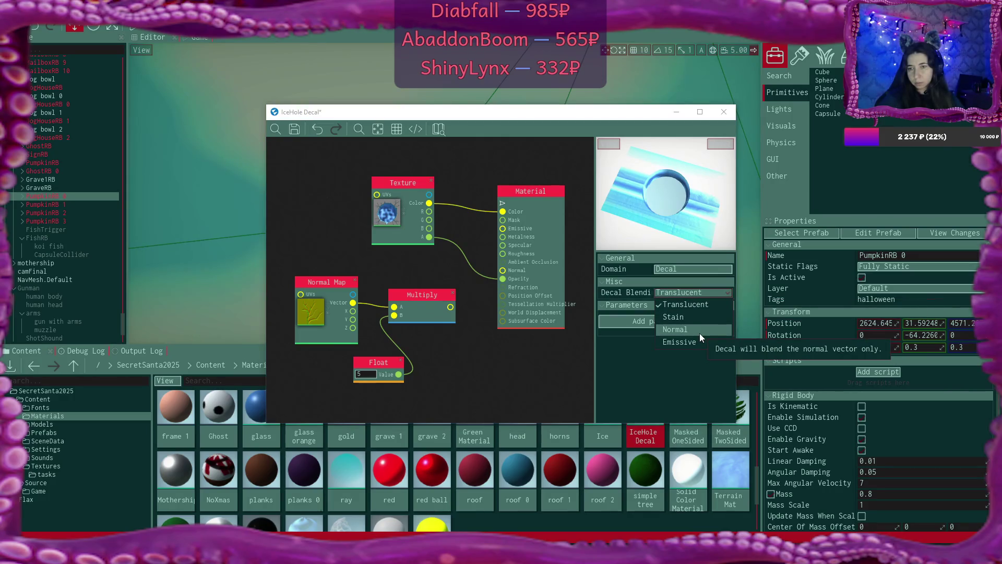
click(695, 319)
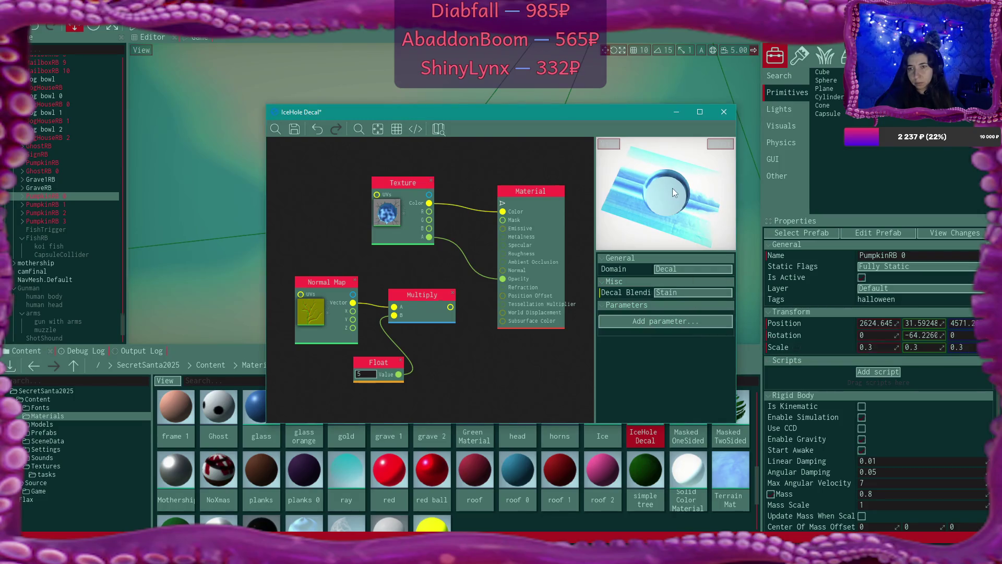
scroll(672, 192, down, 5)
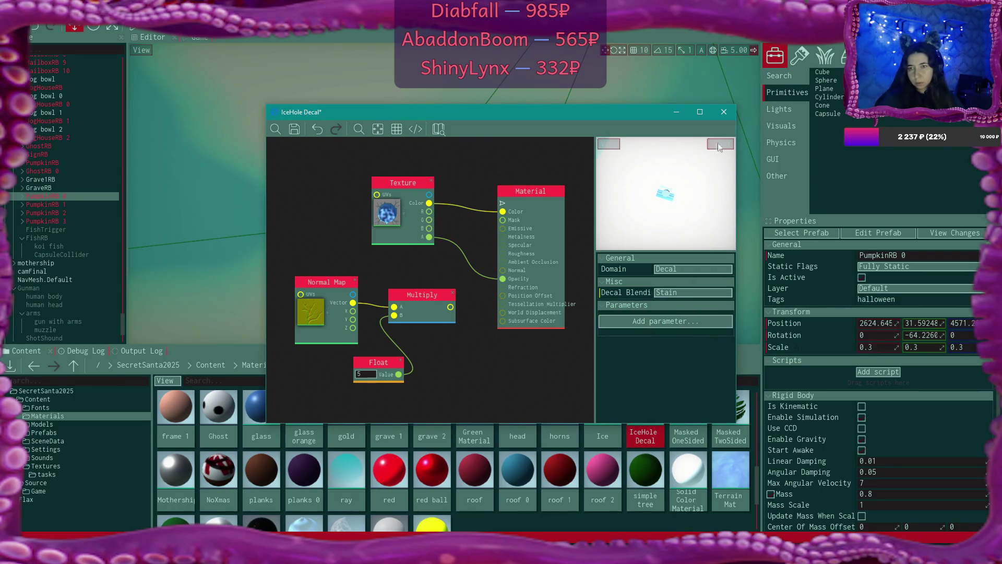
Step: Switch to another preview model and orbit the preview camera upward
click(724, 145)
click(729, 182)
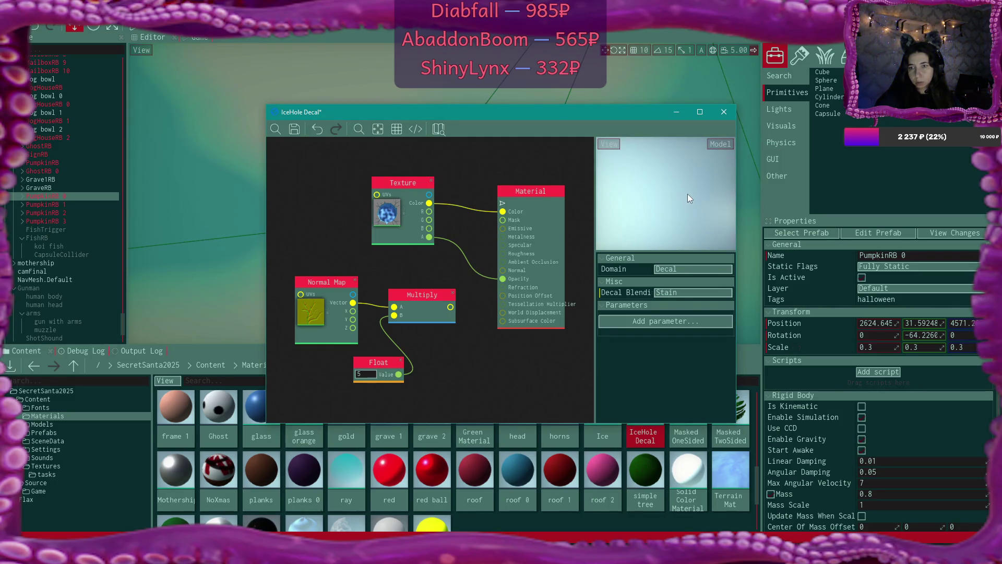
mouse_move(684, 197)
mouse_down()
mouse_move(668, 167)
mouse_move(613, 142)
mouse_up()
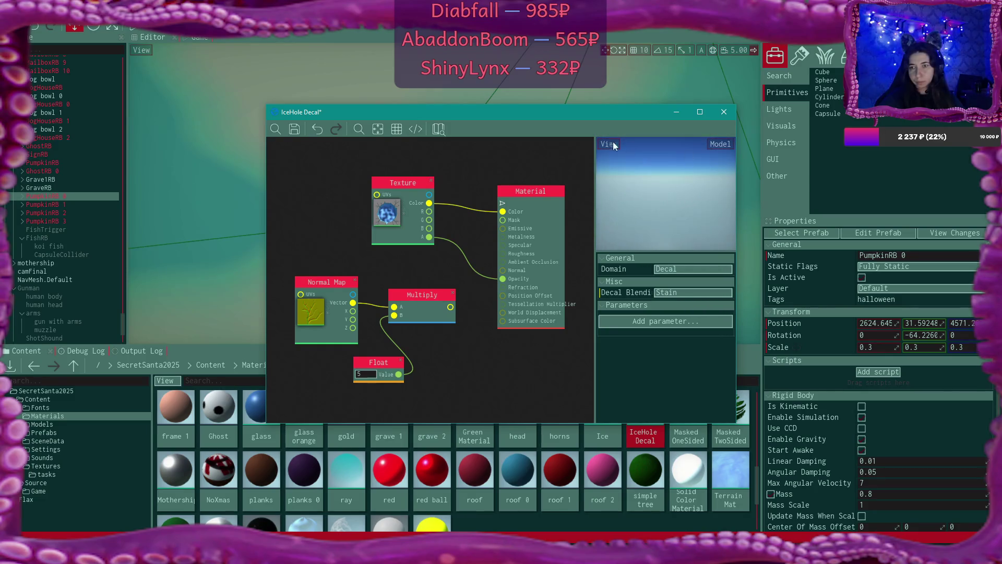
Step: Browse the preview view options without changes and pan the node graph back into view
click(613, 143)
mouse_move(635, 194)
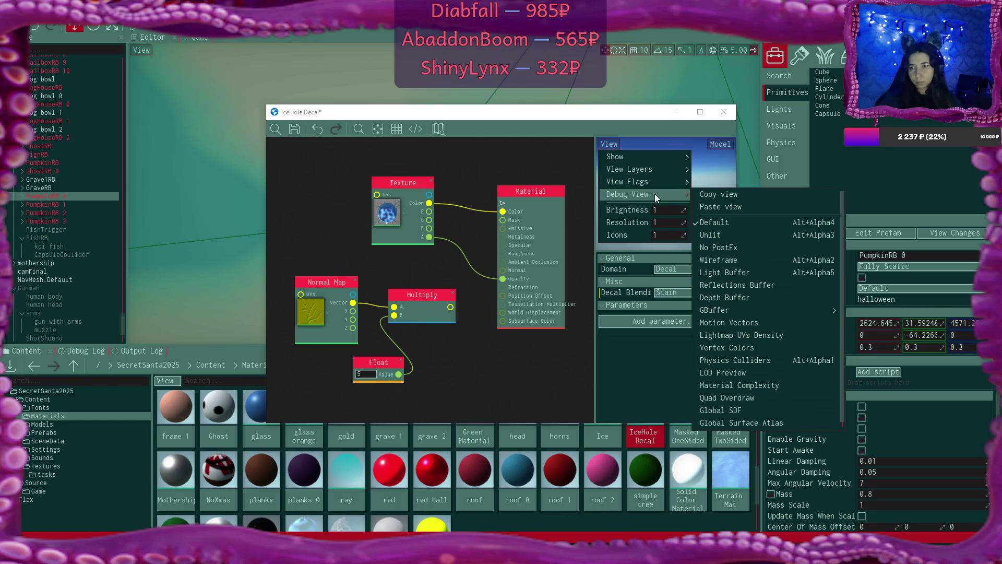
mouse_move(656, 156)
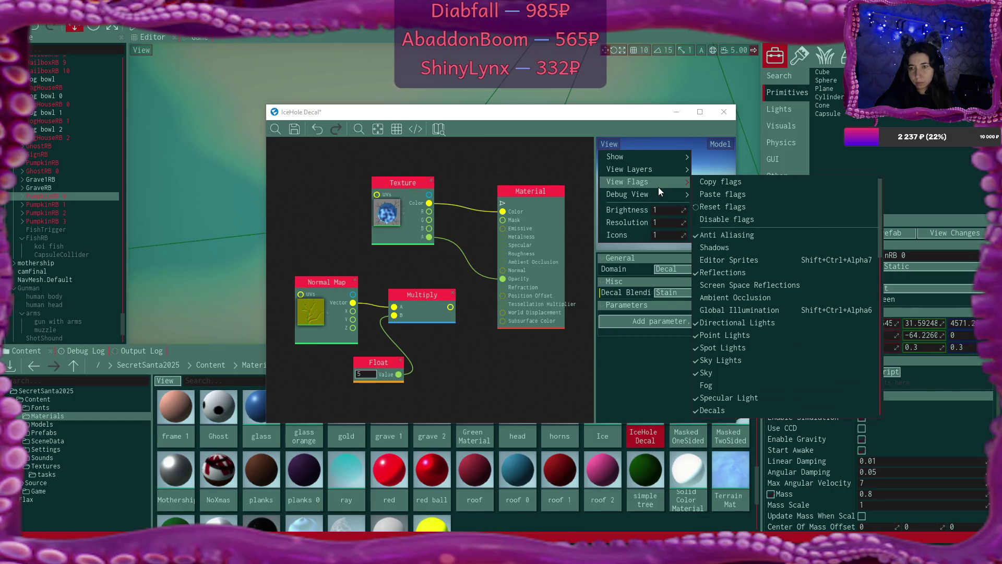
click(477, 174)
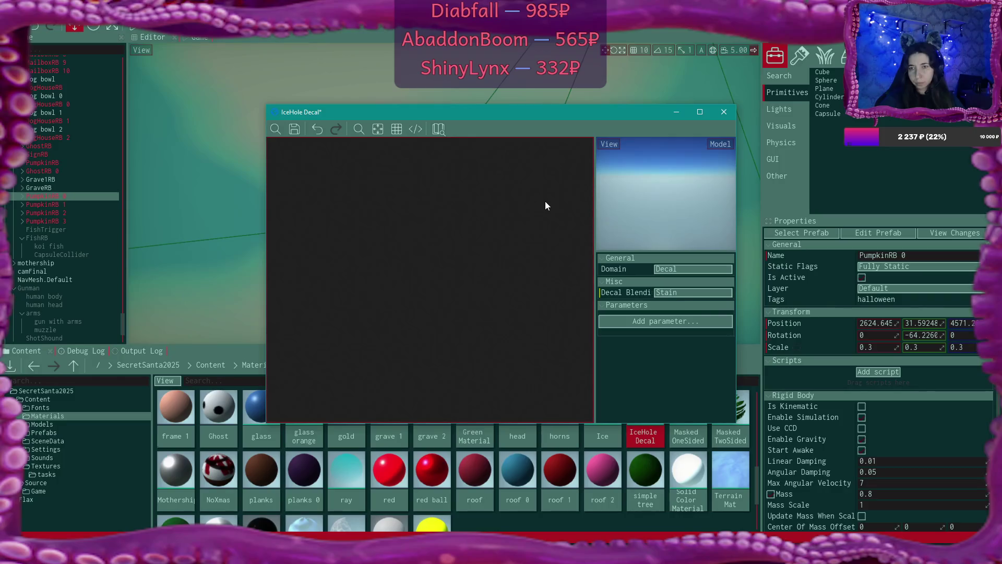
right_click(504, 249)
key(Escape)
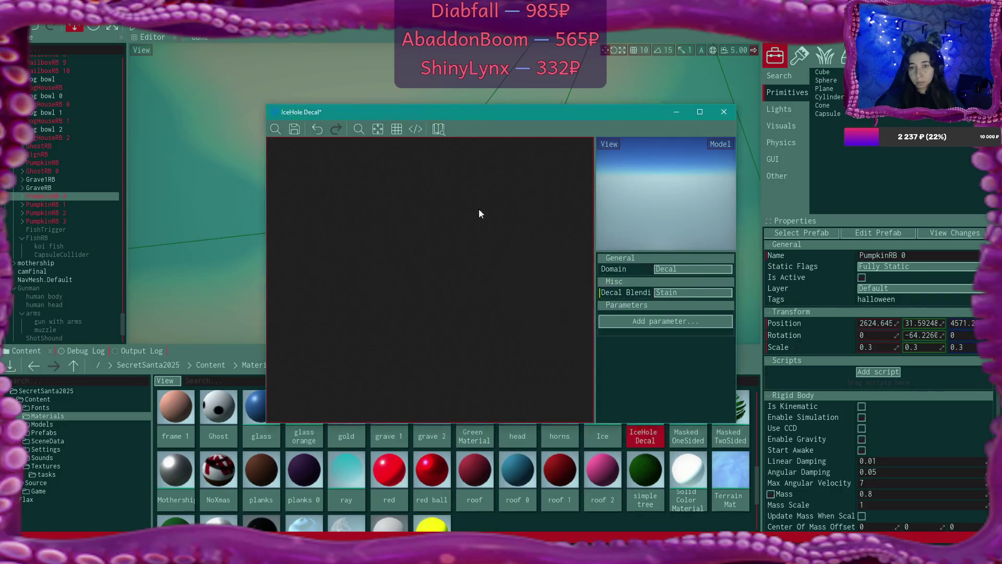
drag(521, 246, 327, 271)
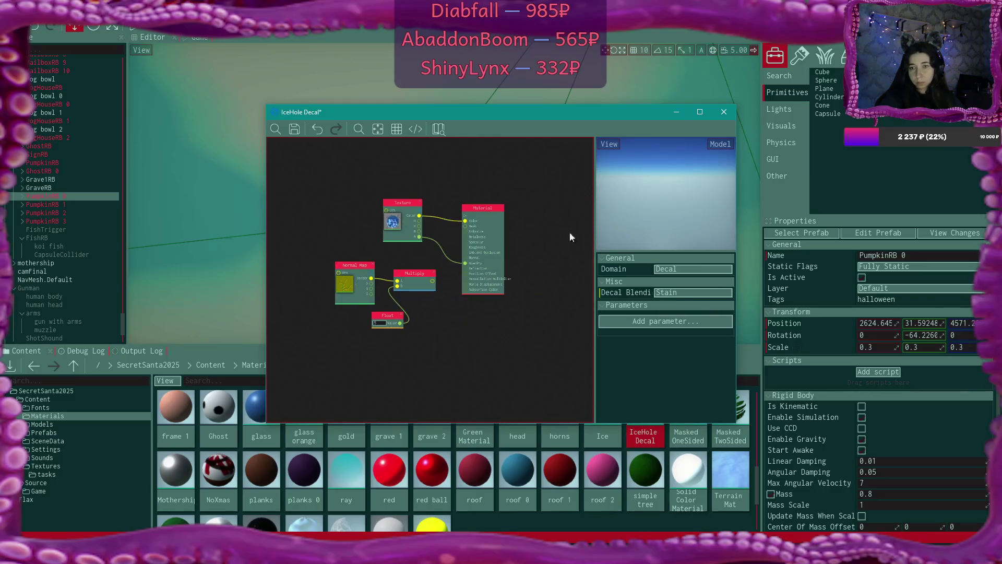
Step: Set the preview model to Cube after trying Plane, recentre the graph, and save the material
click(715, 145)
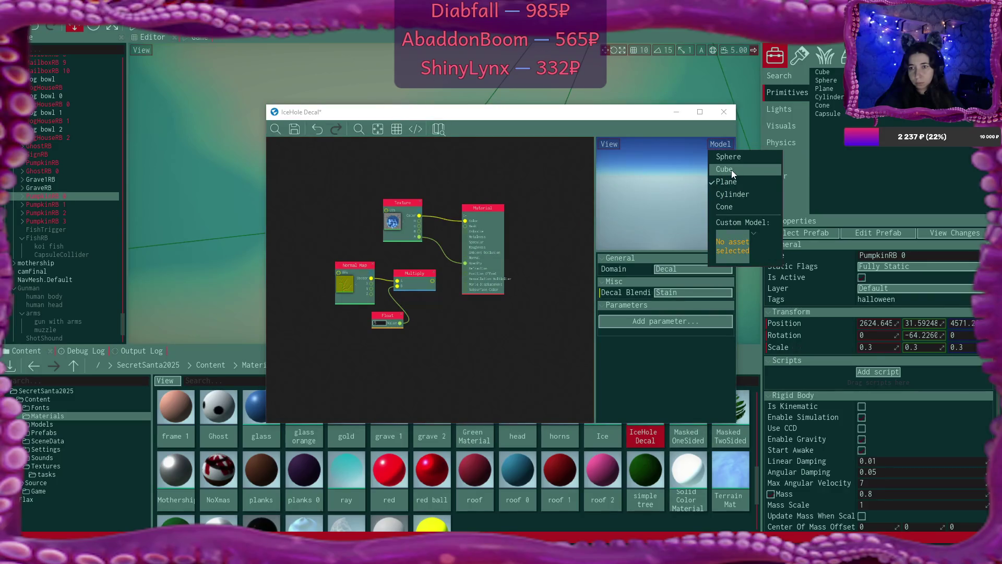
click(731, 170)
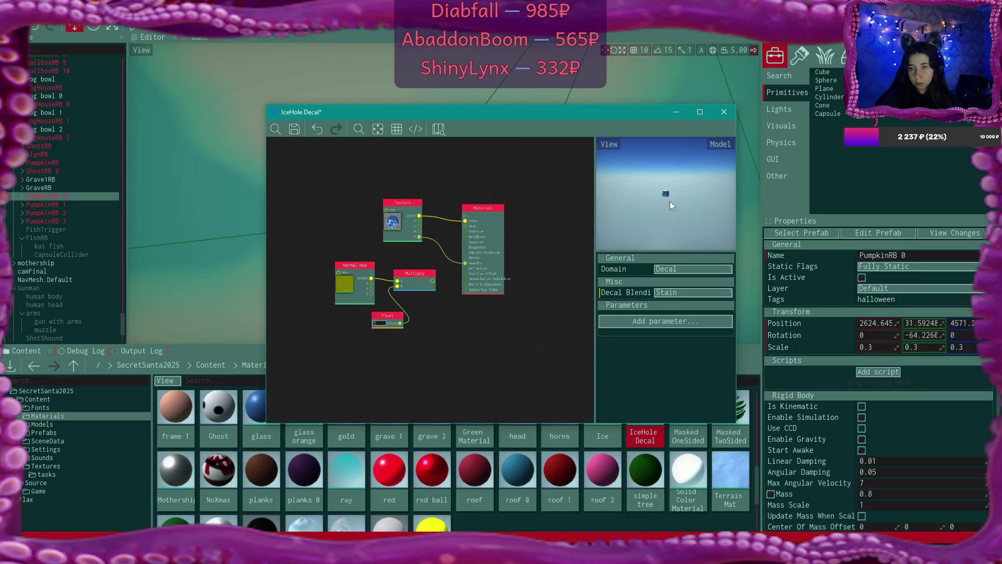
click(706, 144)
click(727, 182)
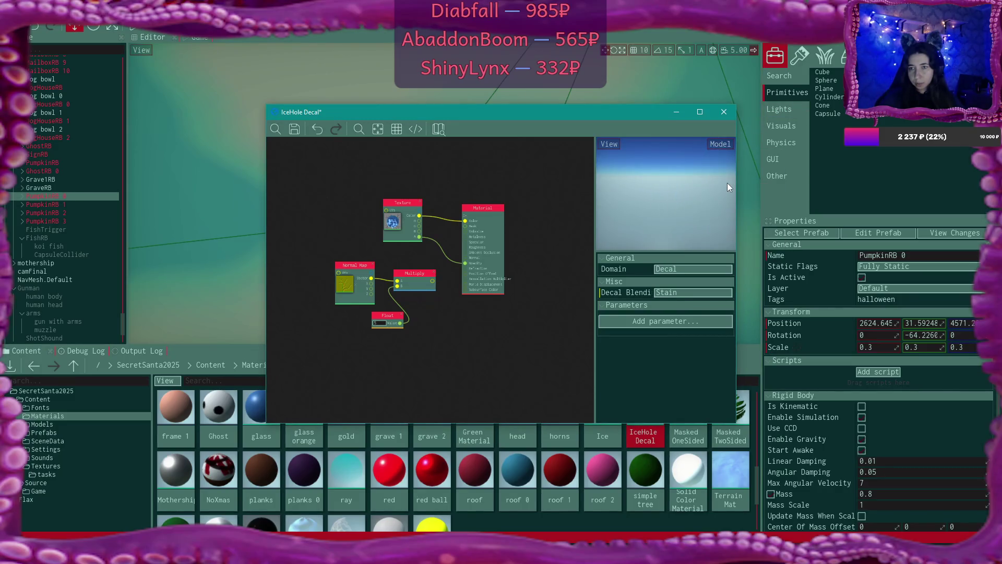
click(726, 146)
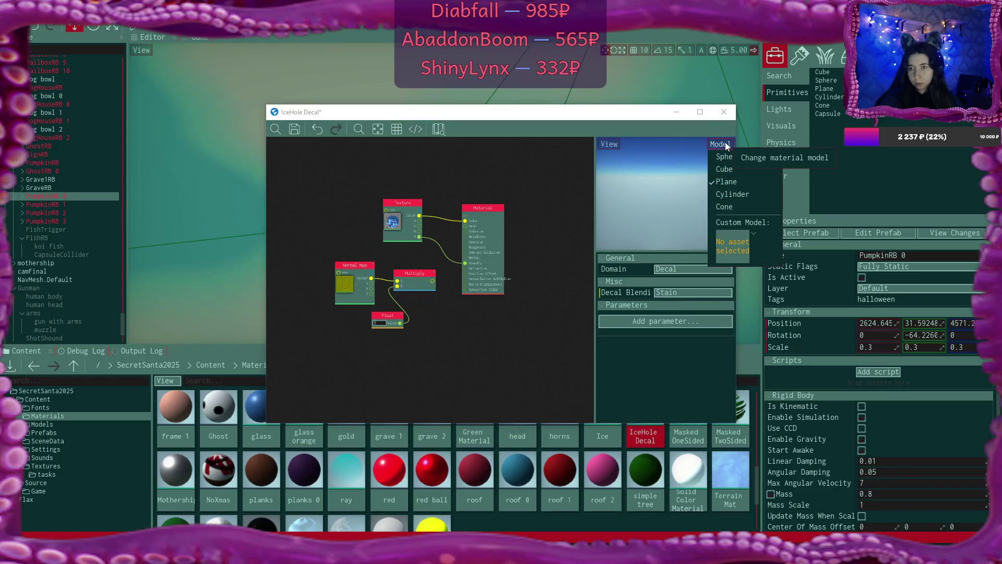
click(743, 172)
scroll(500, 326, up, 2)
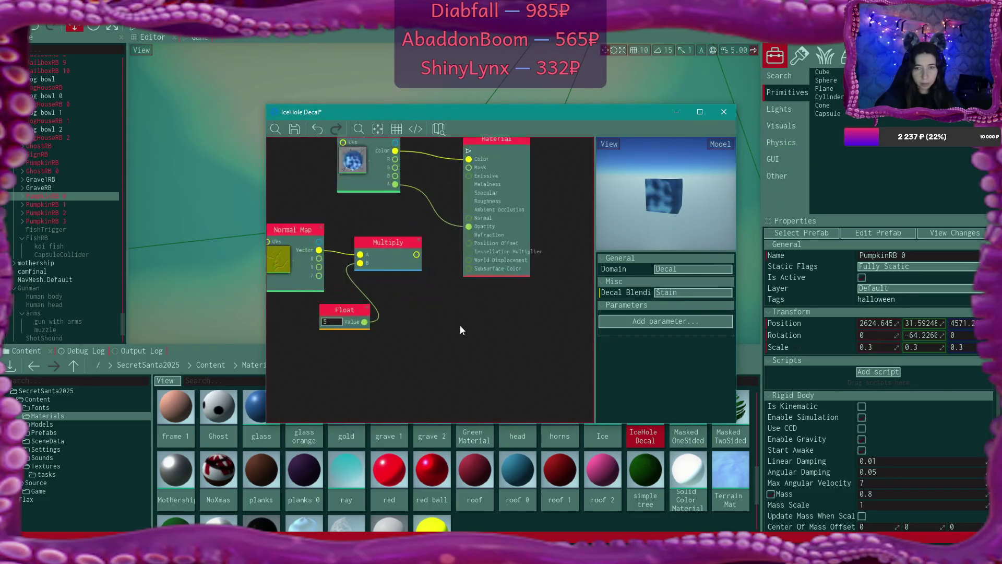
drag(449, 293, 458, 367)
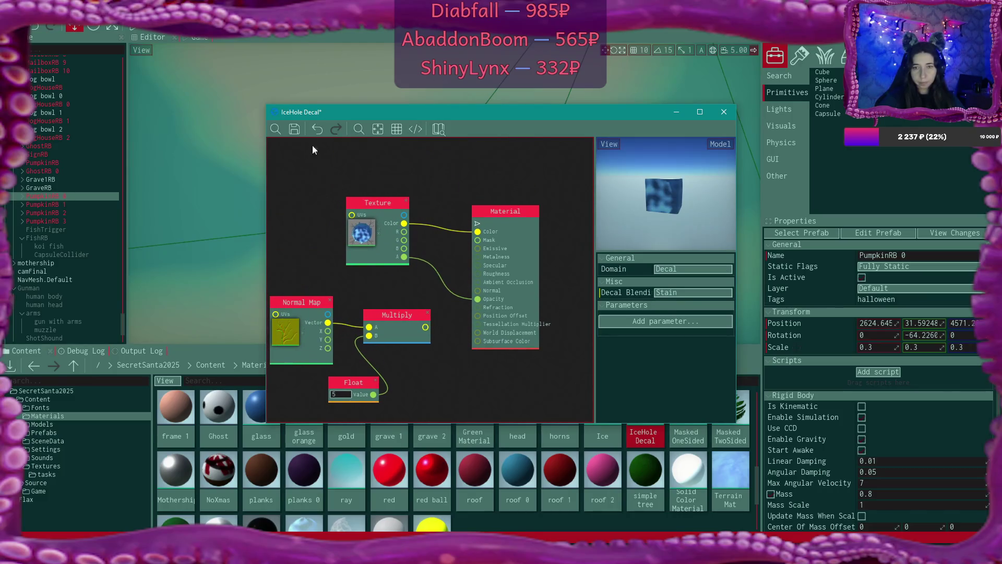
key(ctrl+s)
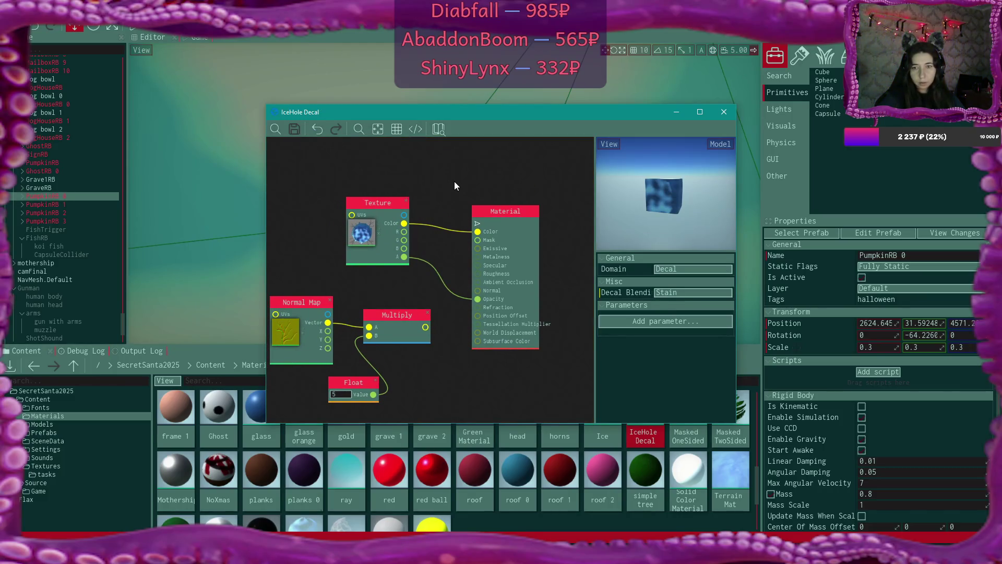
Step: Connect the Texture node's A output to the Material Mask input, keeping Stain blending
click(678, 292)
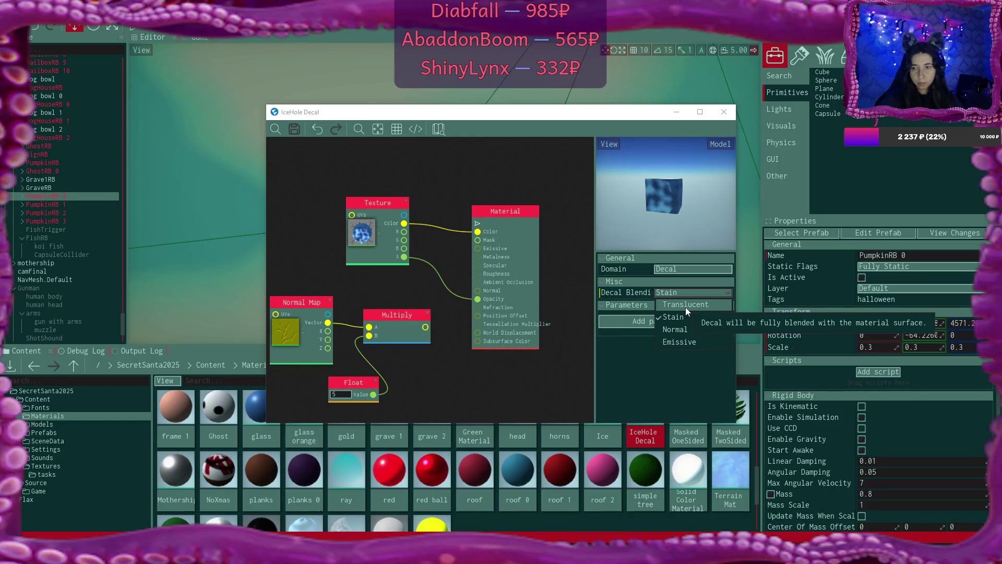
click(456, 259)
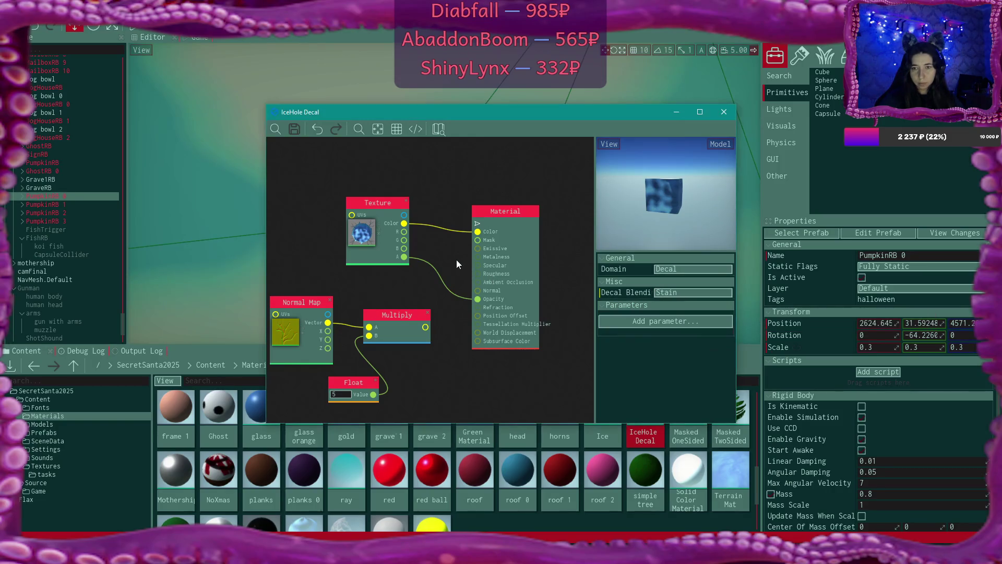
mouse_move(404, 257)
mouse_down()
mouse_move(490, 249)
mouse_move(477, 241)
mouse_up()
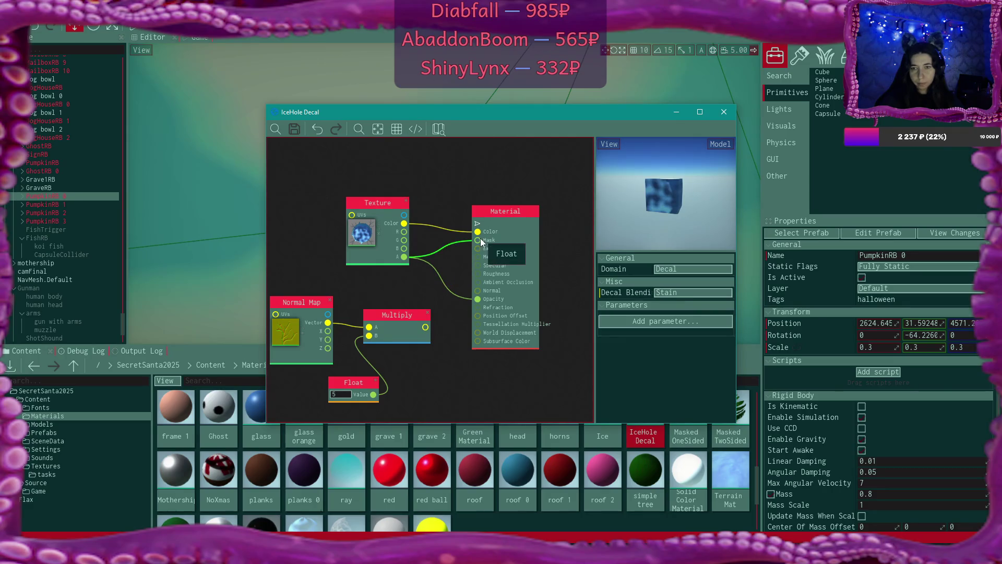
drag(444, 289, 540, 292)
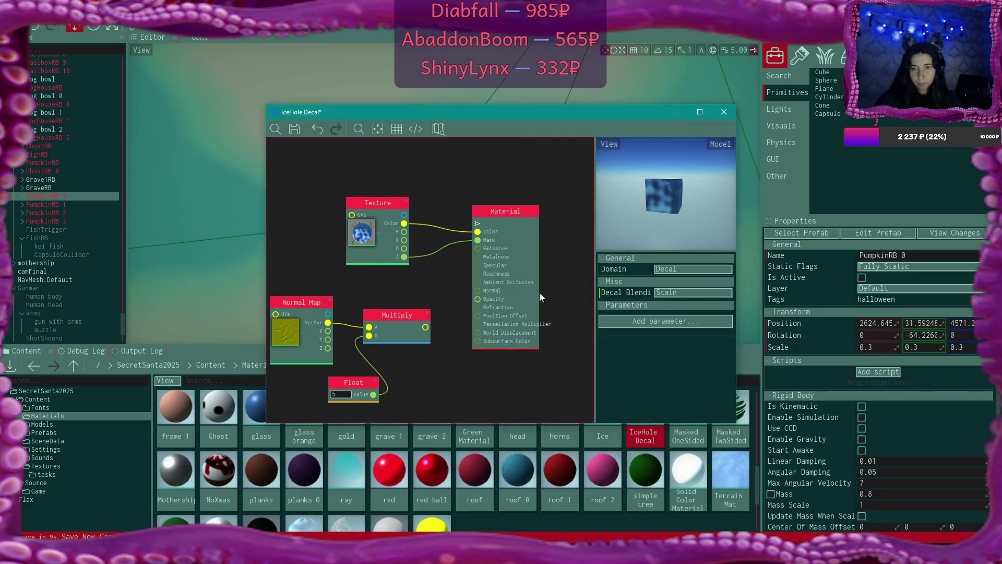
Step: Switch decal blending to Translucent and close the IceHole Decal material editor
click(666, 294)
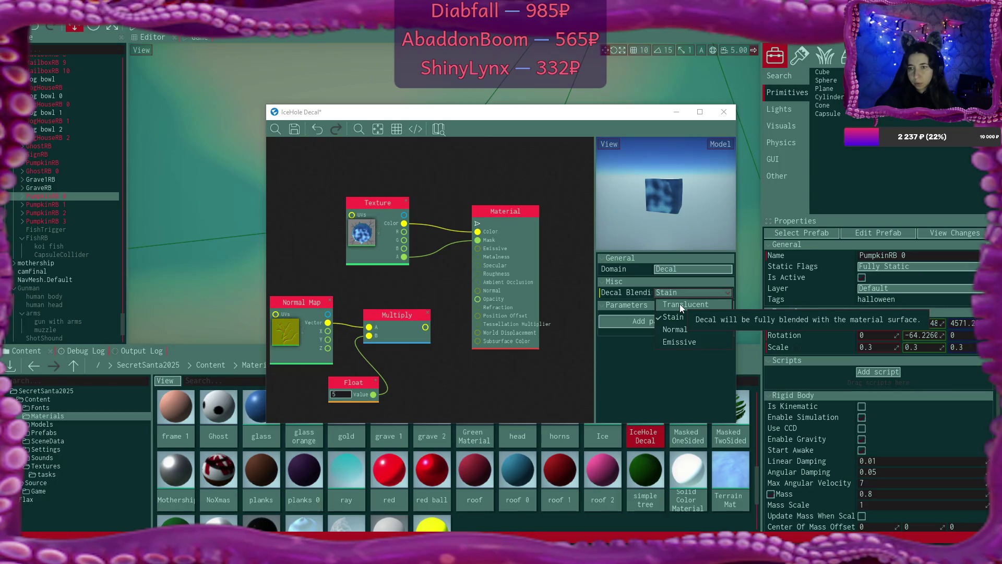
click(680, 303)
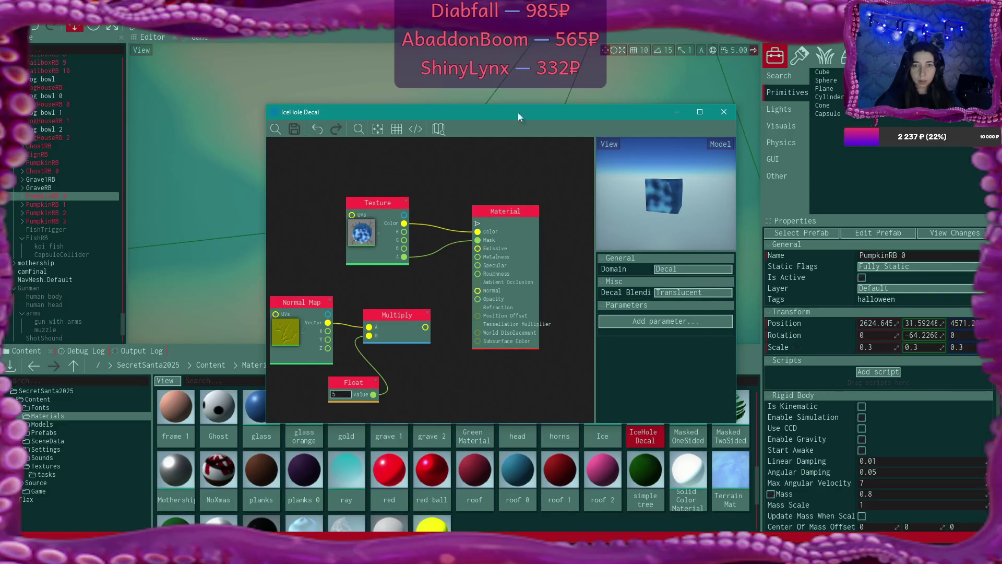
click(727, 114)
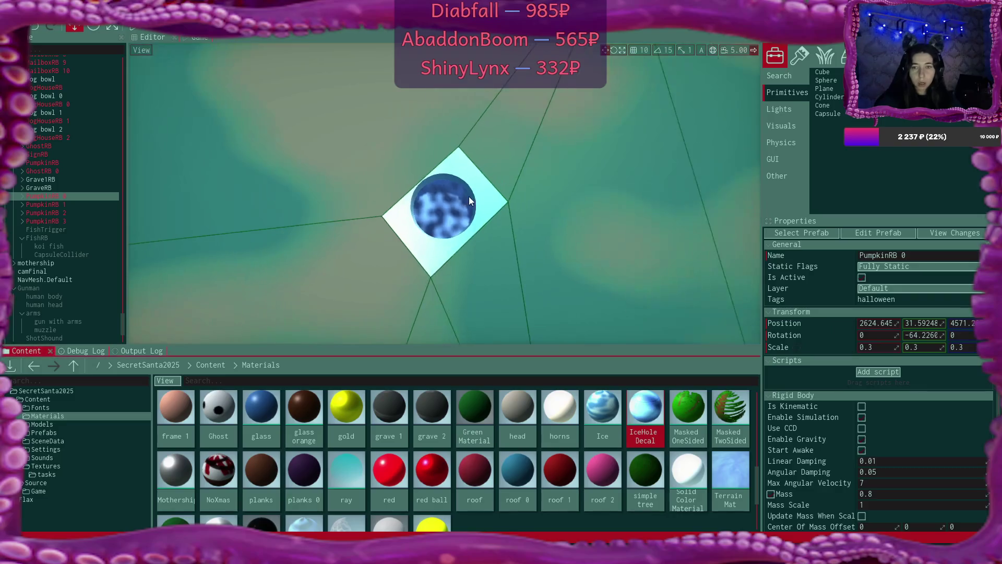
Step: Browse to Content/Prefabs and briefly open and close the Decal prefab
scroll(468, 196, down, 5)
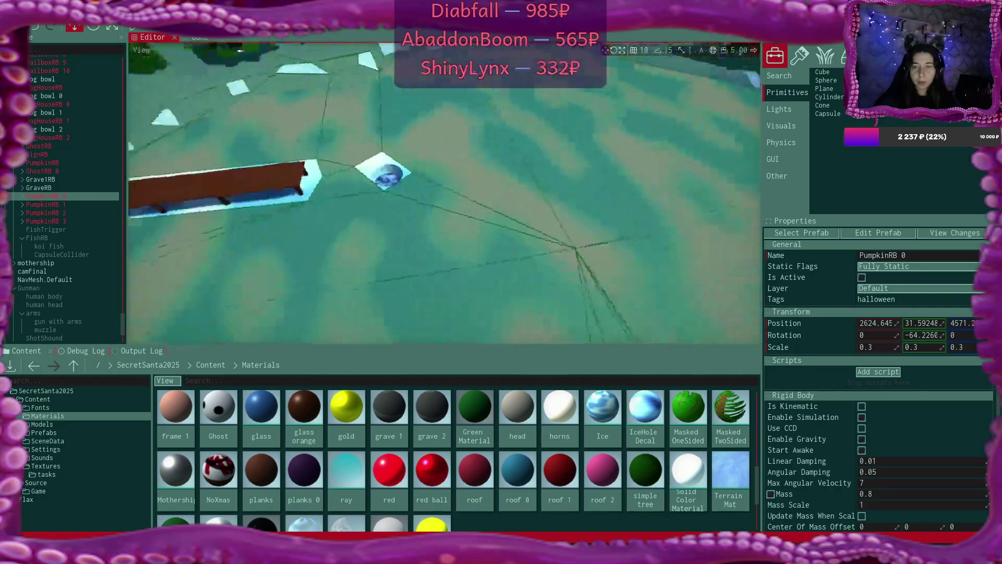
scroll(444, 193, down, 5)
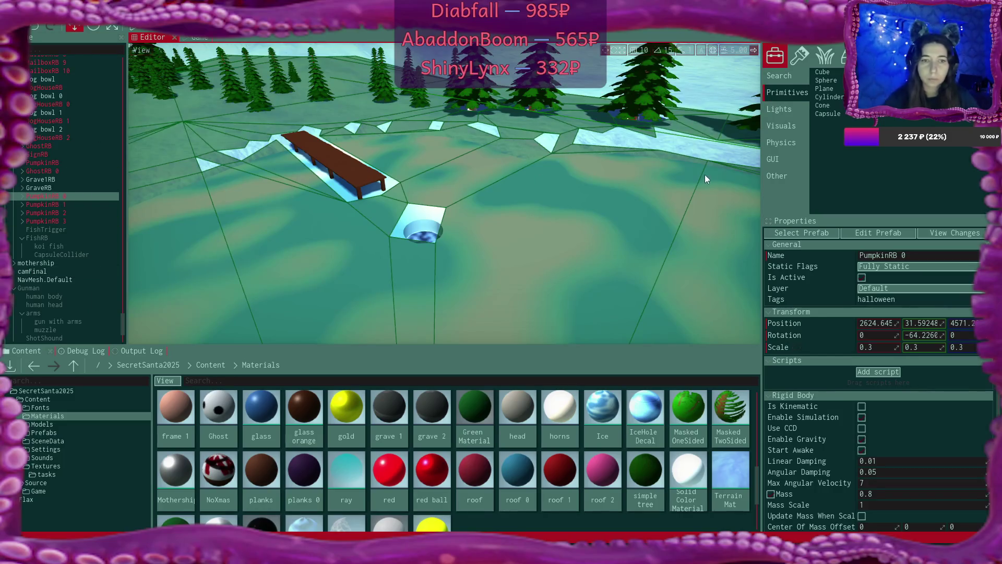
click(76, 198)
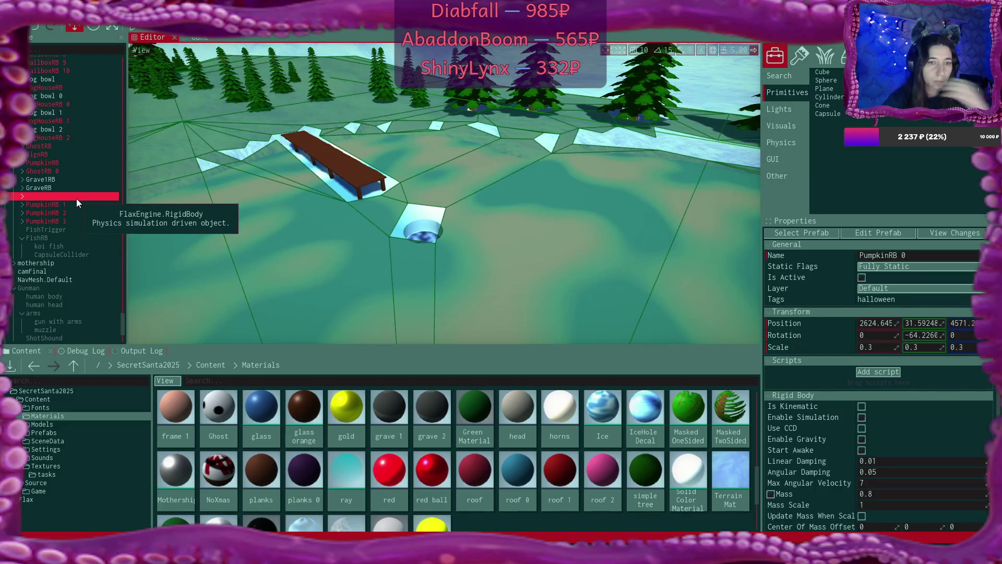
click(208, 364)
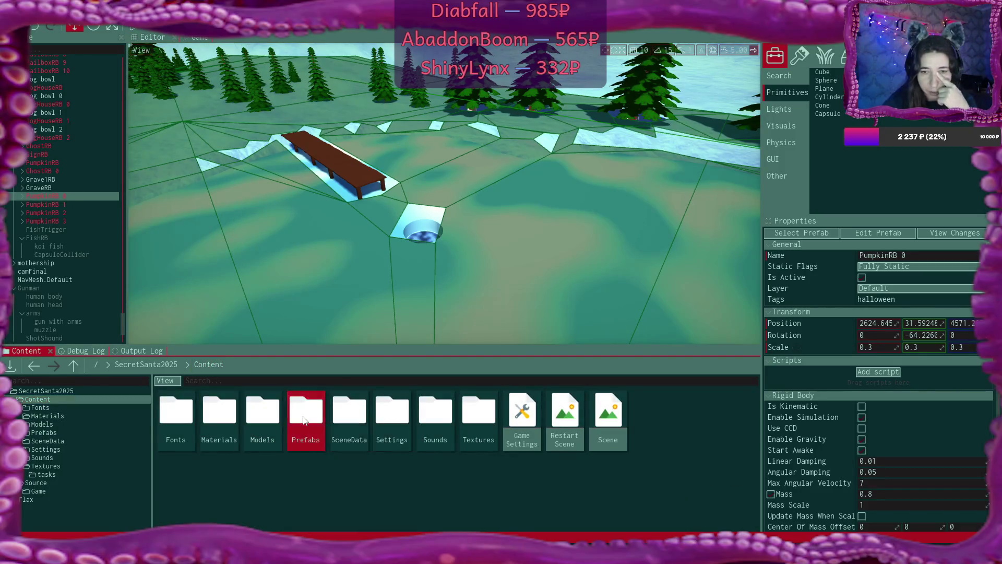
double_click(305, 412)
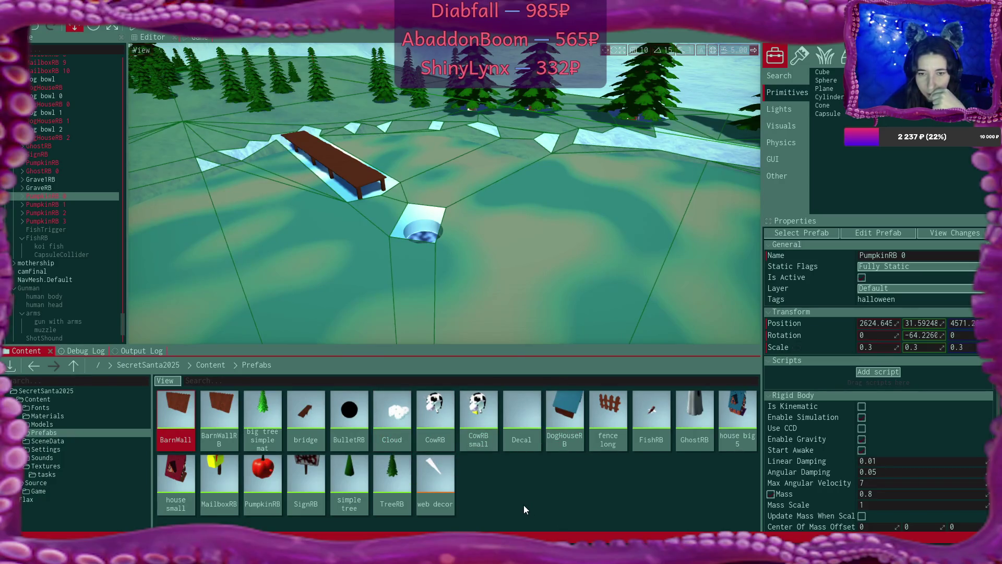
double_click(520, 420)
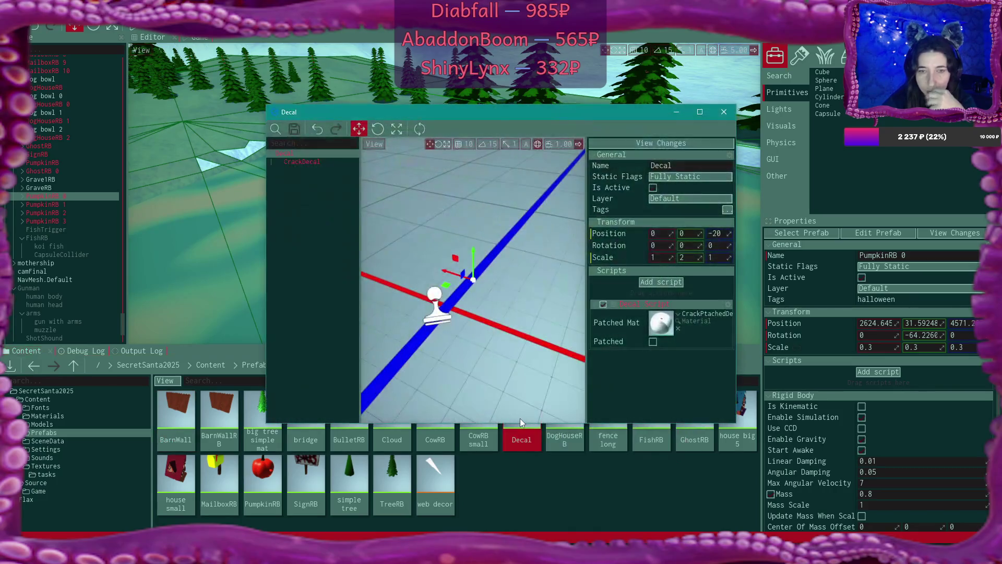
click(724, 112)
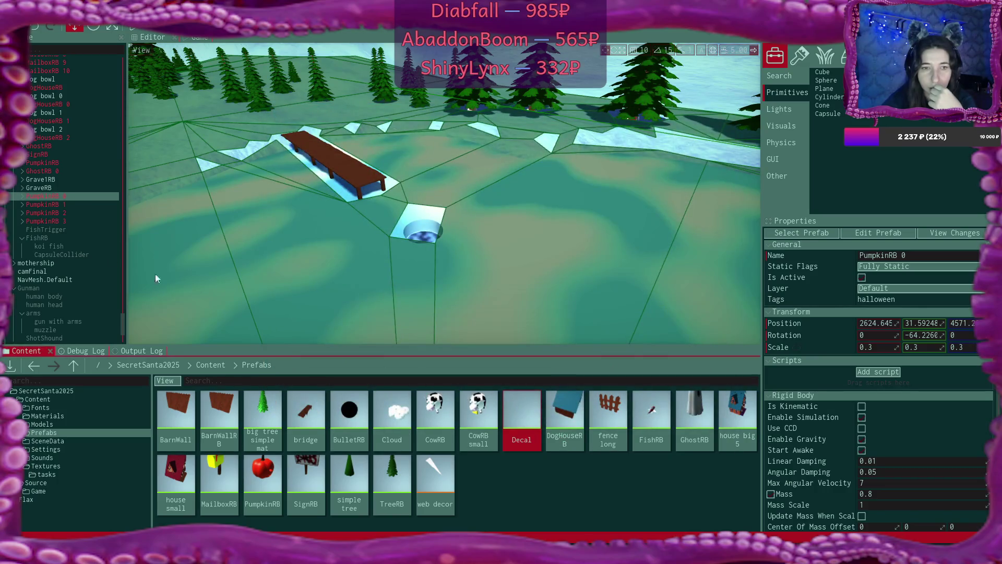
scroll(104, 261, down, 1)
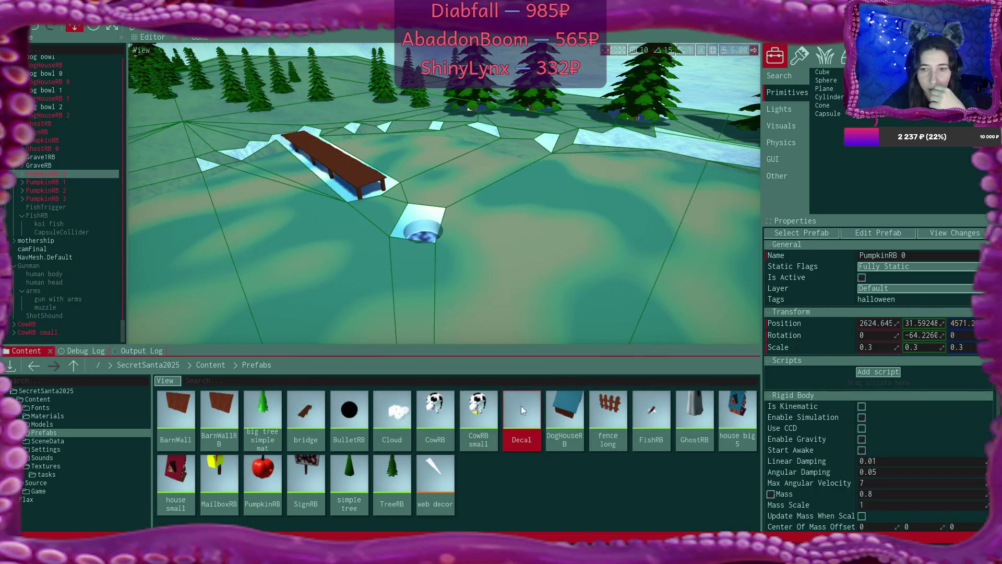
mouse_move(520, 406)
mouse_down()
mouse_move(86, 346)
mouse_move(208, 316)
mouse_up()
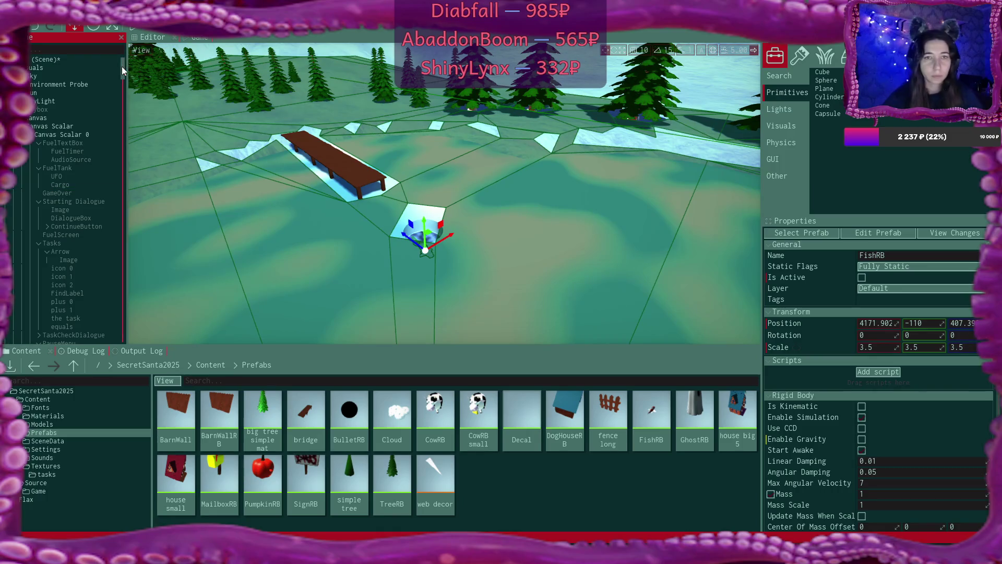
mouse_move(122, 66)
mouse_down()
mouse_move(136, 281)
mouse_move(128, 336)
mouse_up()
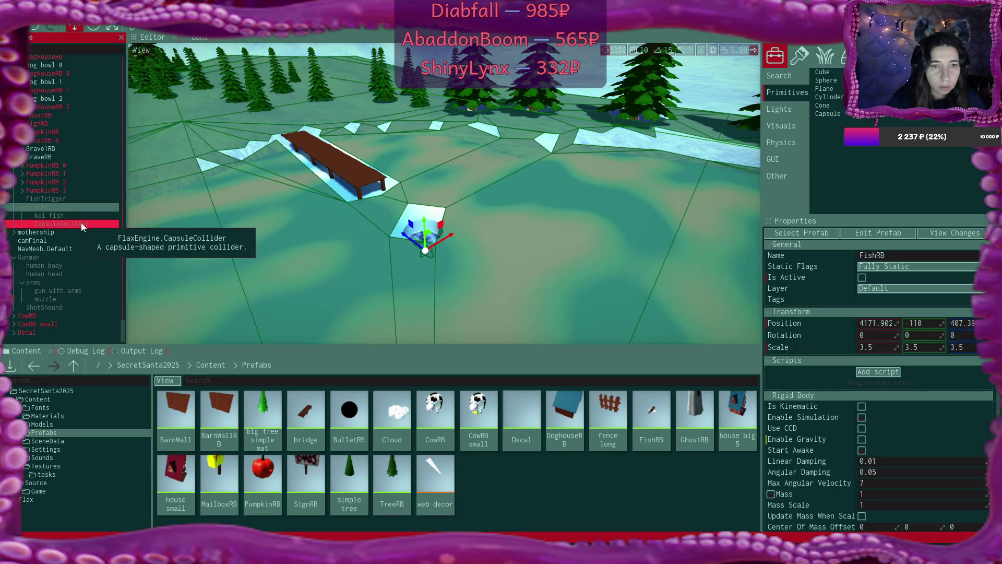
Step: Focus the Decal actor, drag it onto open ground near the bench, and reveal its CrackDecal child
click(37, 332)
key(f)
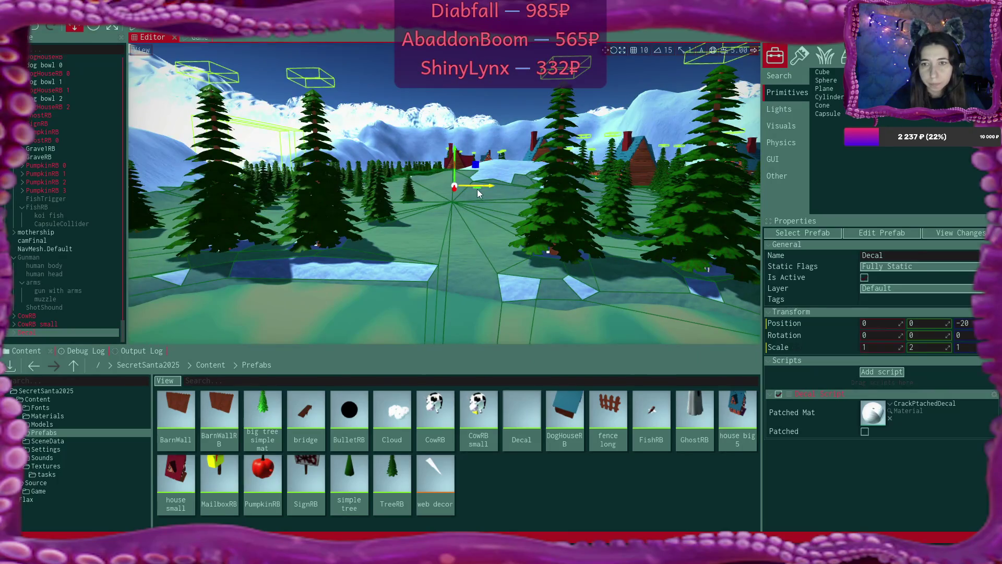
mouse_move(476, 189)
mouse_down()
mouse_move(537, 194)
mouse_move(679, 336)
mouse_up()
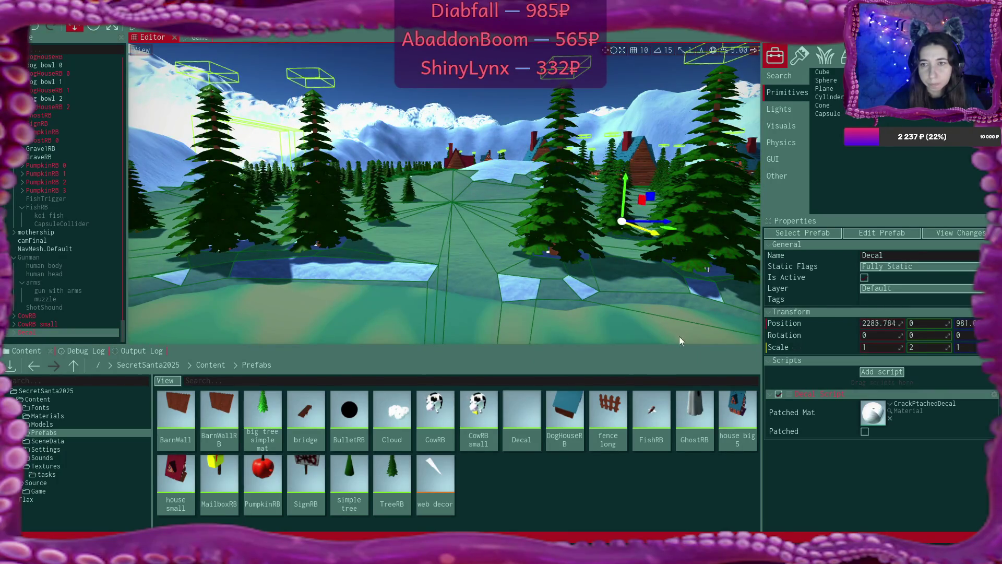
key(f)
mouse_move(280, 95)
mouse_down()
mouse_move(604, 181)
mouse_move(579, 119)
mouse_move(496, 236)
mouse_up()
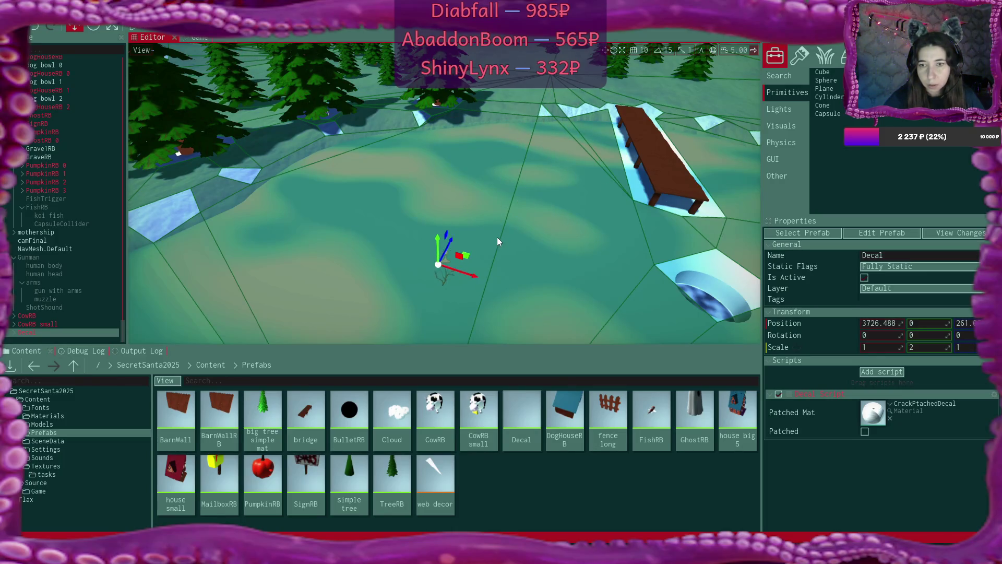
mouse_move(419, 381)
mouse_down()
mouse_move(52, 332)
mouse_move(53, 243)
mouse_move(52, 335)
mouse_up()
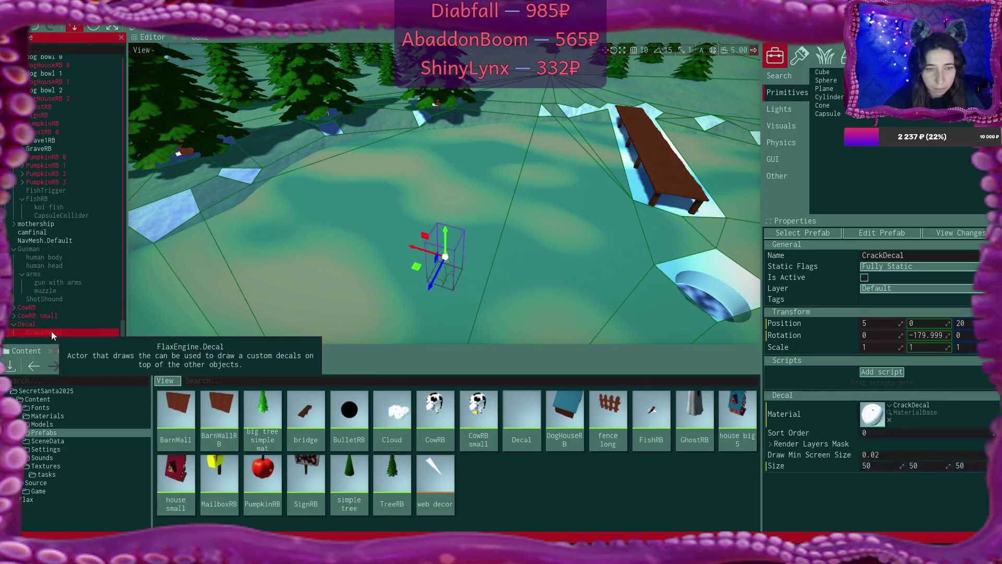
Step: Search 'ice' in CrackDecal's Material picker, assign IceHole Decal, and frame it in the viewport
click(889, 415)
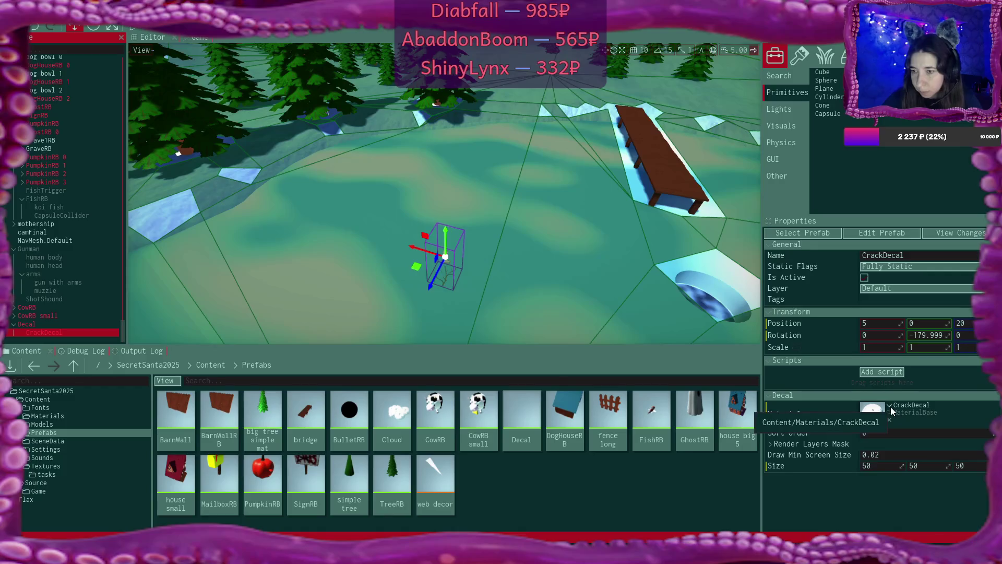
text(ioce)
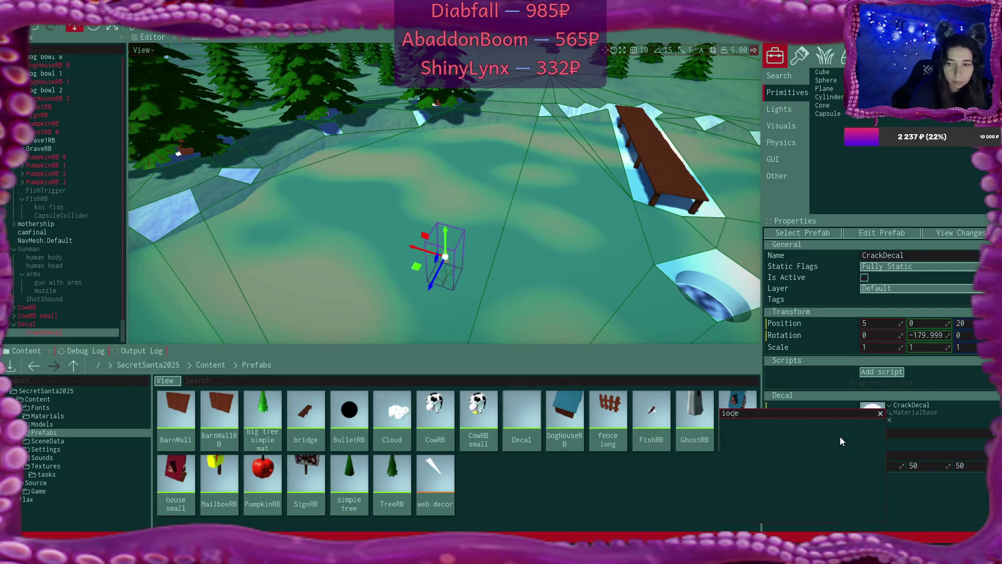
key(BackSpace)
key(BackSpace)
key(BackSpace)
text(ce)
click(756, 448)
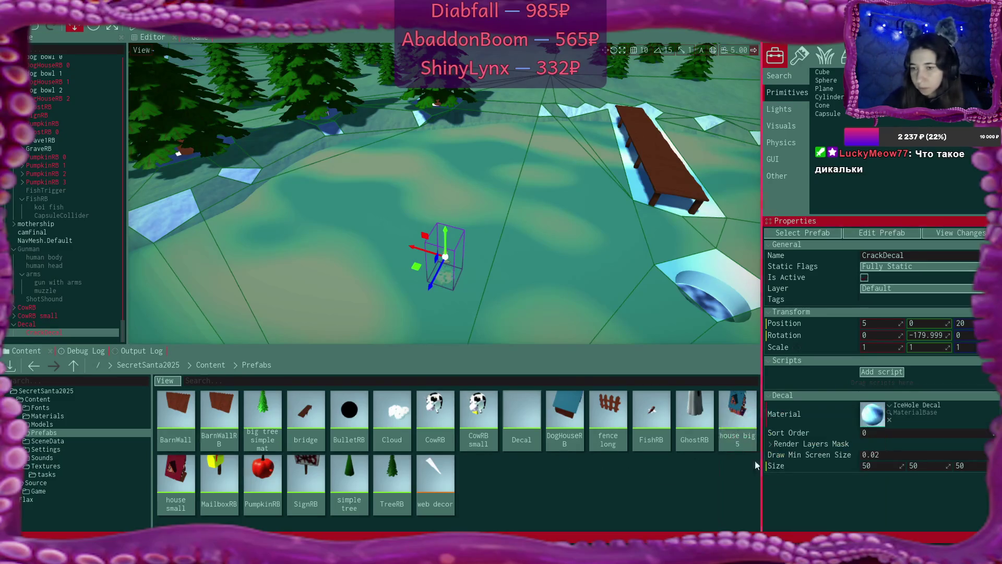
mouse_move(526, 286)
mouse_down()
mouse_move(522, 224)
mouse_move(490, 241)
mouse_up()
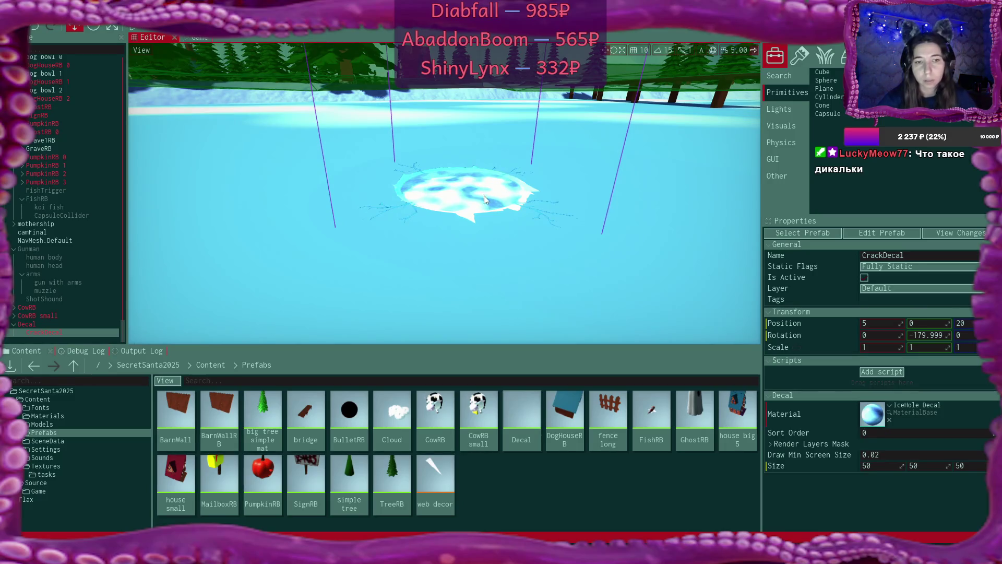
key(f)
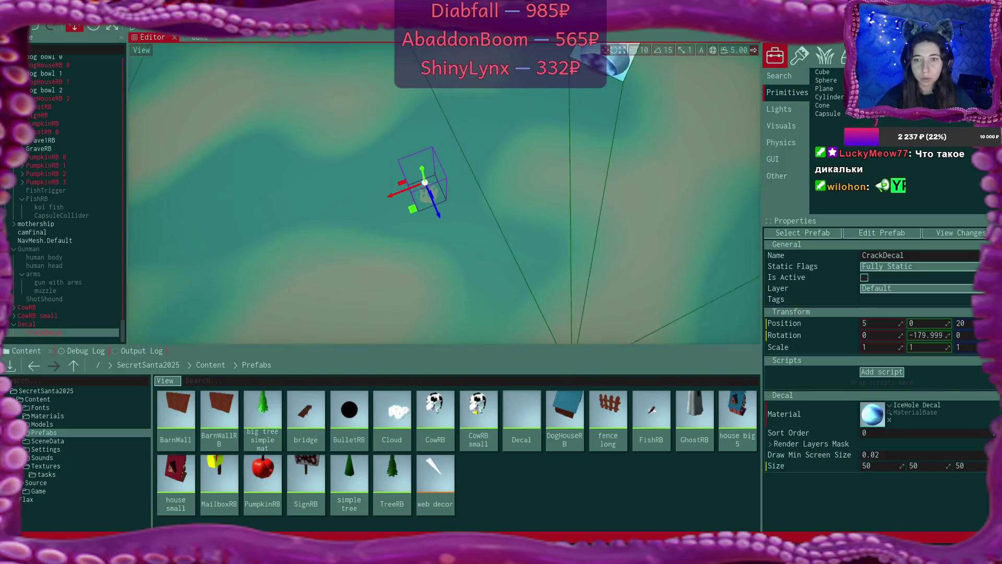
Step: Set the CrackDecal's Size to 100, 100, 100
click(61, 326)
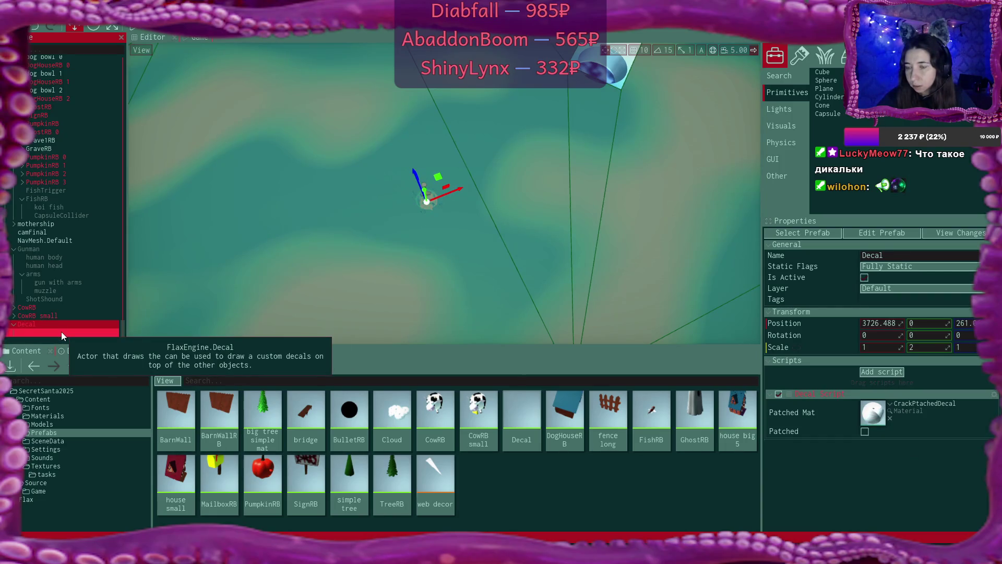
click(62, 331)
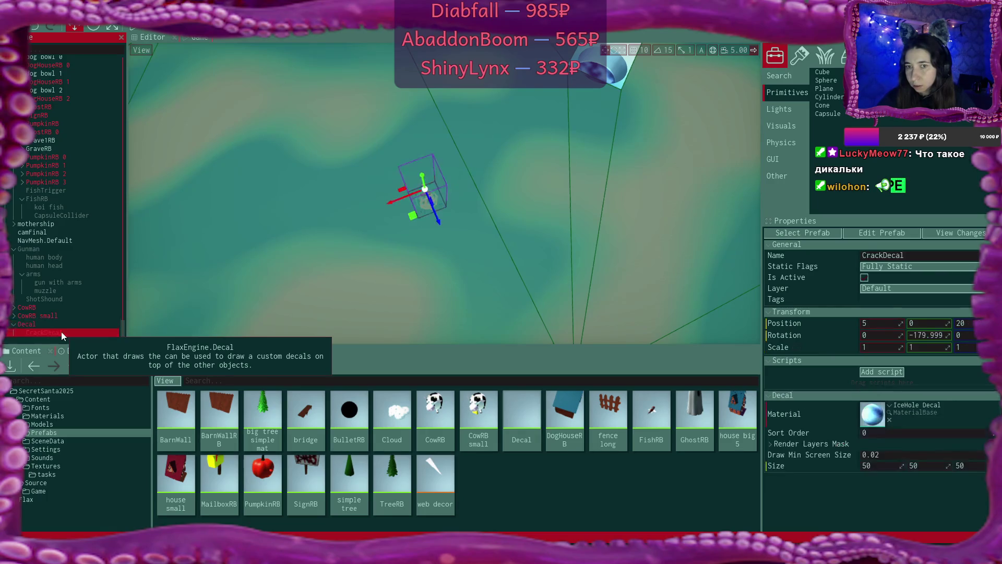
click(885, 466)
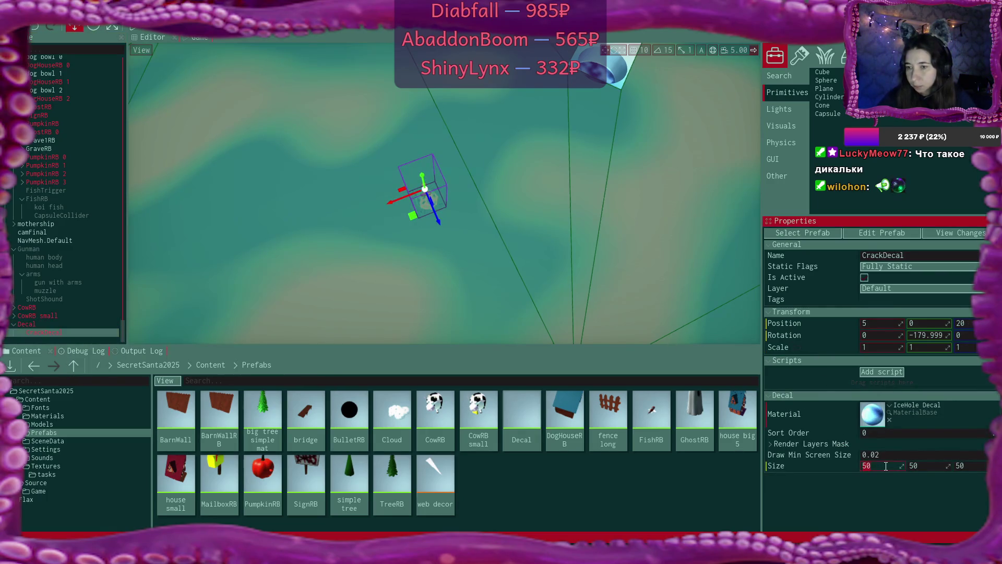
text(100)
key(Tab)
text(100)
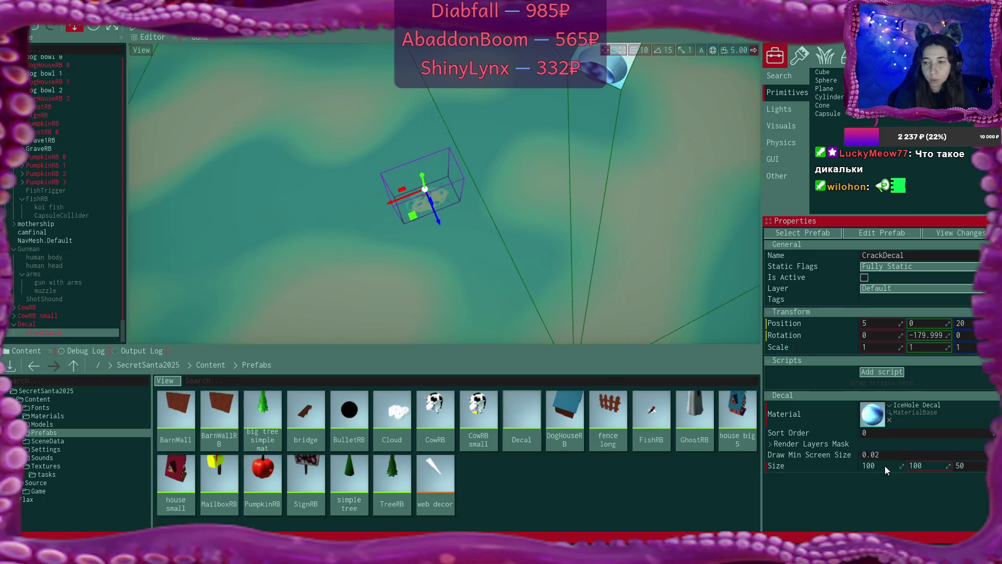
key(Tab)
text(100)
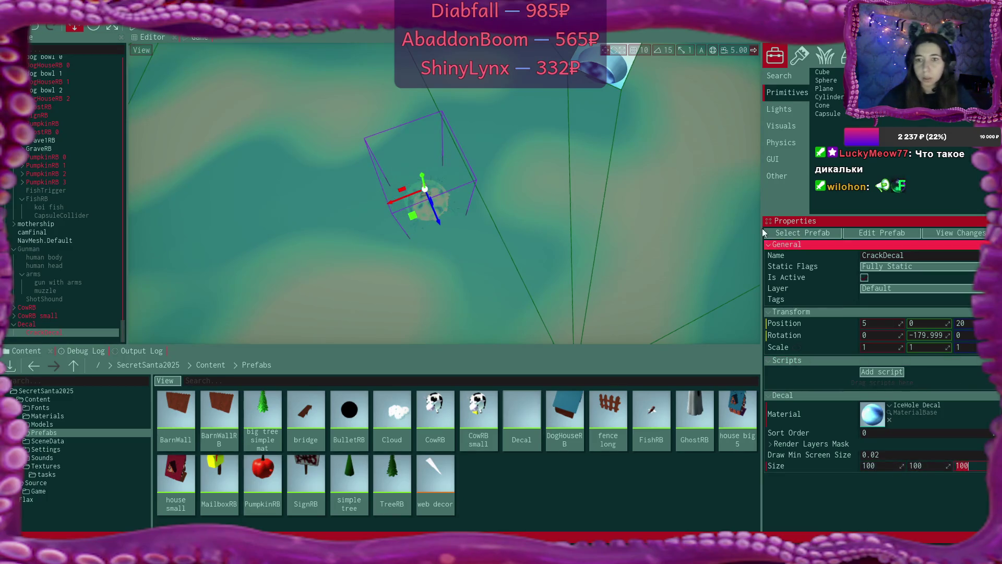
Step: Move the CrackDecal across the ground toward the bench and frame it
drag(668, 215, 637, 204)
key(f)
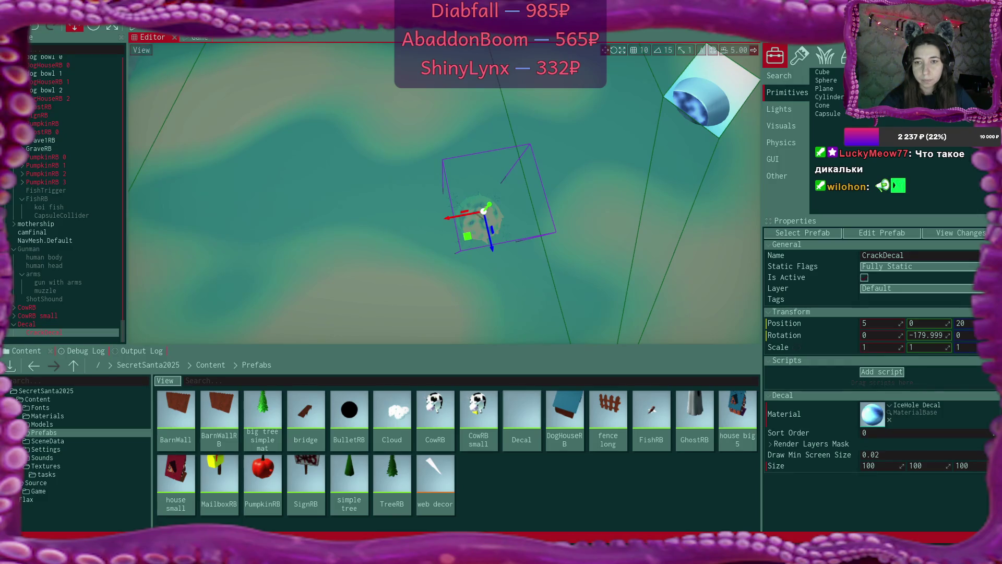
drag(656, 227, 656, 227)
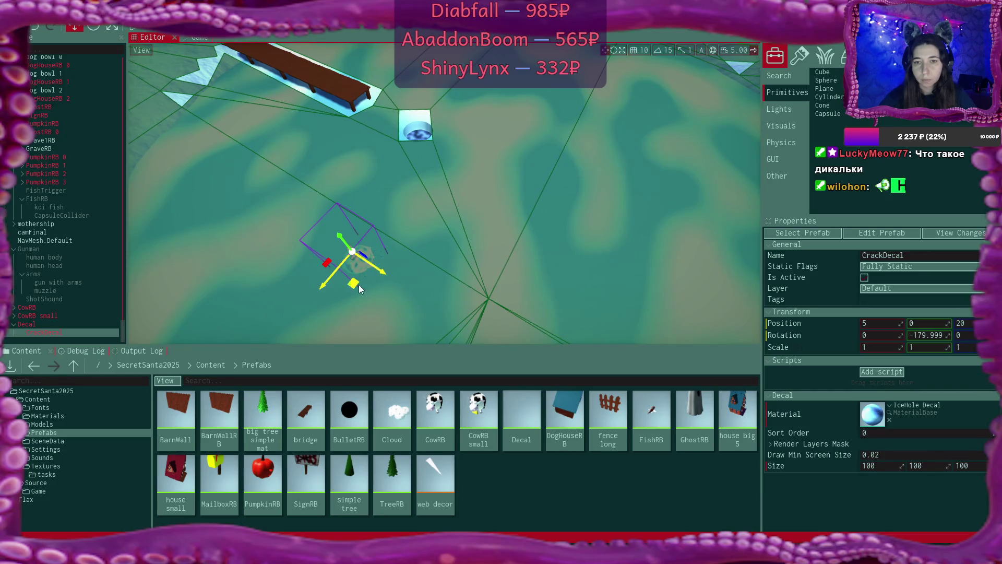
mouse_move(358, 285)
mouse_down()
mouse_move(478, 245)
mouse_move(572, 133)
mouse_move(564, 128)
mouse_move(573, 118)
mouse_up()
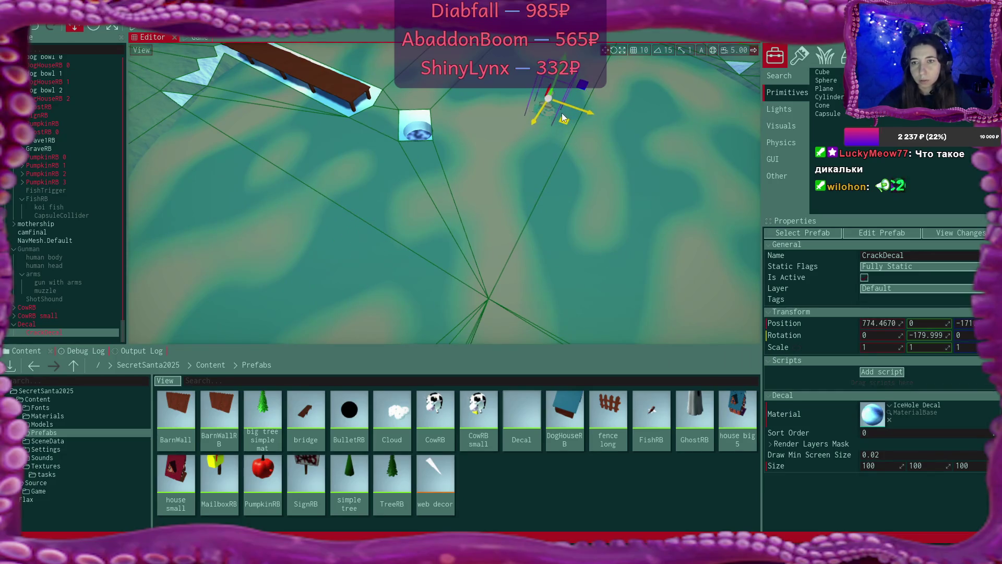
key(f)
scroll(444, 194, up, 5)
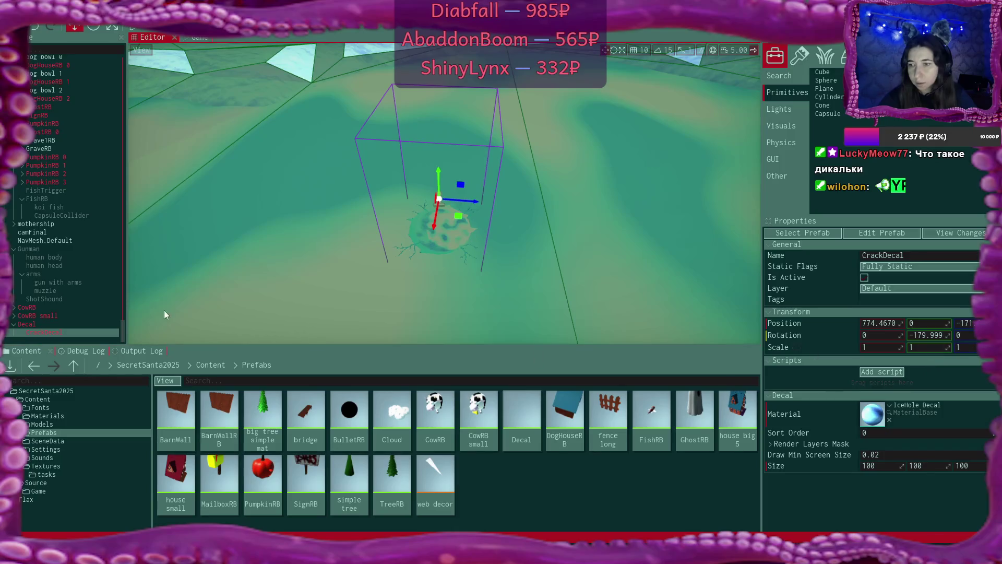
Step: Set the parent Decal's Y scale to 1
click(49, 323)
click(928, 346)
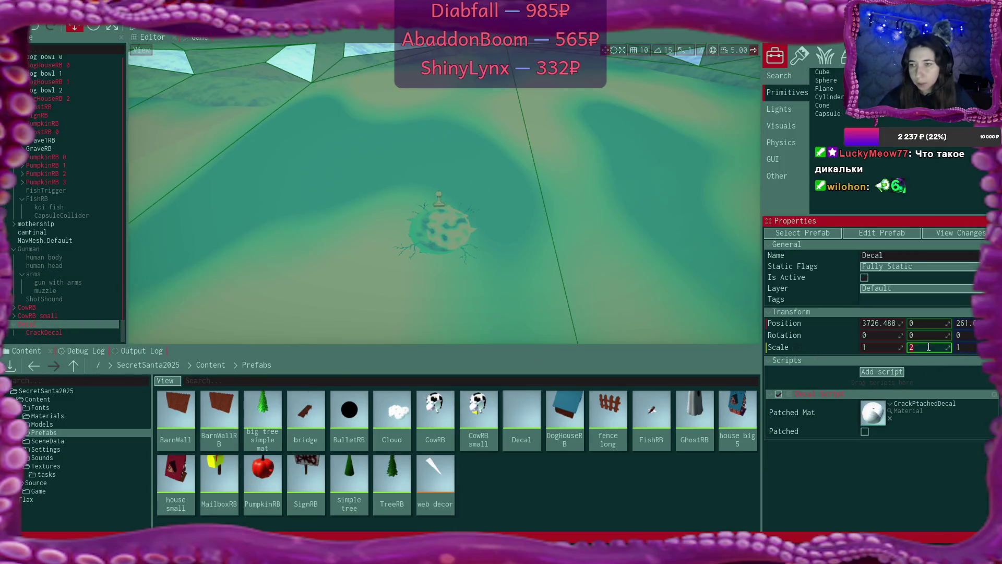
text(1)
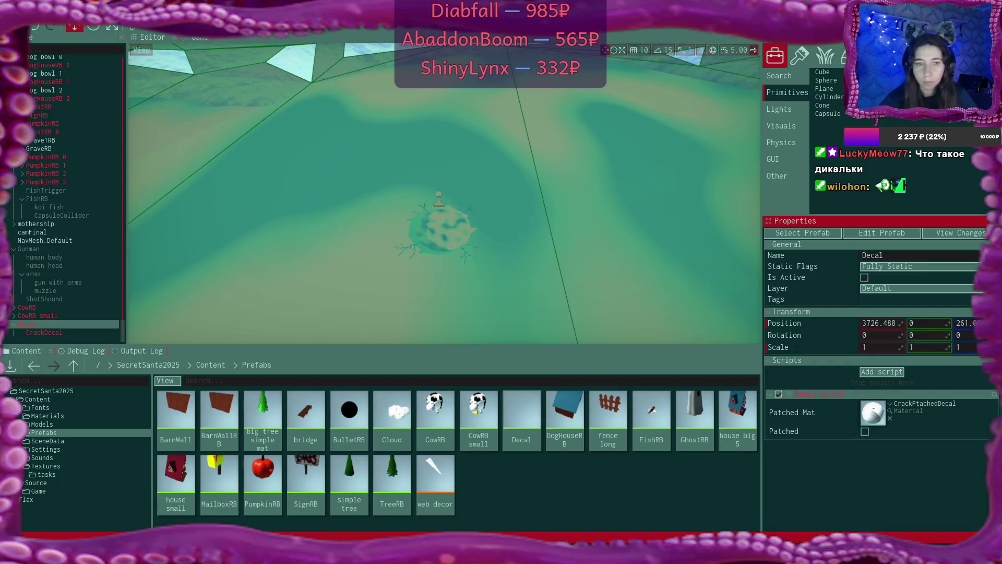
mouse_move(555, 194)
mouse_down()
mouse_move(543, 188)
mouse_move(554, 194)
mouse_up()
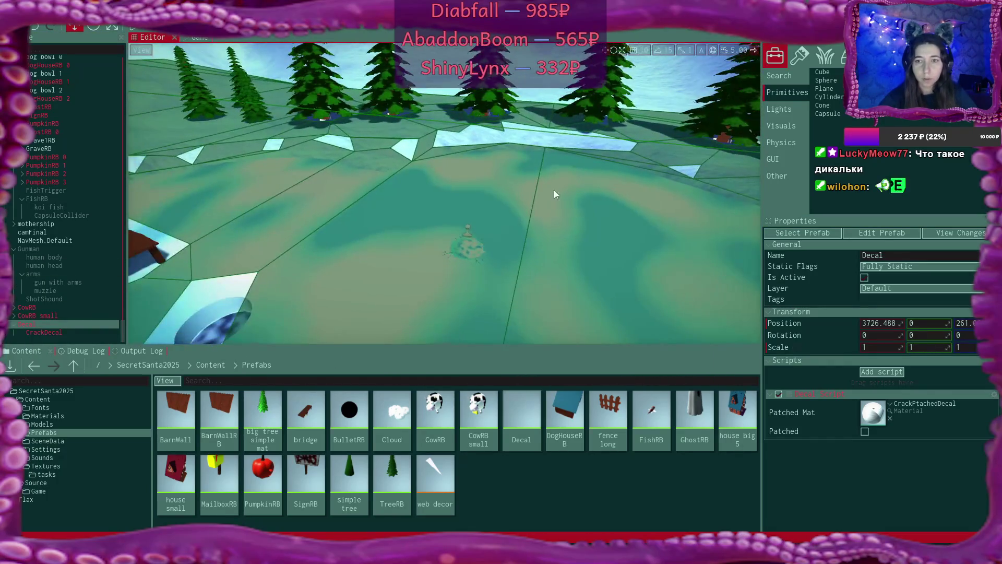
Step: Reset the CrackDecal's Y rotation to 0 and view it from above
click(63, 335)
key(f)
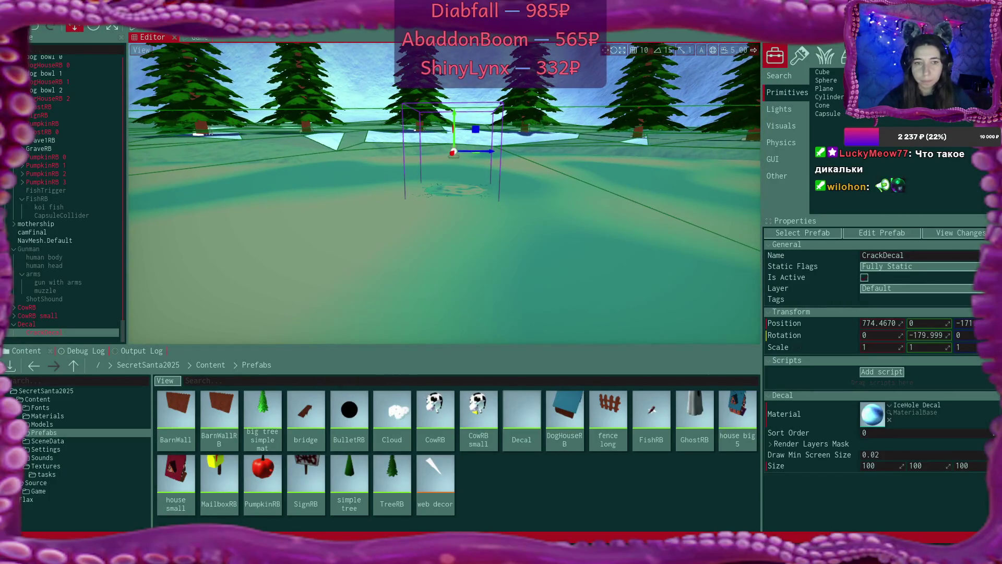
click(45, 330)
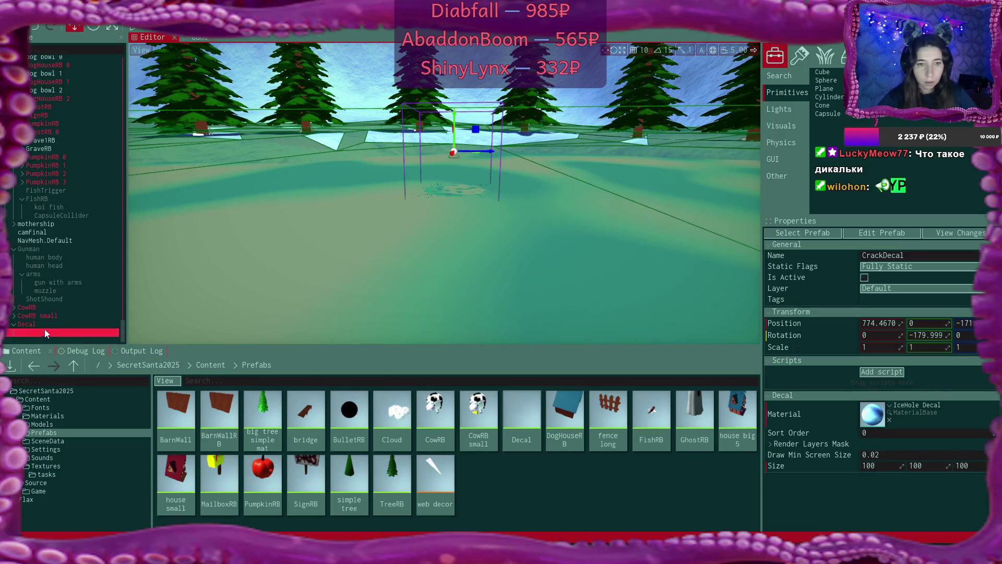
click(926, 335)
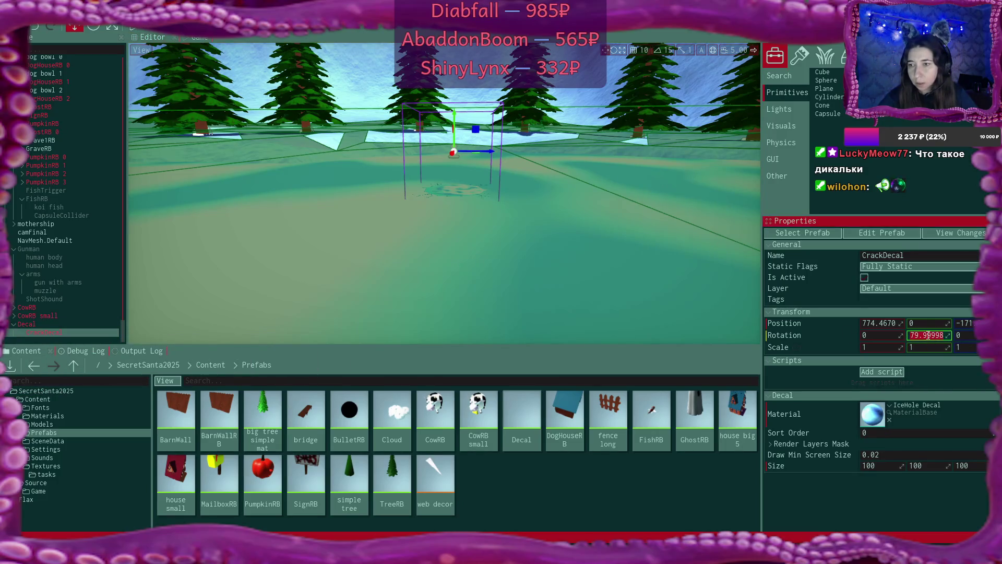
text(0)
key(Return)
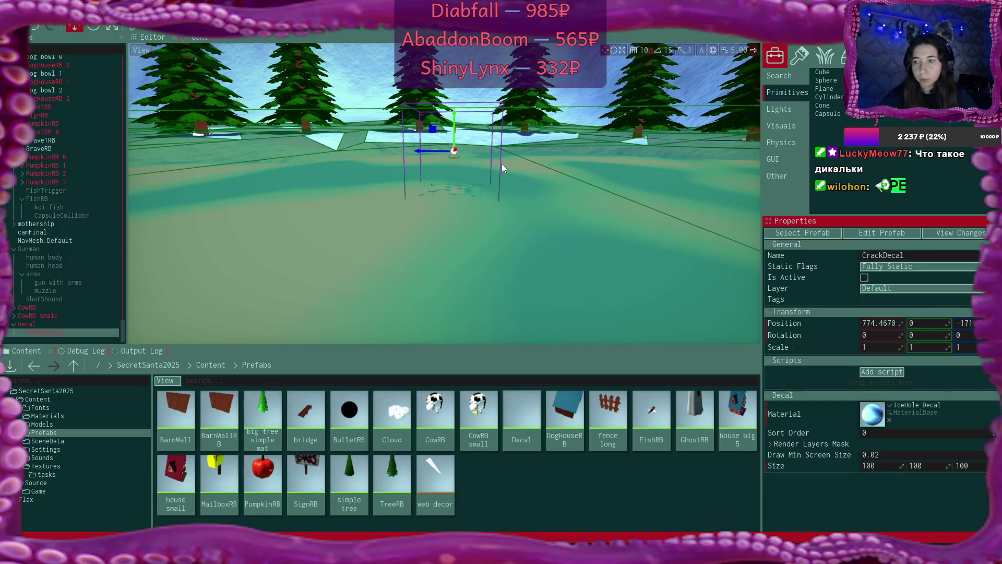
drag(502, 164, 505, 232)
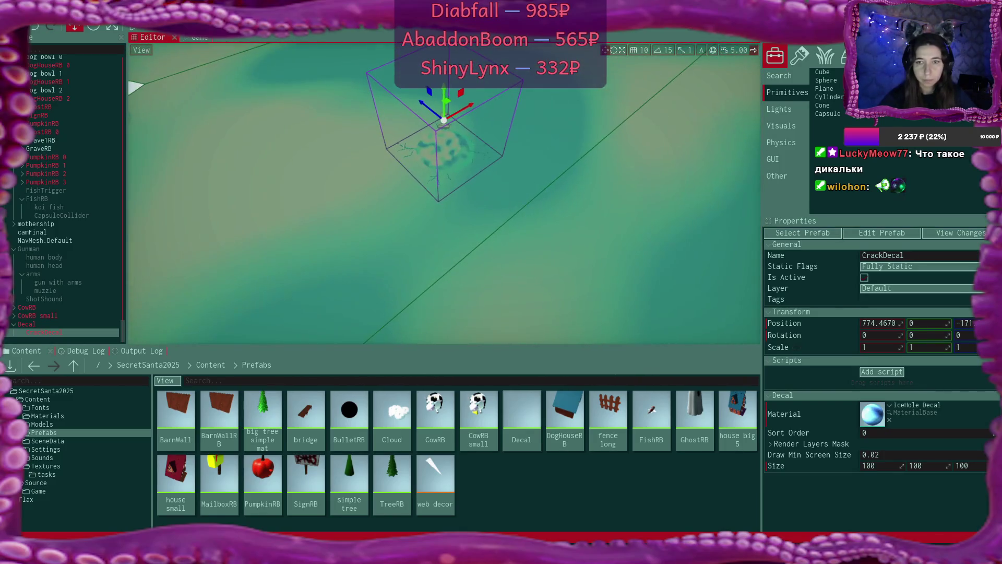
Step: Rename the Decal actor to IceHoleDecal
click(37, 323)
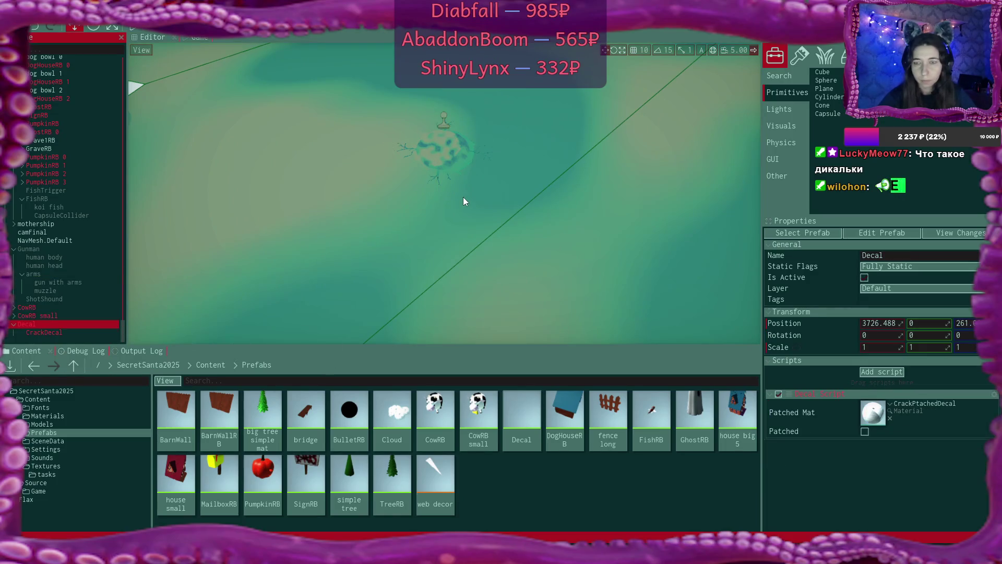
key(f)
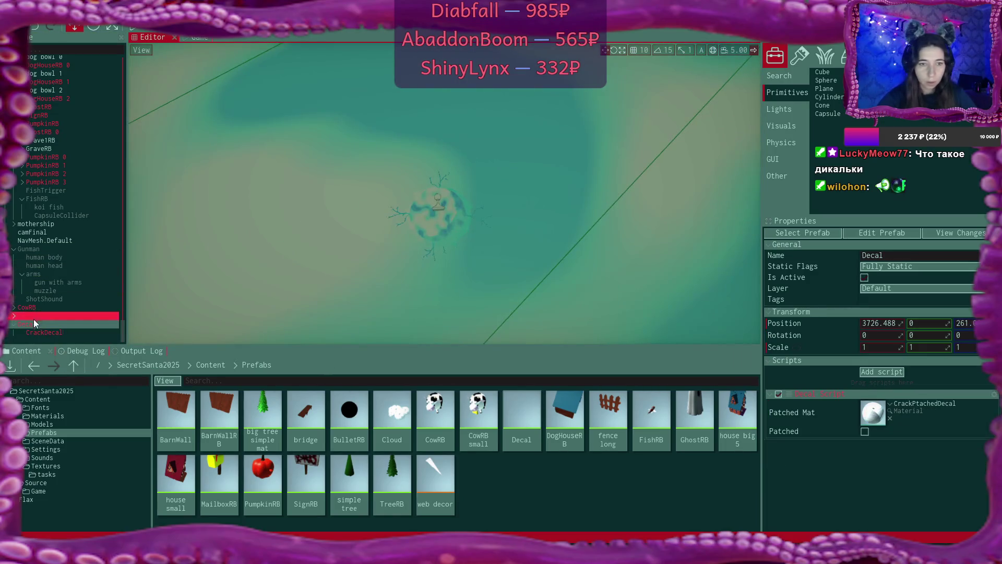
double_click(32, 324)
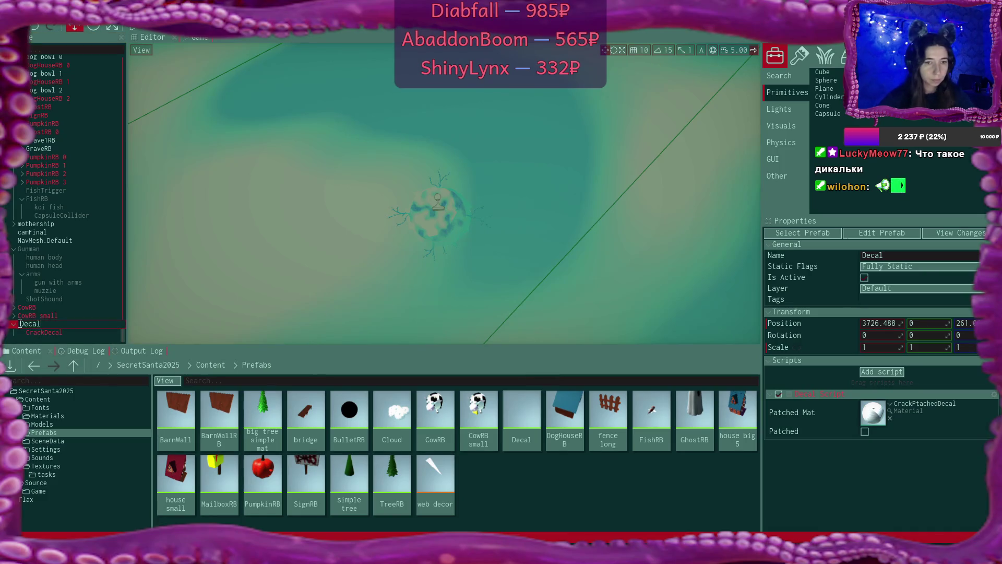
text(IceHole)
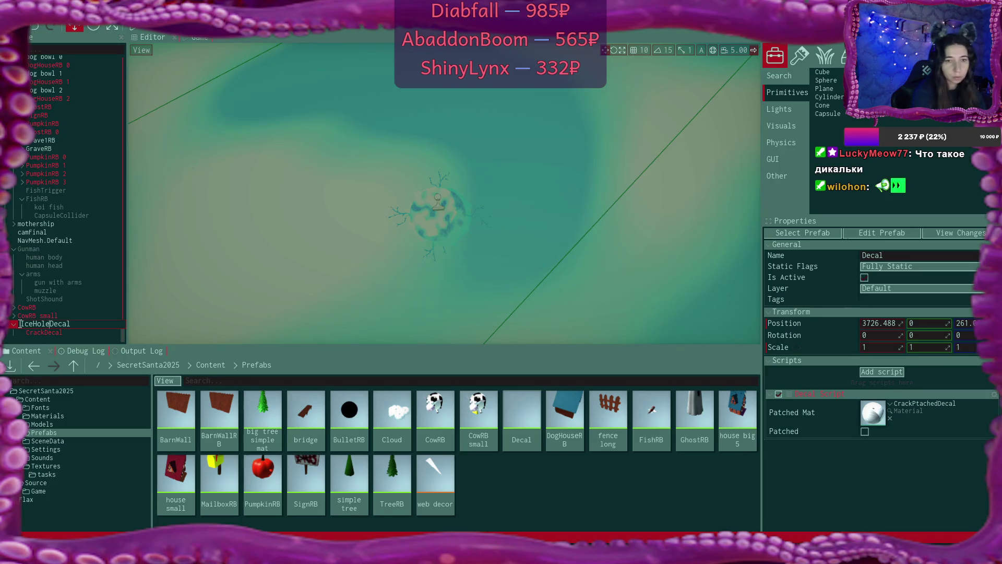
key(Return)
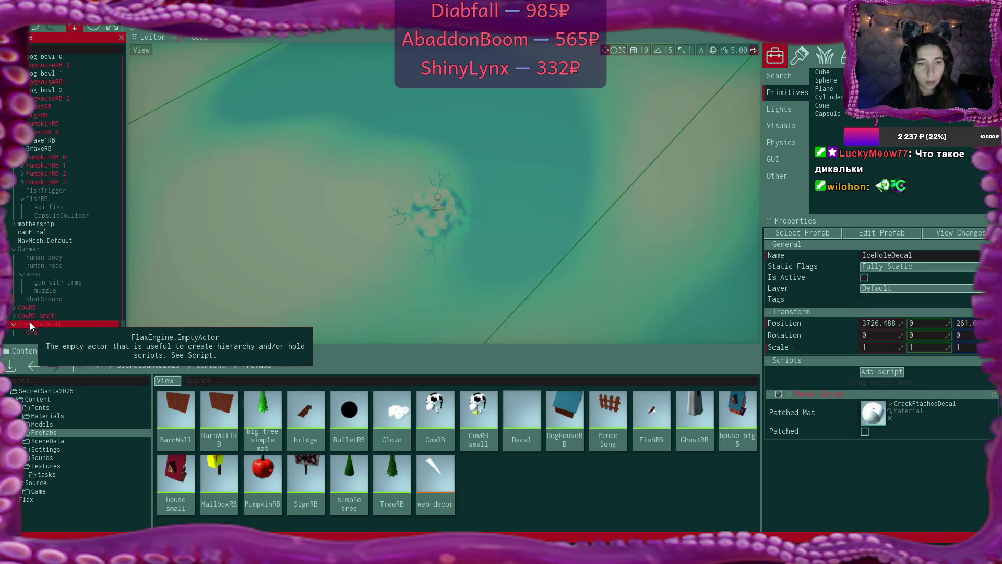
Step: Save IceHoleDecal into the Prefabs folder as the IceHole Decal prefab
drag(30, 322, 514, 495)
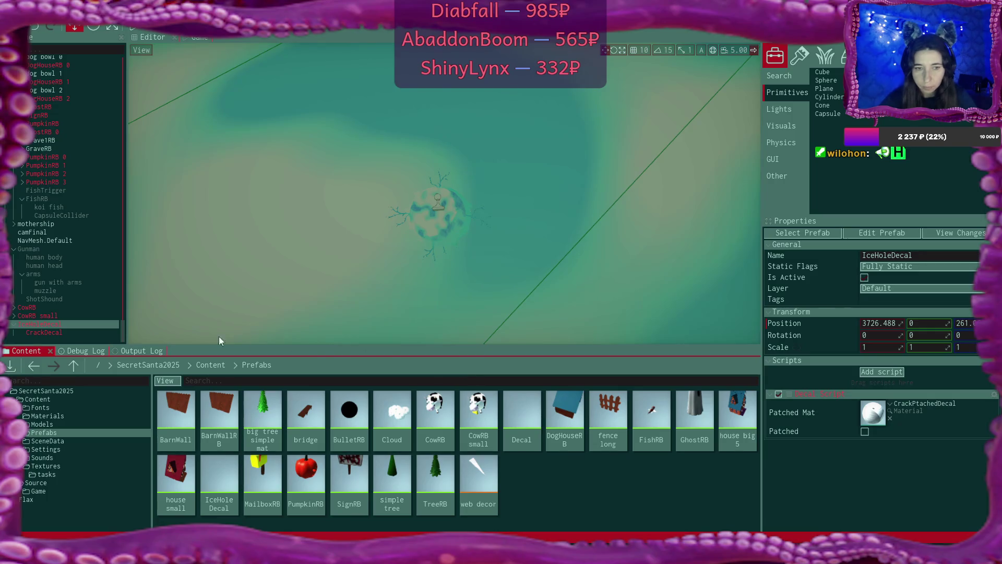
right_click(204, 276)
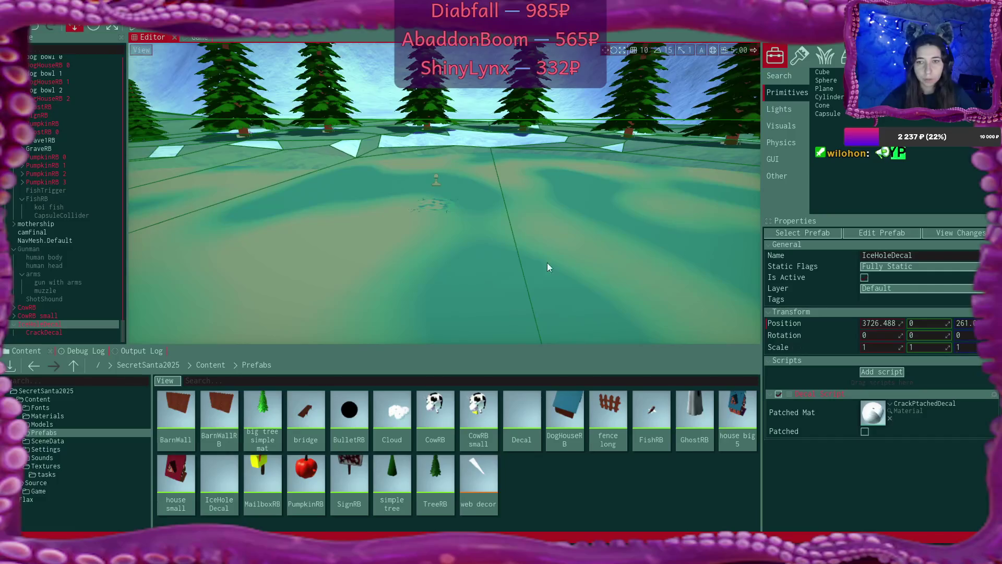
click(54, 324)
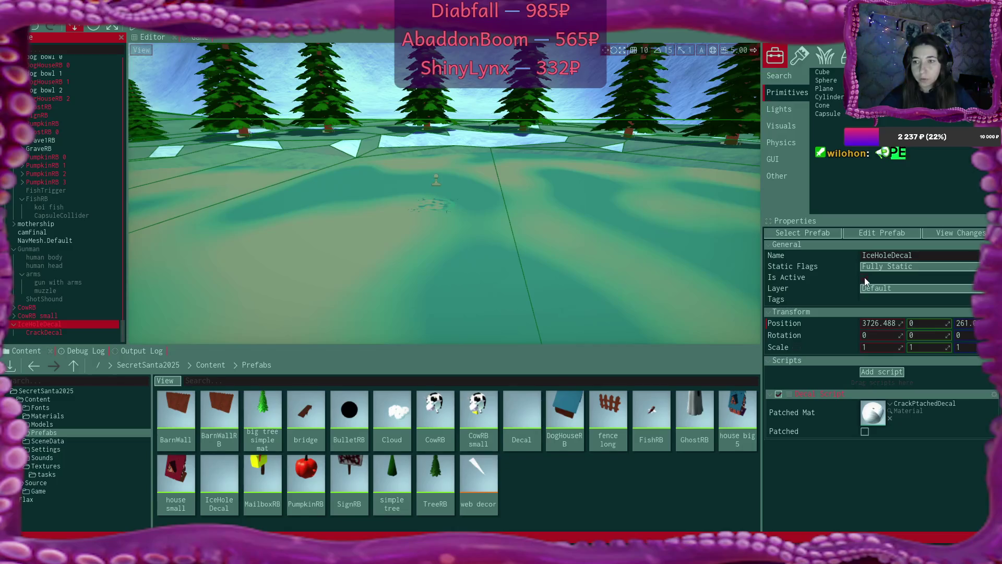
right_click(756, 263)
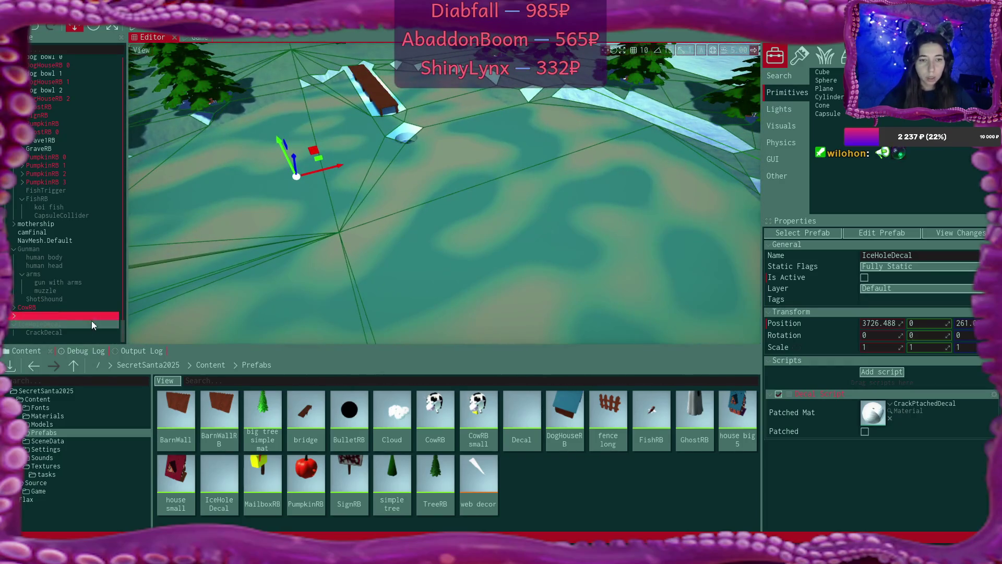
Step: Add a Box collider under the Ice actor and name it IceCrackTrigger
click(430, 243)
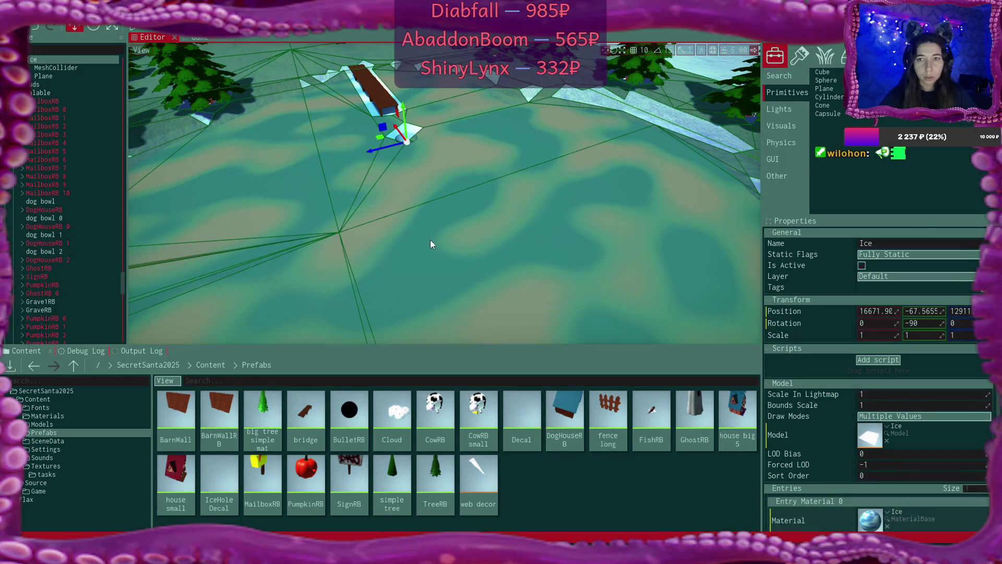
scroll(80, 192, up, 1)
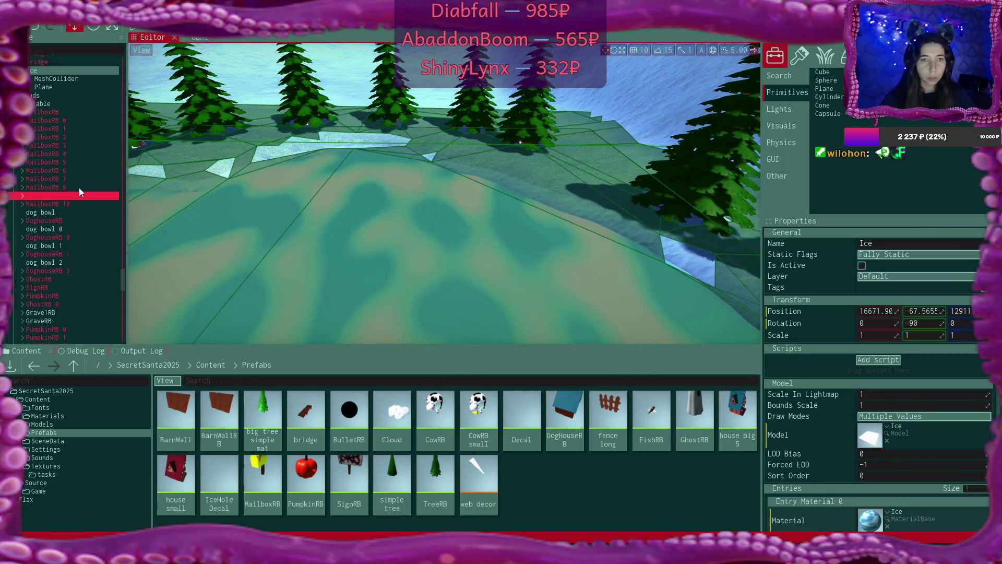
scroll(79, 187, up, 5)
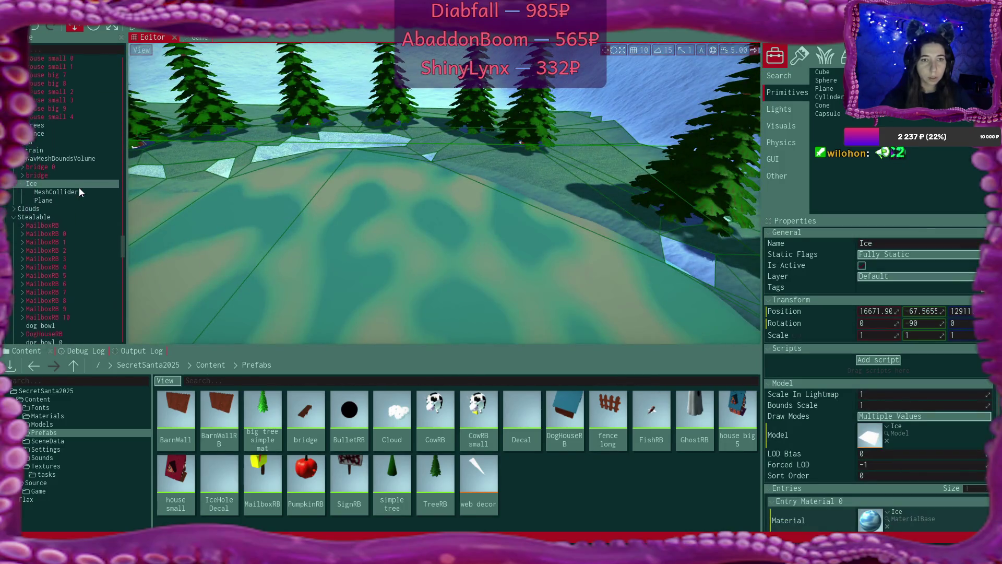
right_click(33, 189)
mouse_move(99, 370)
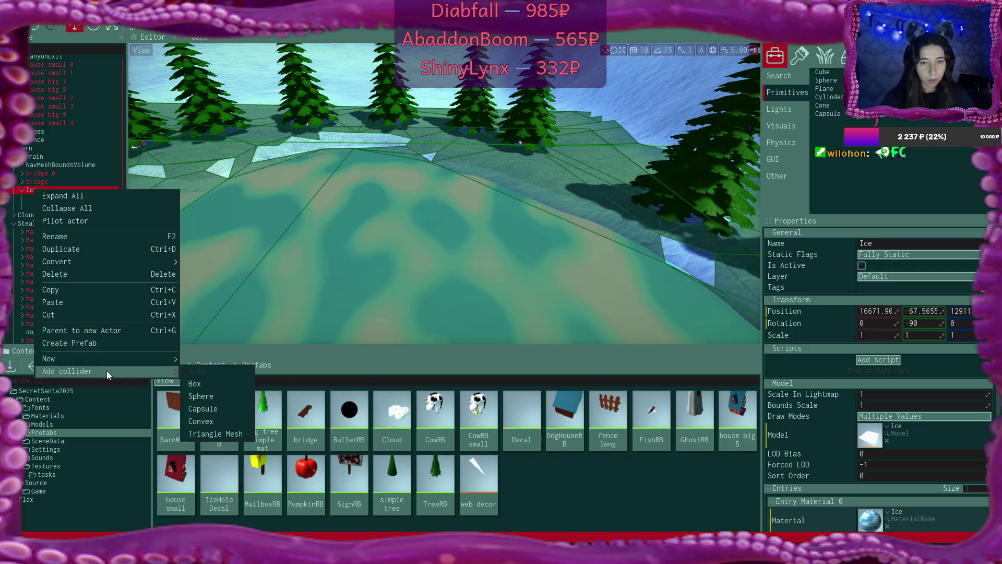
click(211, 382)
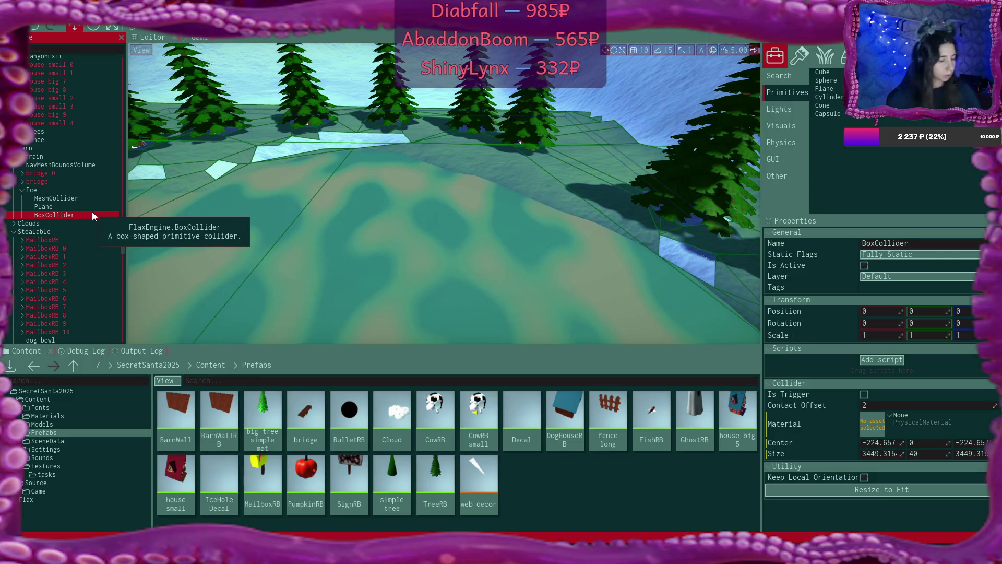
key(F2)
text(Ice)
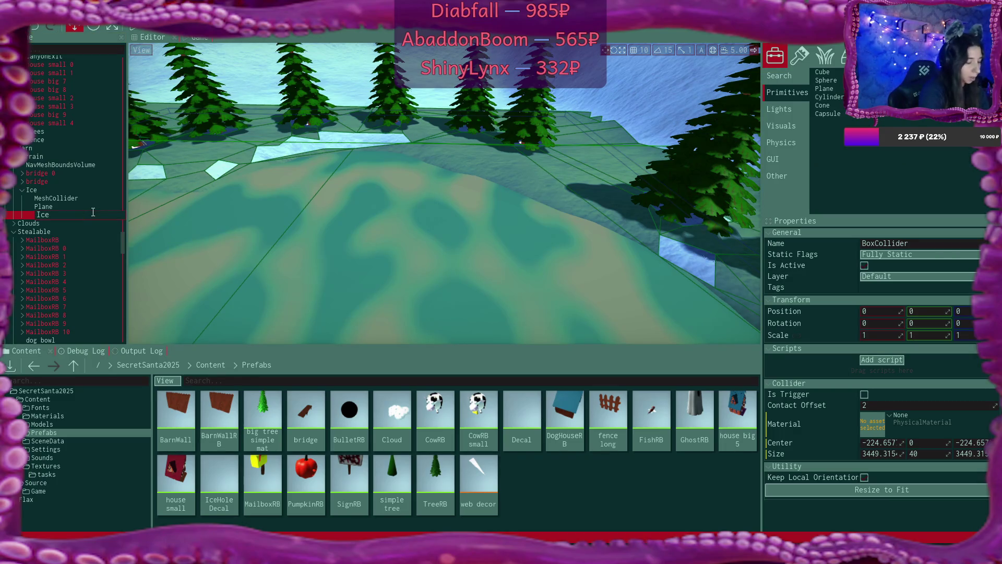
text(Crack)
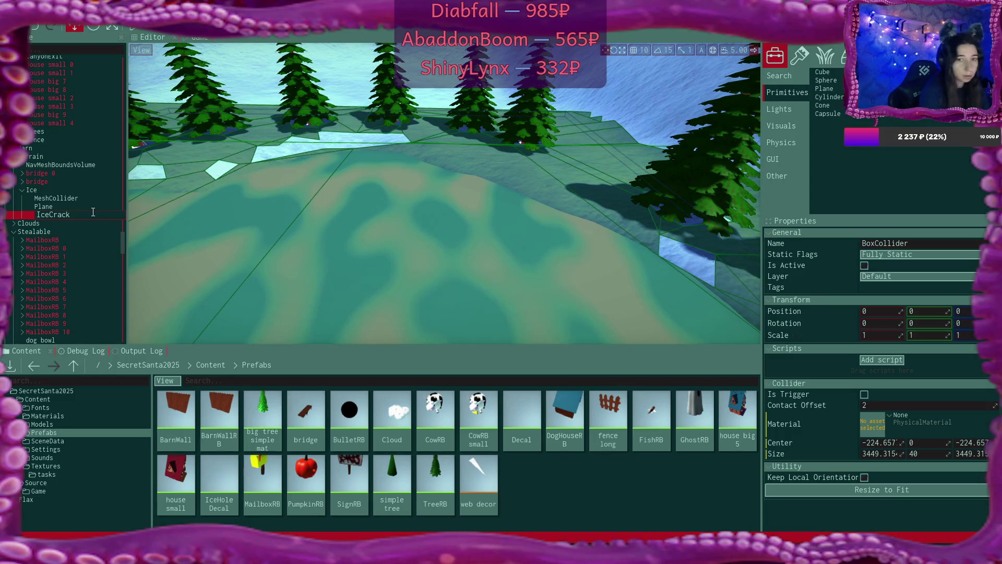
text(Trigger)
key(Return)
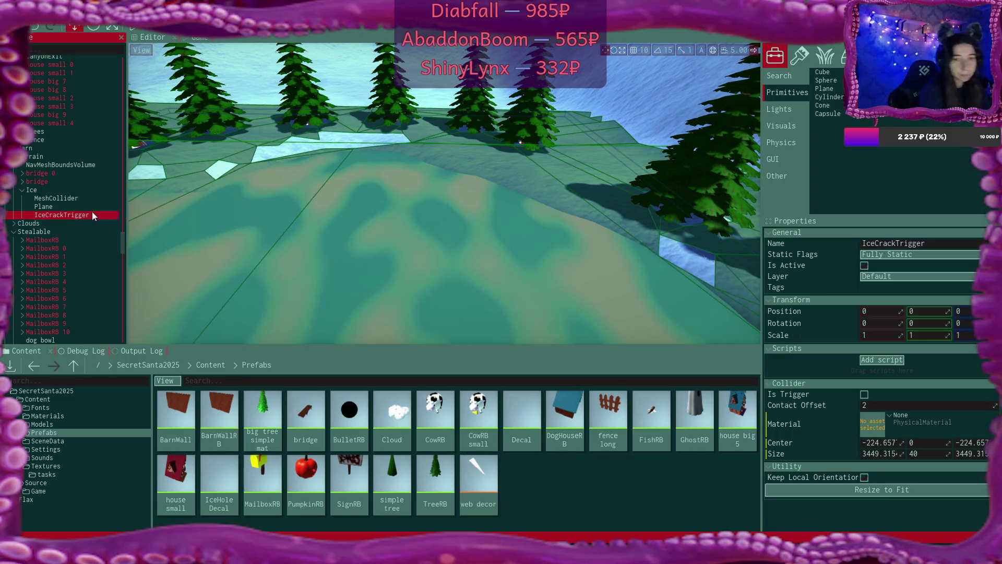
Step: Tick Is Trigger on IceCrackTrigger and set its collider Size Y to 200
click(864, 394)
drag(685, 283, 684, 283)
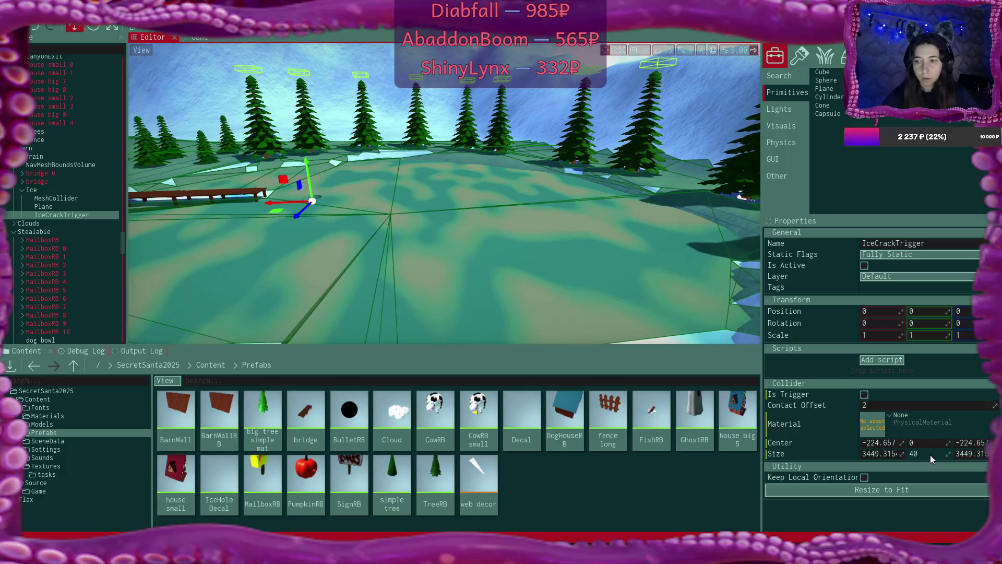
click(937, 454)
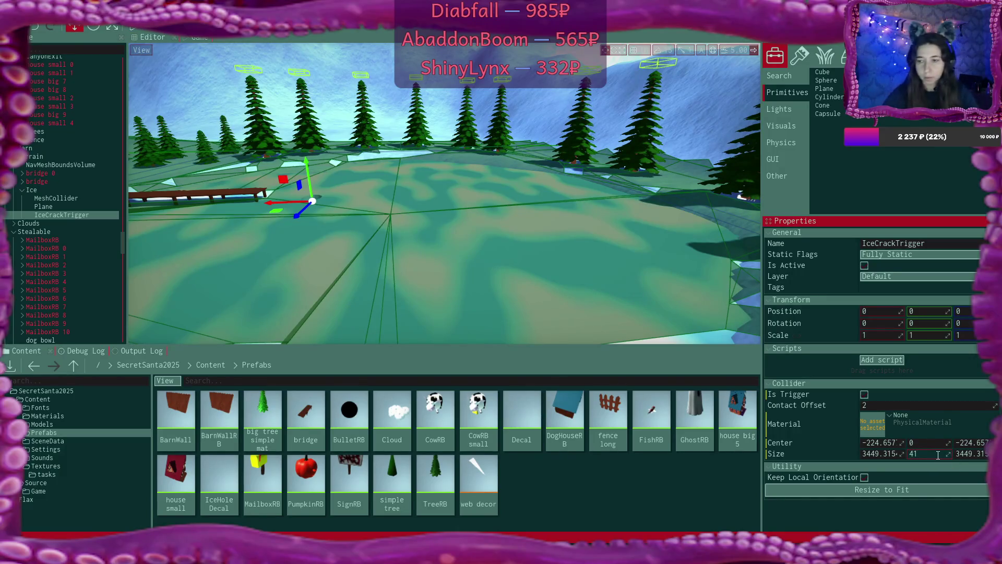
text(00)
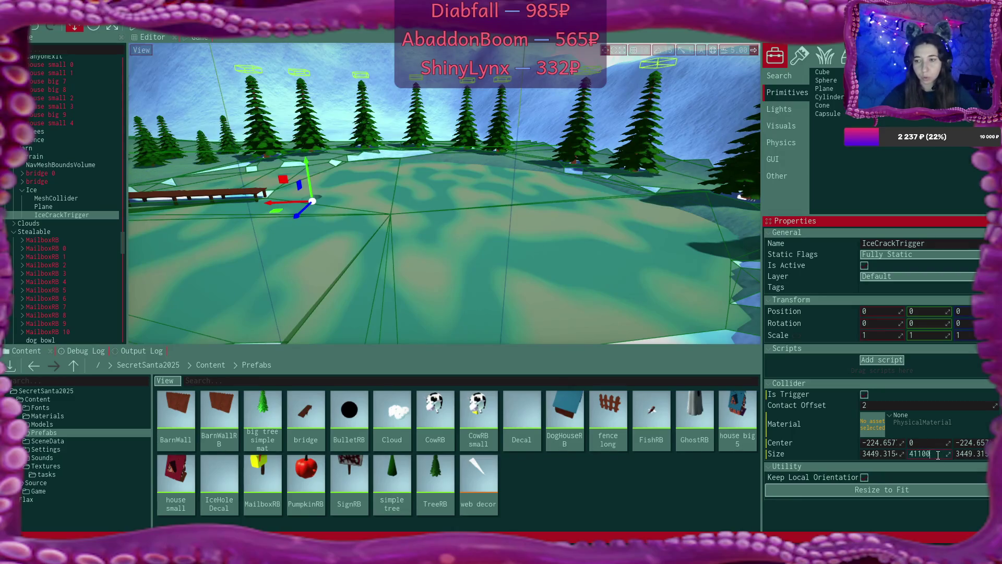
key(ctrl+a)
text(100)
key(Return)
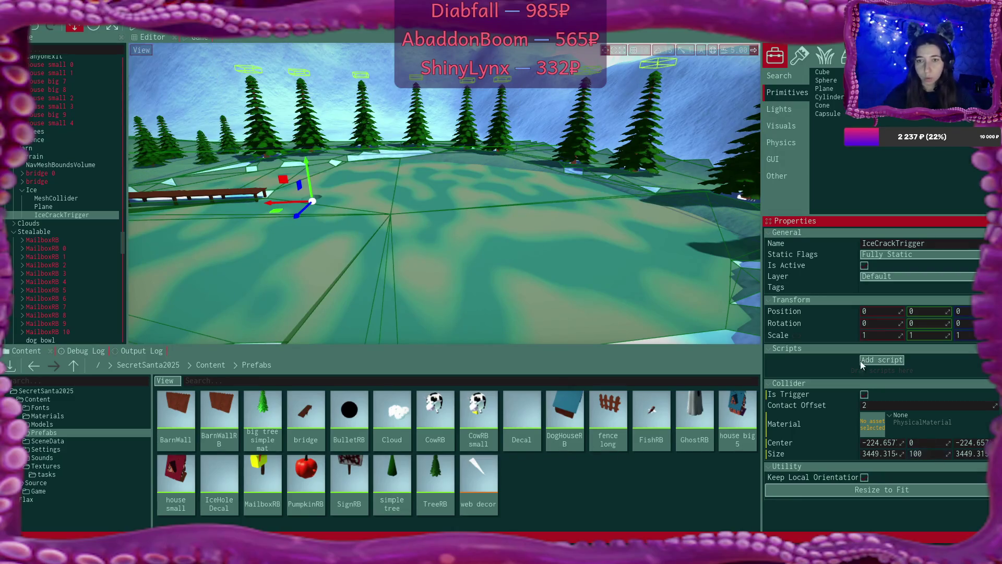
drag(693, 242, 640, 237)
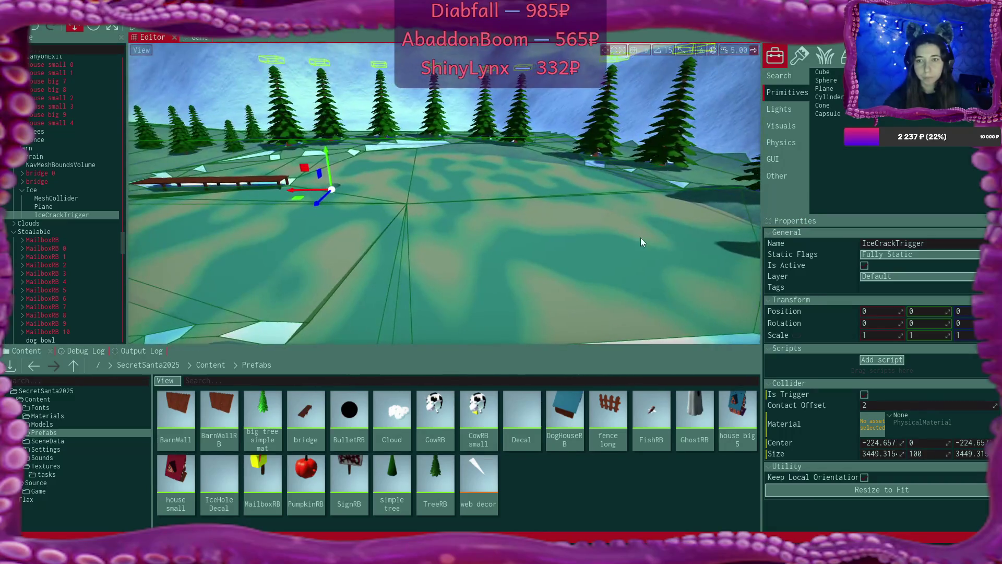
click(923, 453)
text(2)
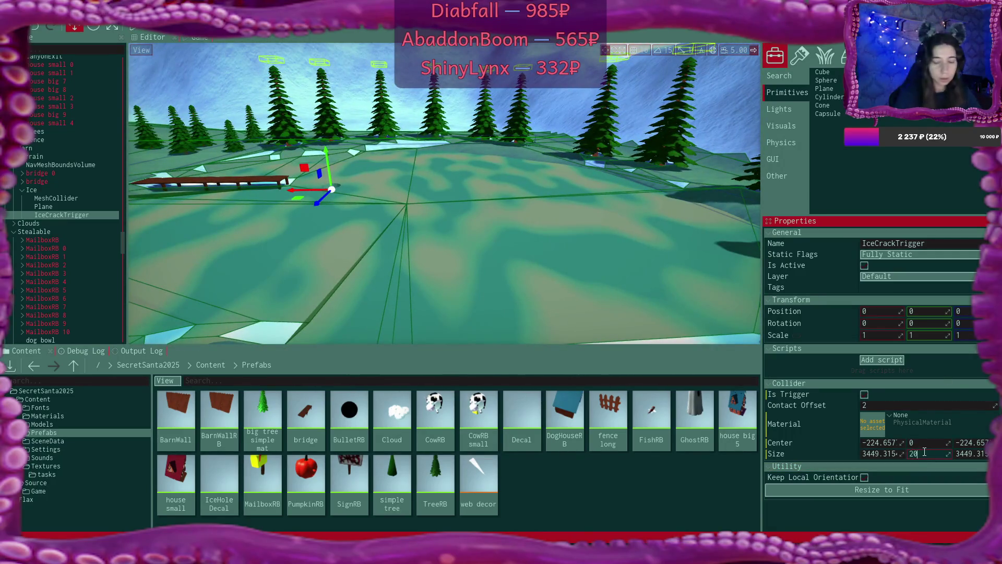
text(0)
key(Return)
Step: Fly the view through the pine trees and back to inspect the trigger box
key(w)
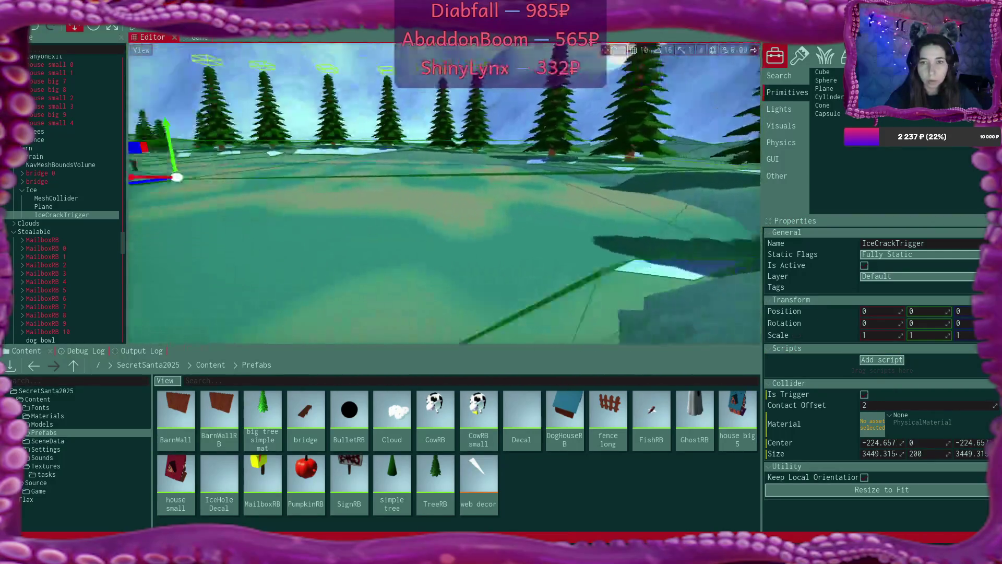
key(w)
key(w)
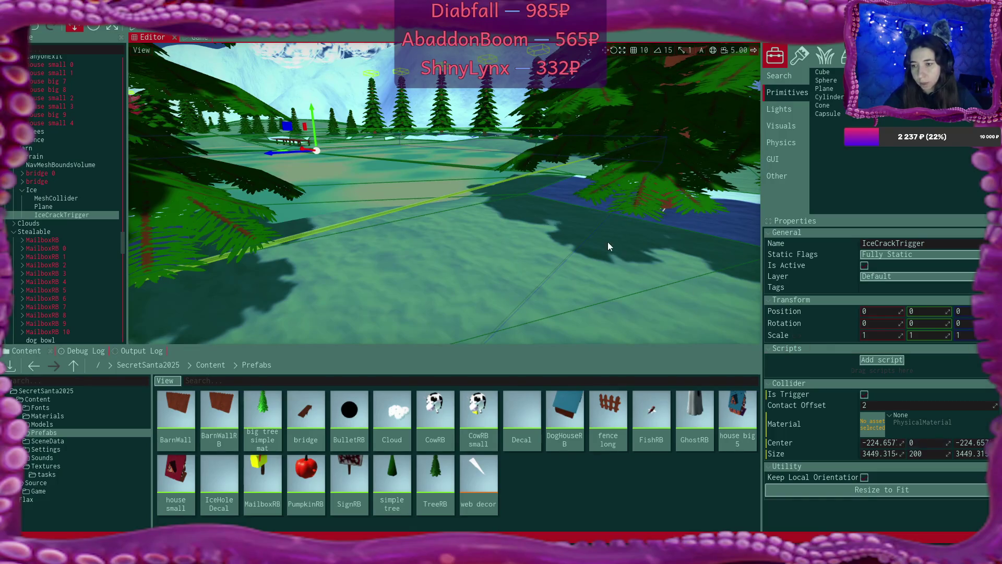
key(w)
key(w)
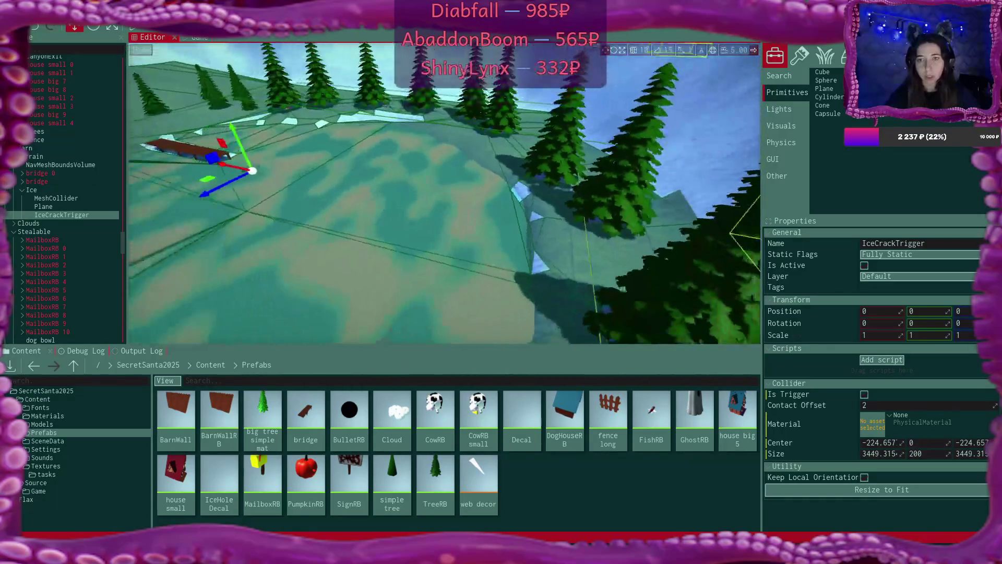
key(s)
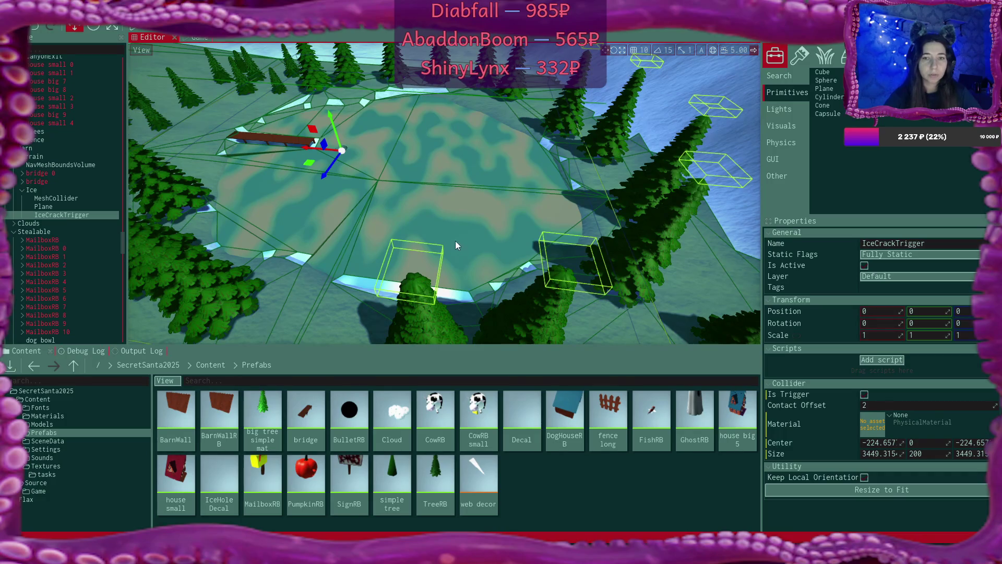
Step: Replace IceCrackTrigger with a sphere trigger collider under Ice named ThinIceTrigger
click(65, 214)
key(Delete)
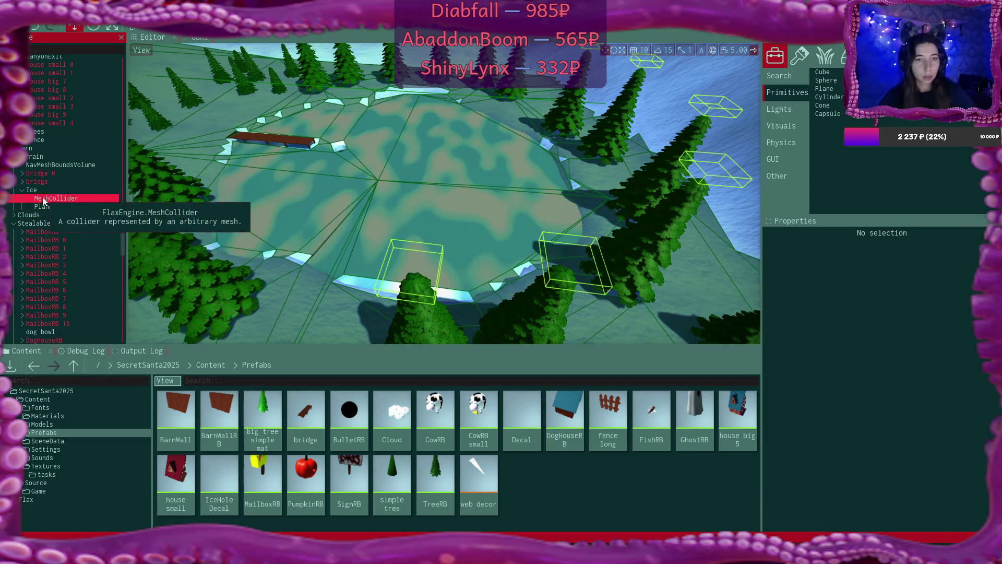
right_click(36, 192)
mouse_move(102, 368)
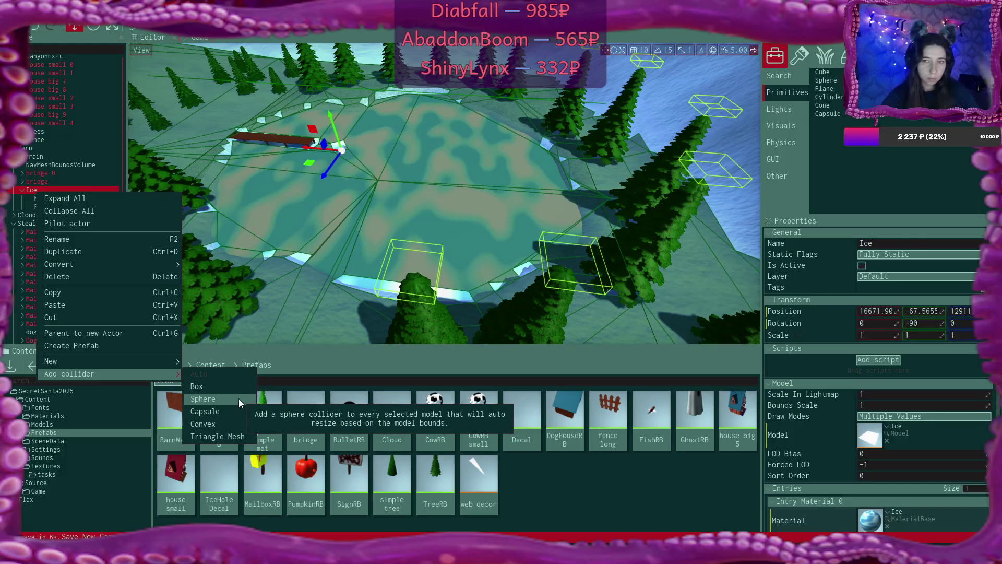
click(239, 399)
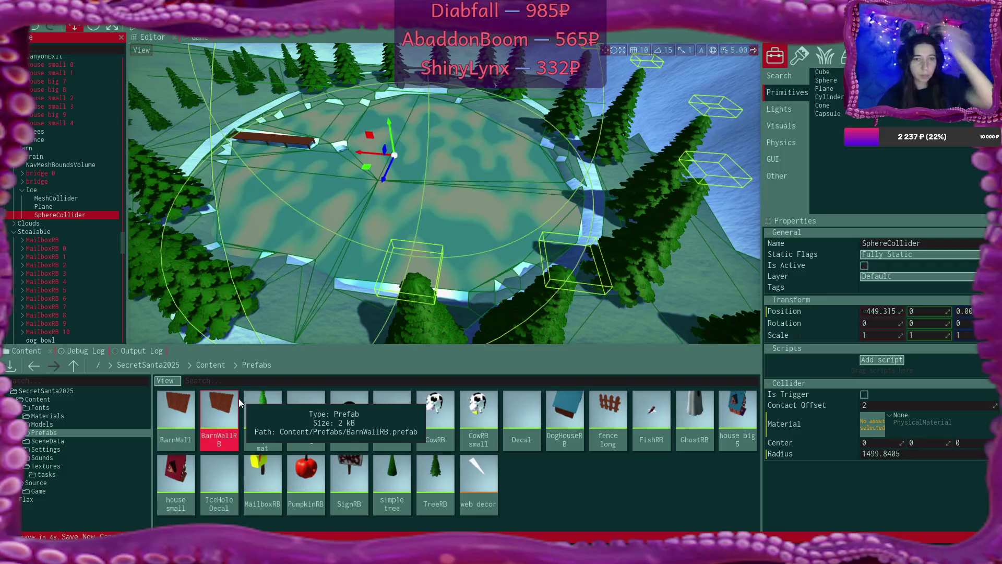
click(866, 394)
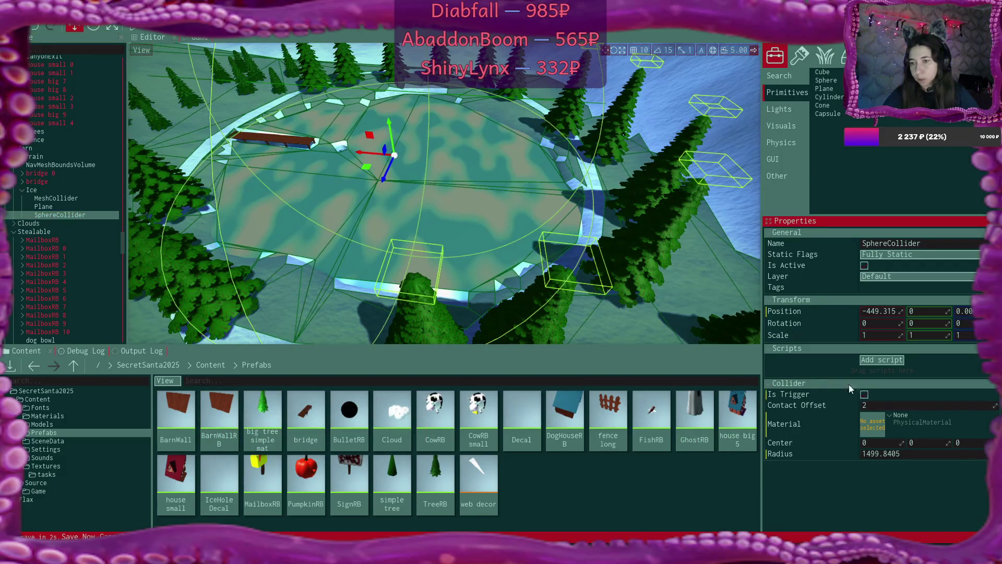
double_click(74, 214)
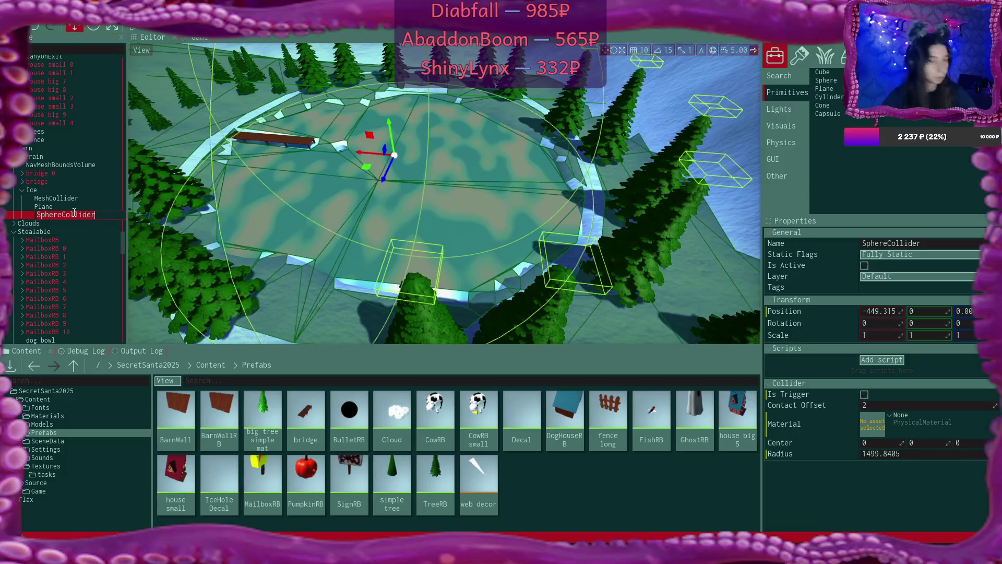
key(BackSpace)
text(ThinIceTrigger)
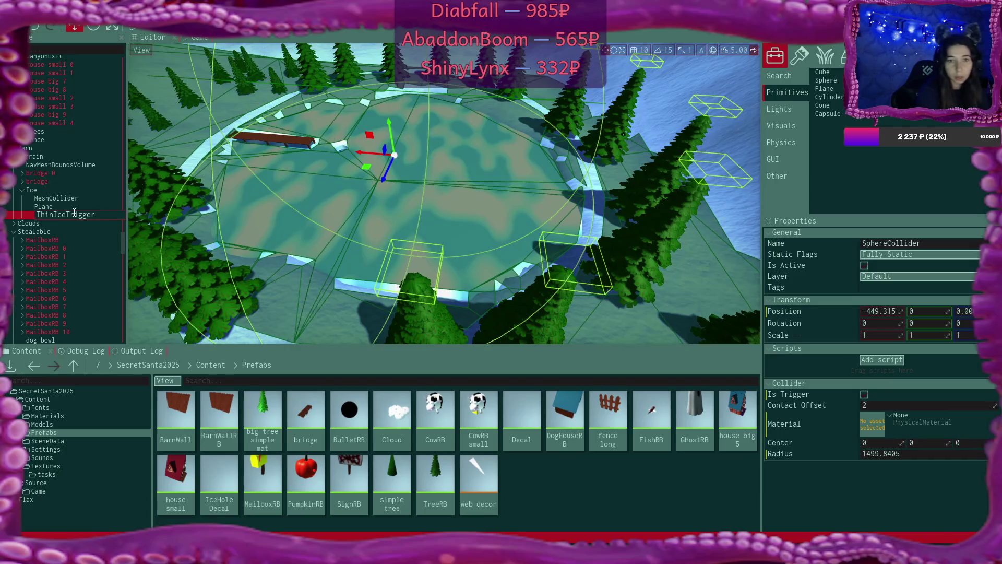
key(Return)
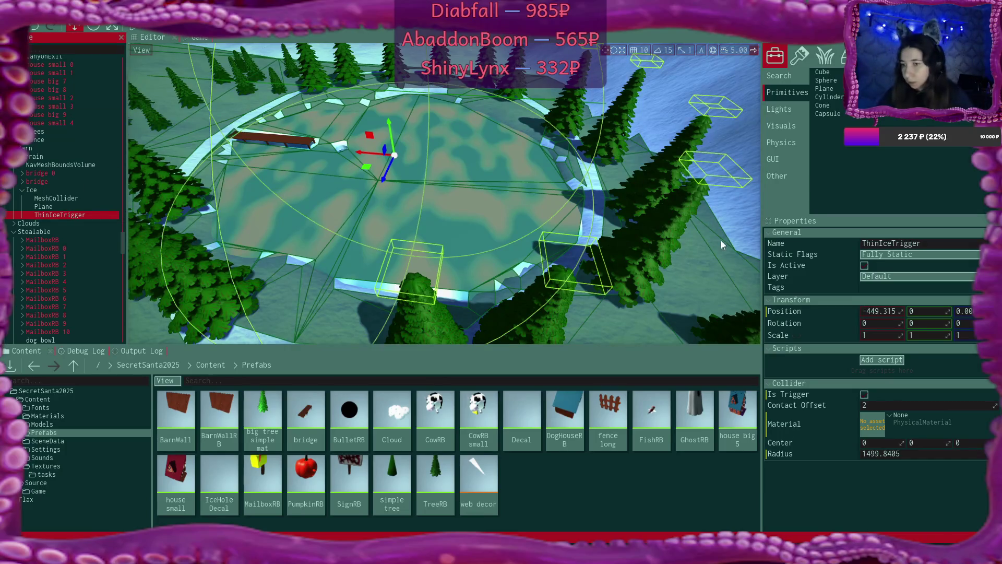
Step: Shrink the sphere's radius to about 927 and shift its Center X to -250
click(918, 457)
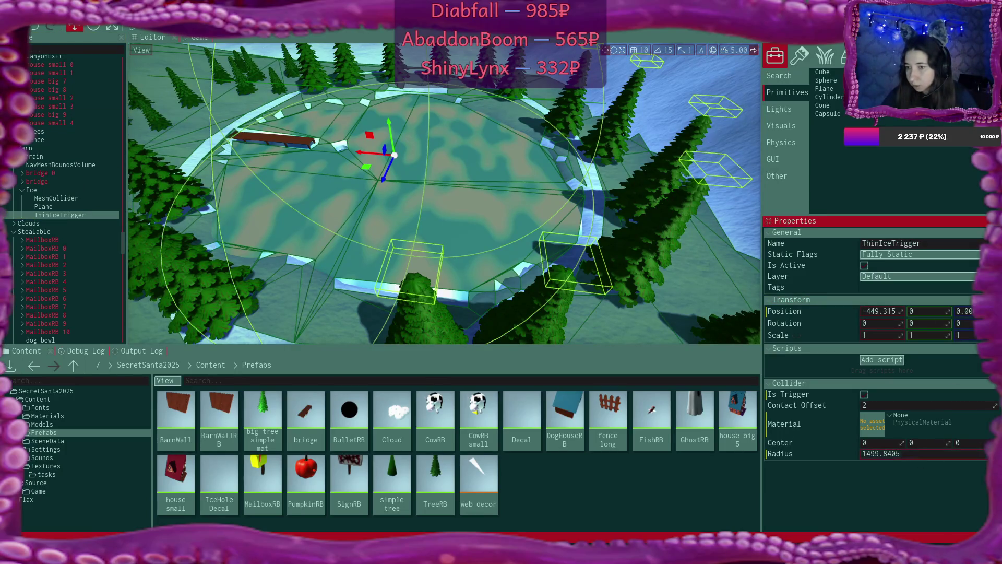
drag(996, 453, 944, 454)
scroll(443, 193, up, 5)
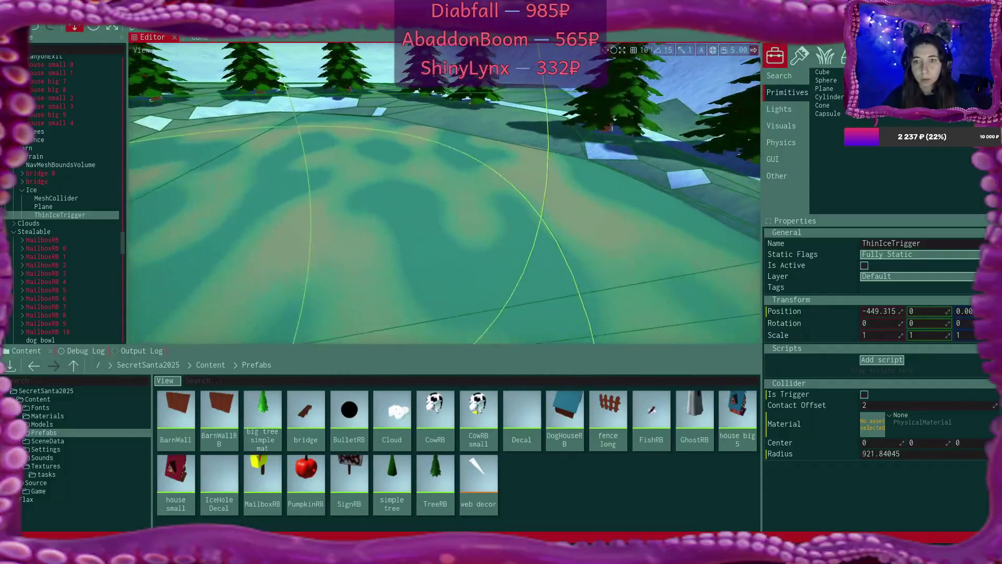
key(f)
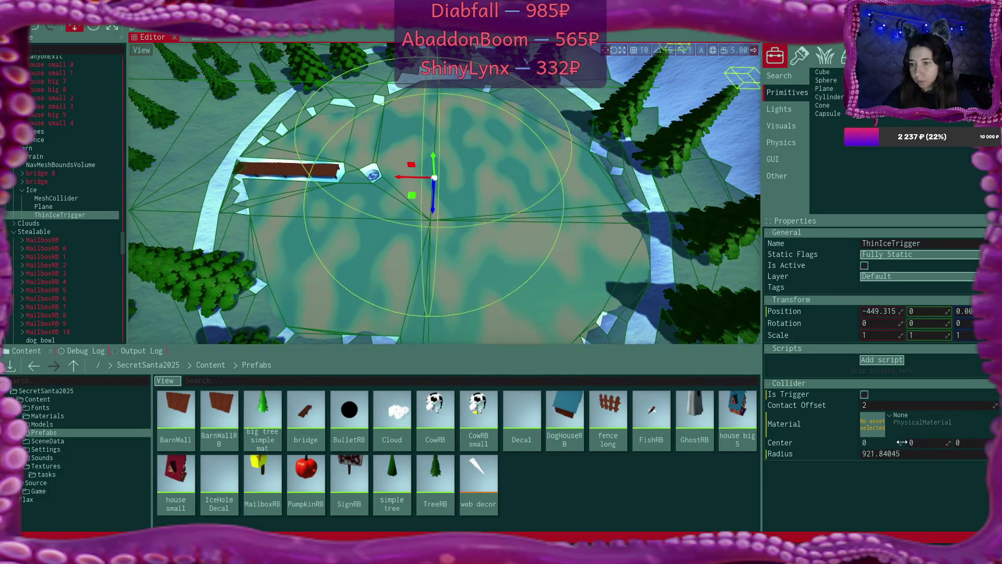
drag(902, 442, 863, 442)
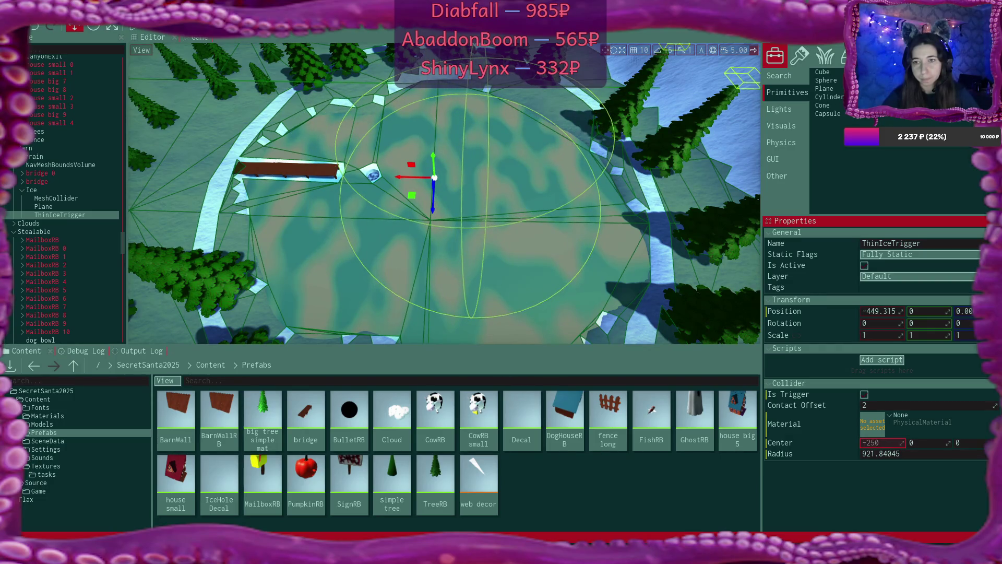
drag(443, 193, 402, 180)
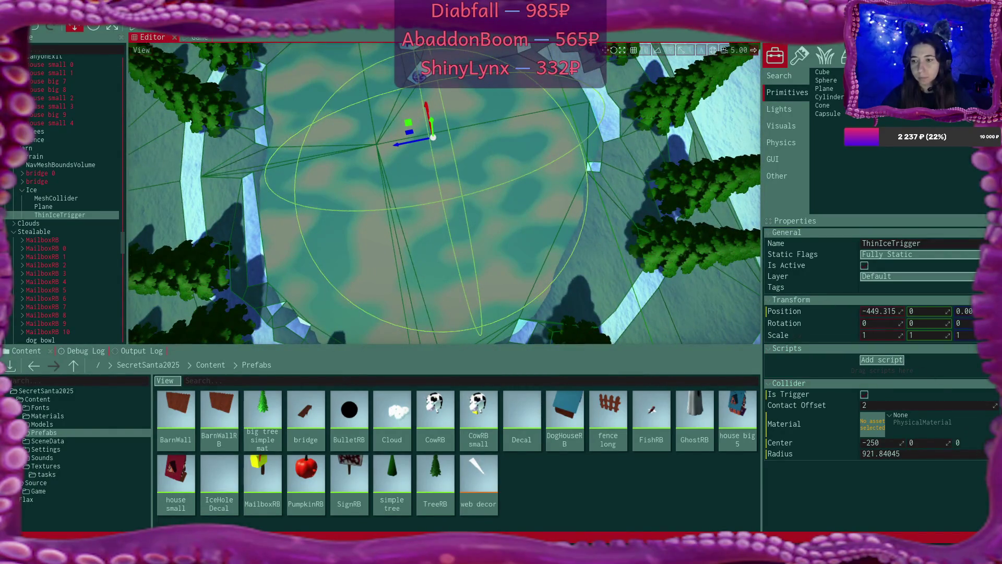
Step: Offset Center Z to 168, reduce Radius to 728.84, and move Center X to -338
drag(961, 442, 981, 442)
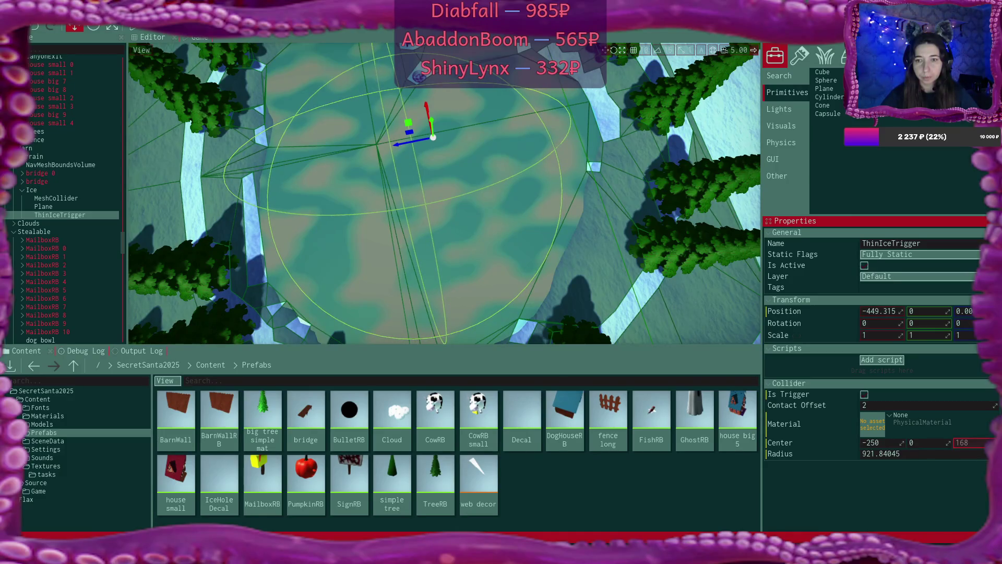
mouse_move(417, 193)
mouse_down()
mouse_move(396, 177)
mouse_move(438, 190)
mouse_move(392, 160)
mouse_up()
scroll(444, 193, down, 10)
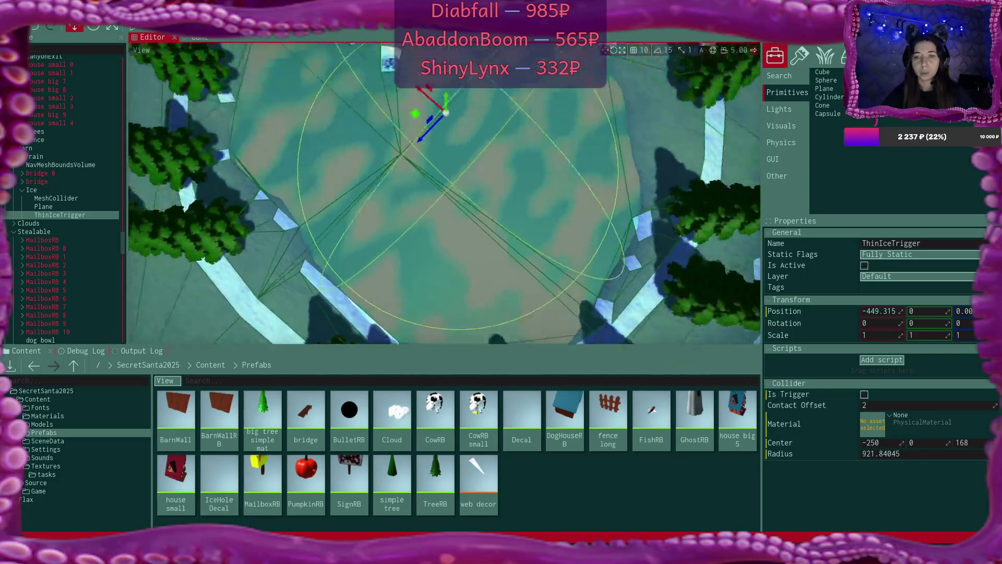
drag(552, 248, 552, 248)
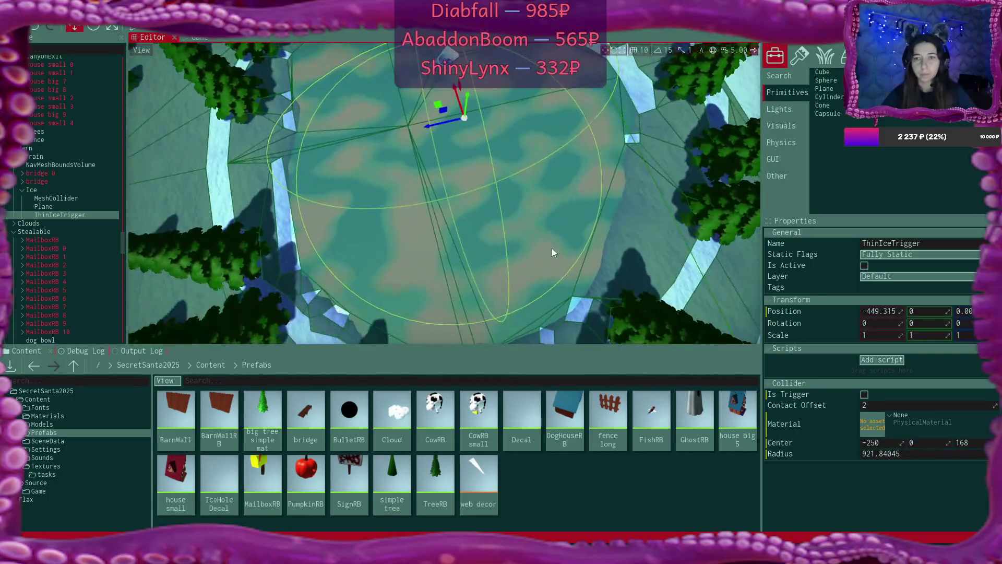
mouse_move(887, 454)
mouse_down()
mouse_move(845, 454)
mouse_move(854, 453)
mouse_up()
drag(368, 152, 394, 182)
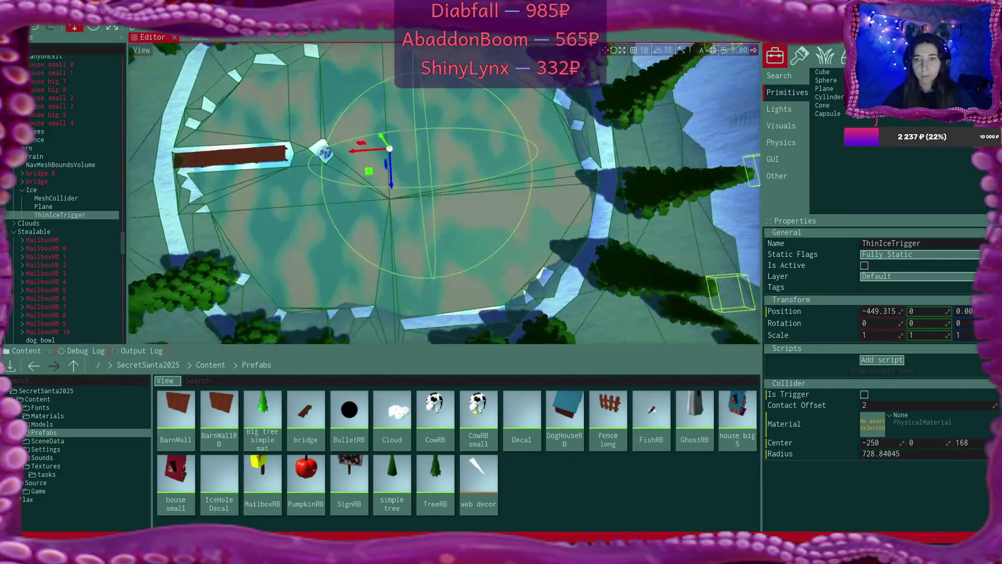
drag(886, 442, 863, 442)
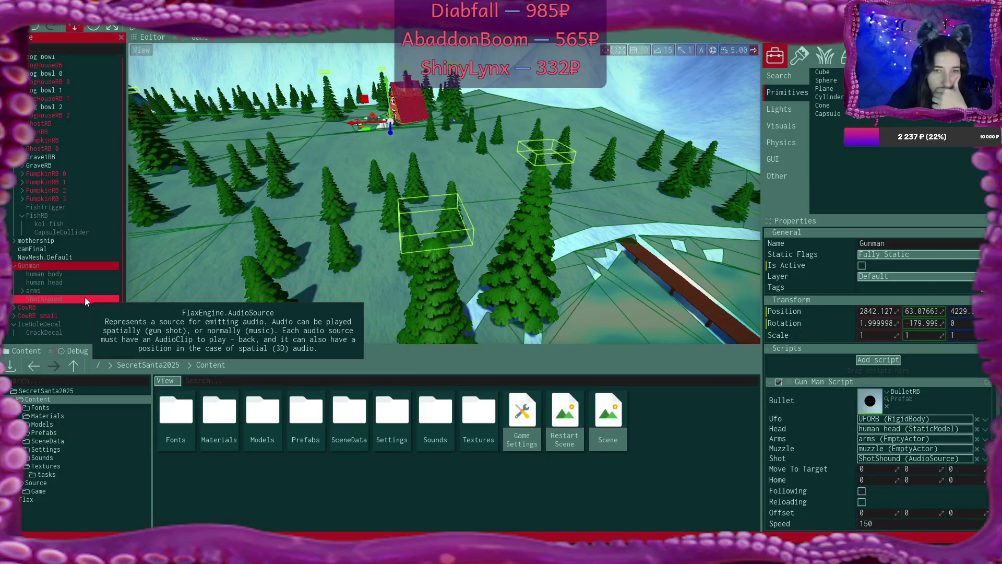
key(s)
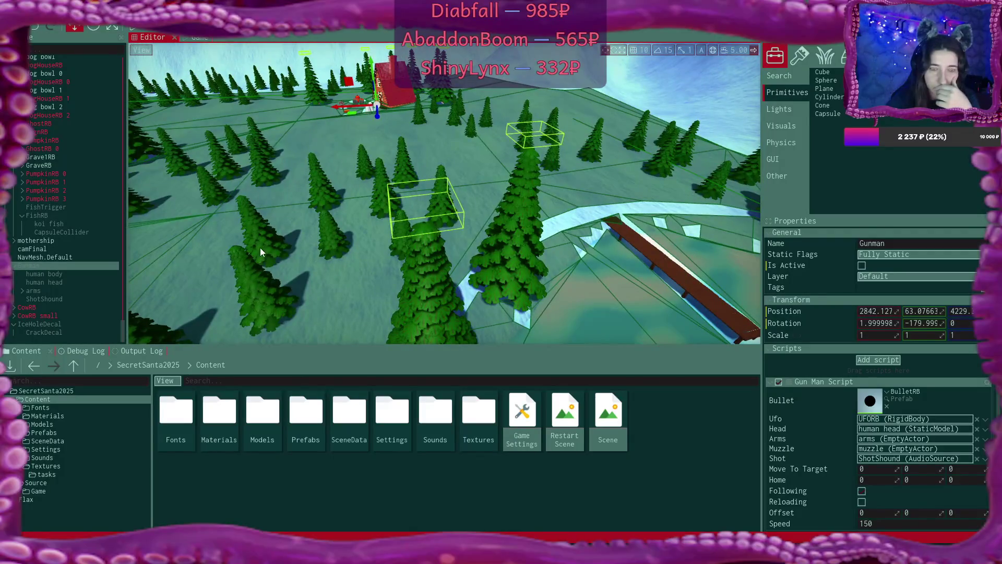
scroll(863, 321, down, 1)
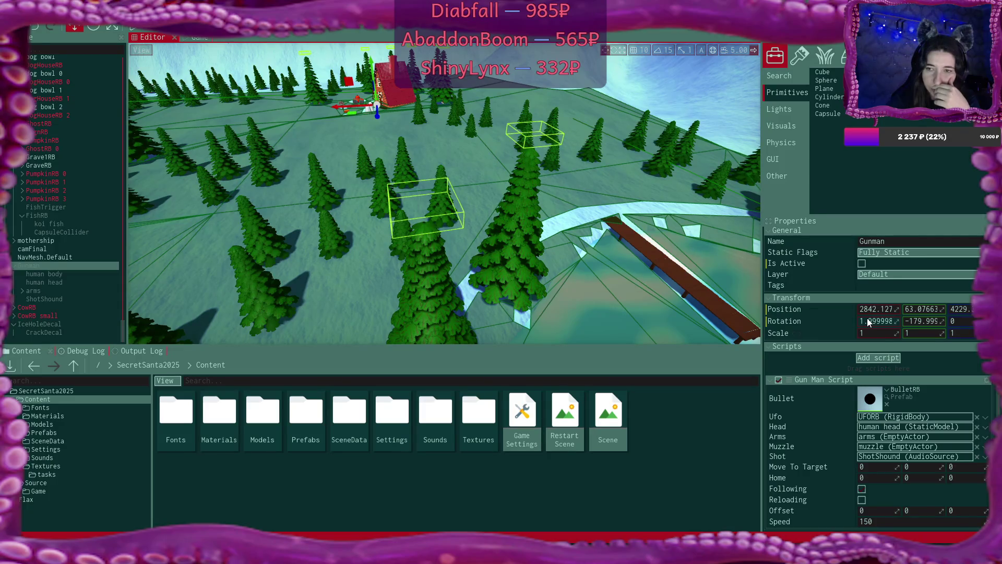
right_click(590, 183)
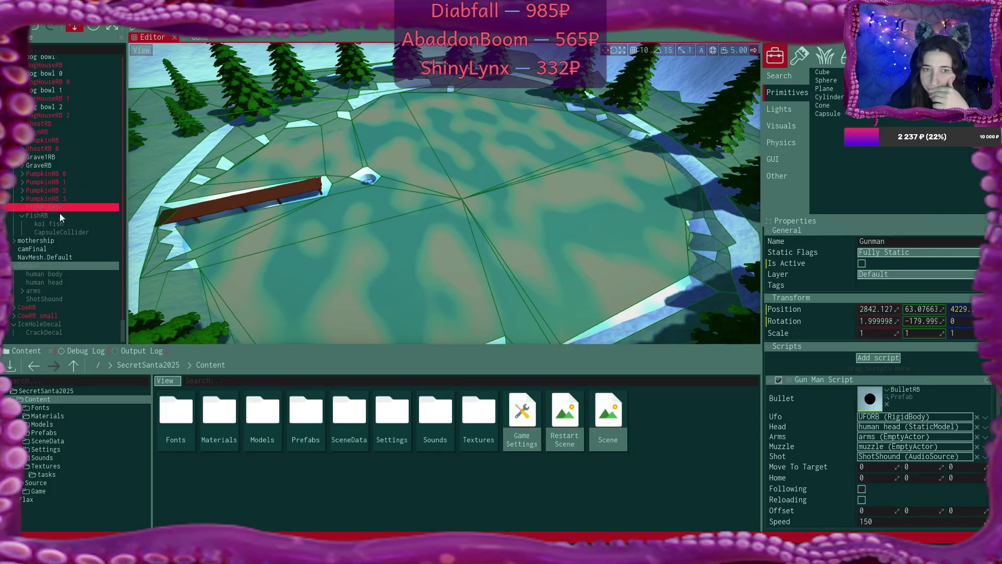
scroll(57, 213, up, 10)
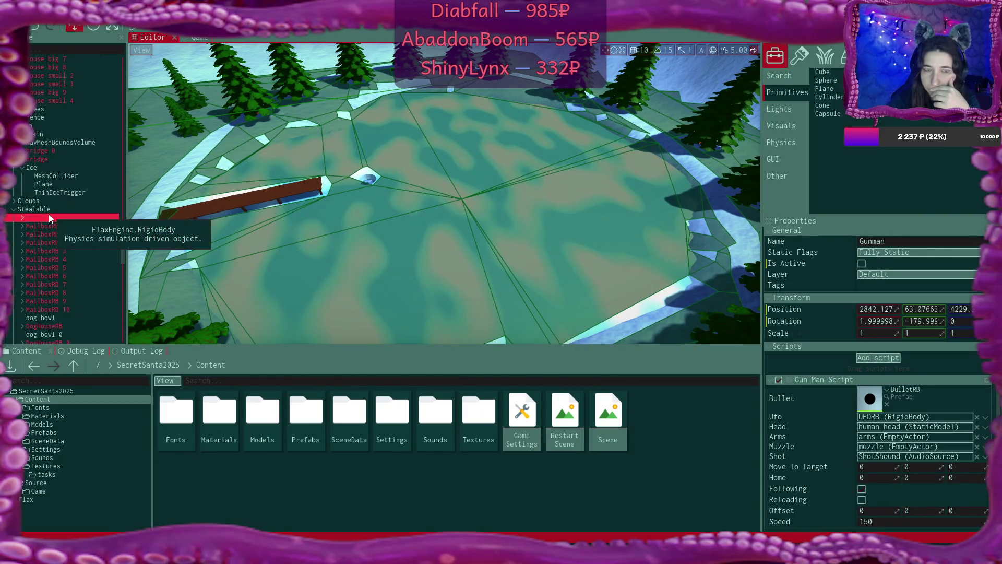
scroll(49, 214, up, 1)
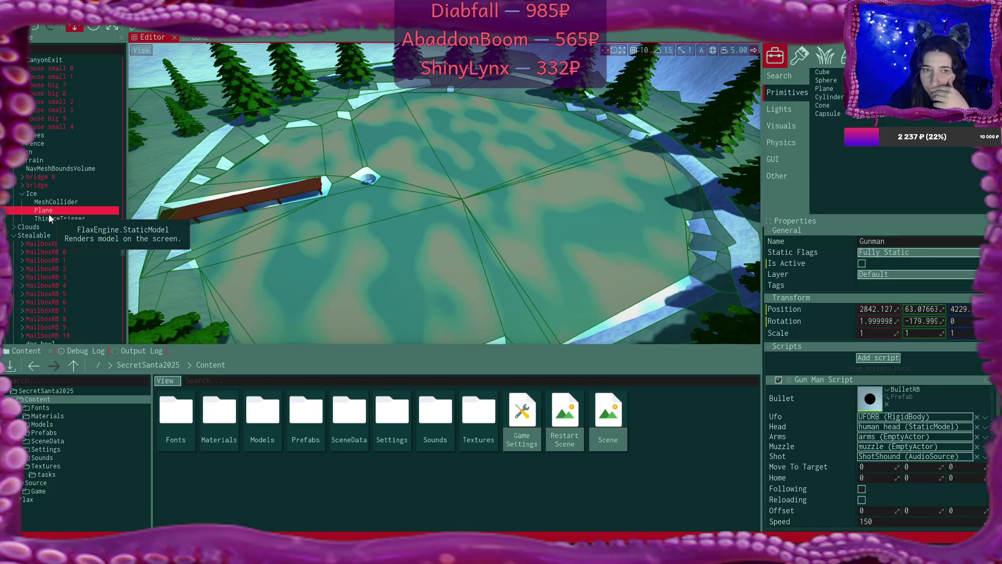
click(32, 195)
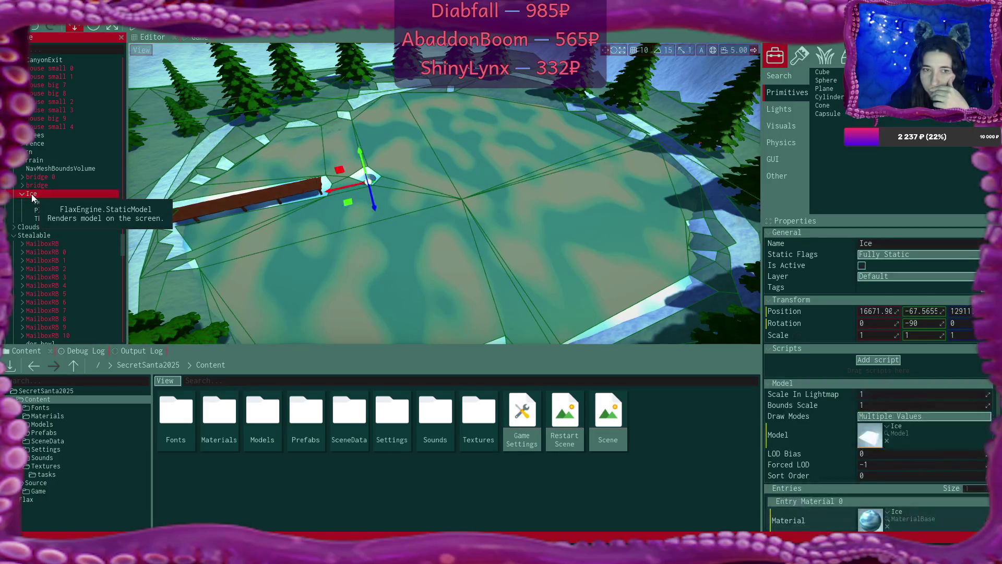
right_click(32, 195)
mouse_move(147, 366)
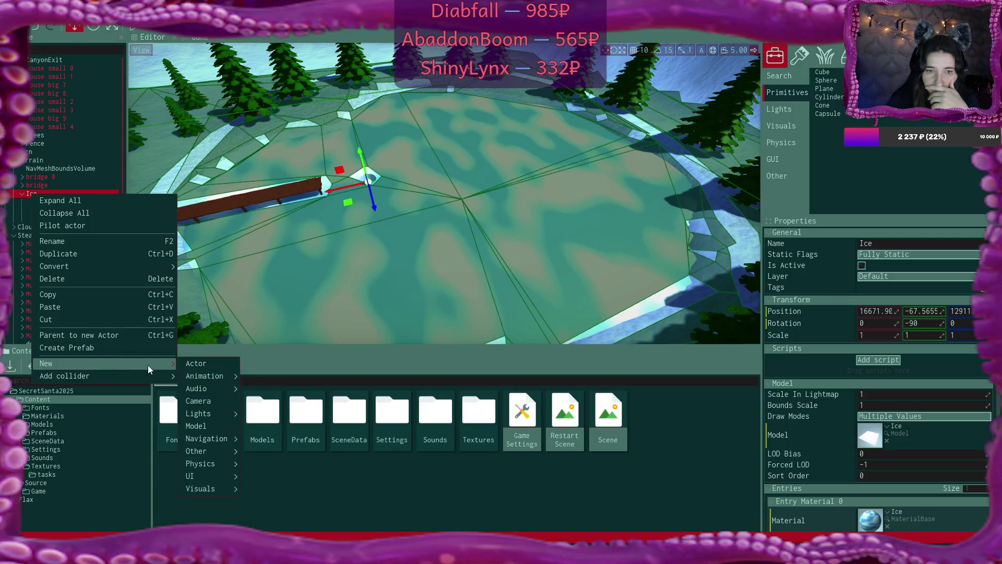
mouse_move(226, 451)
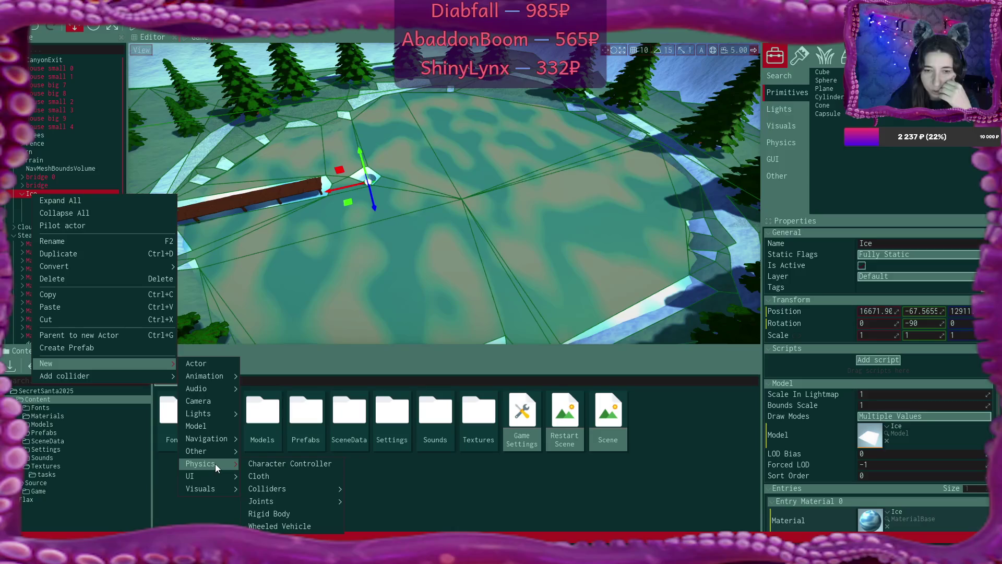
key(Escape)
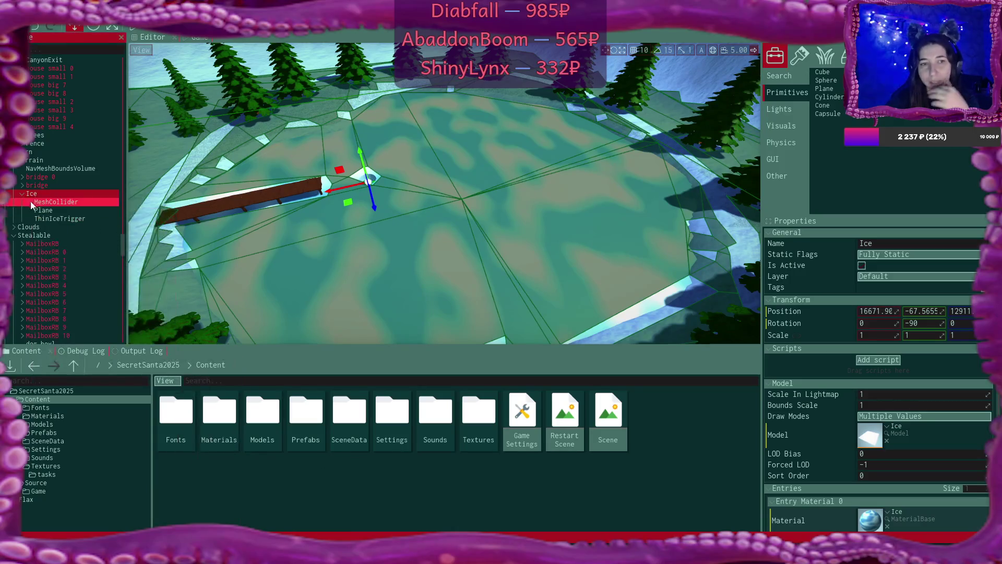
scroll(60, 223, down, 1)
scroll(59, 218, down, 10)
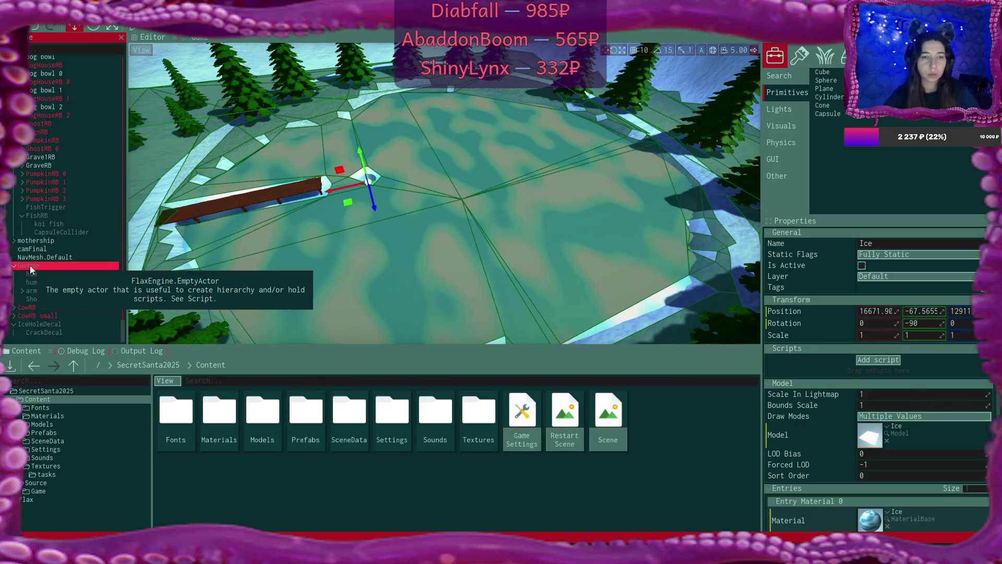
click(30, 265)
drag(444, 209, 417, 198)
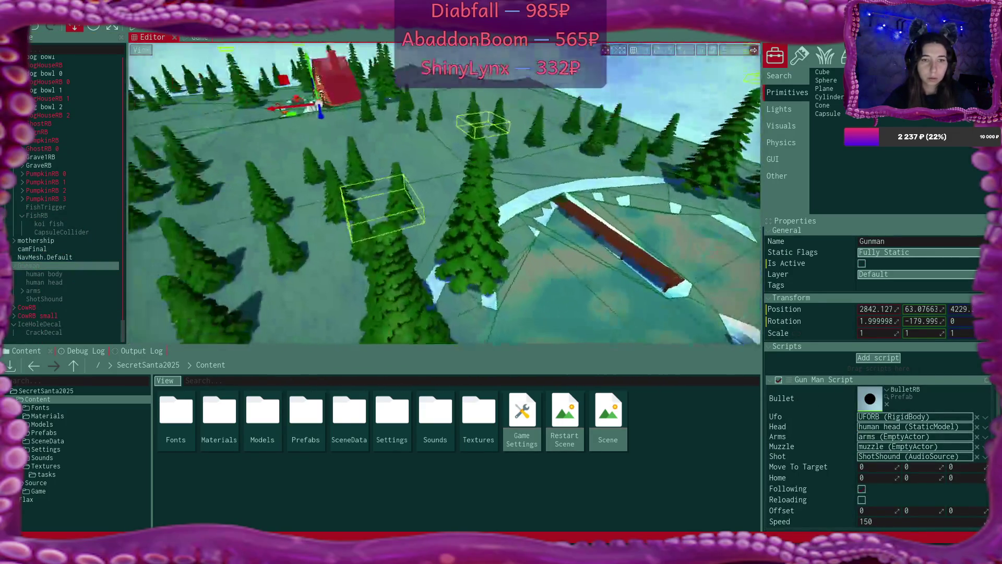
Step: Fly the camera around the red house and select the Gunman actor
scroll(444, 195, up, 10)
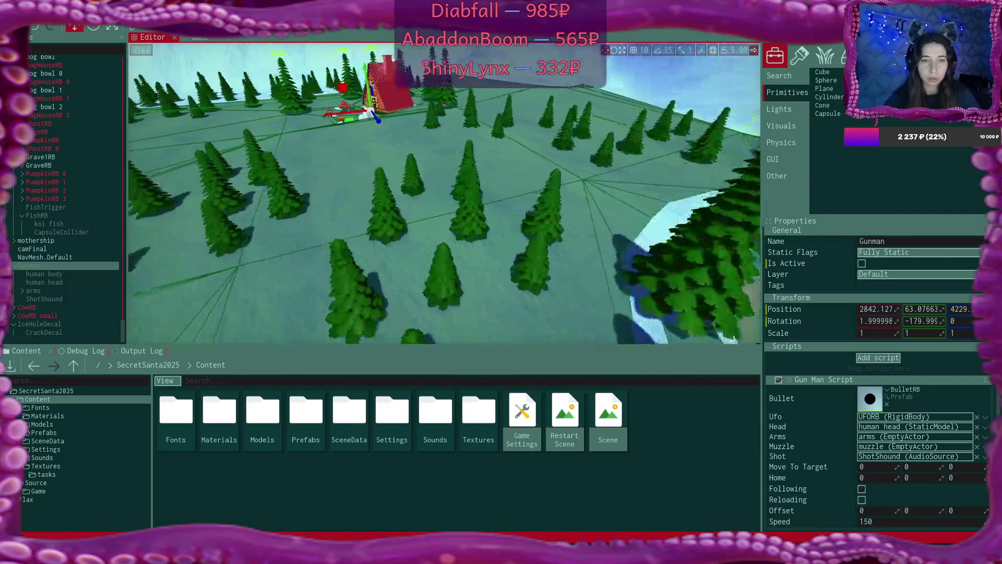
scroll(444, 193, up, 10)
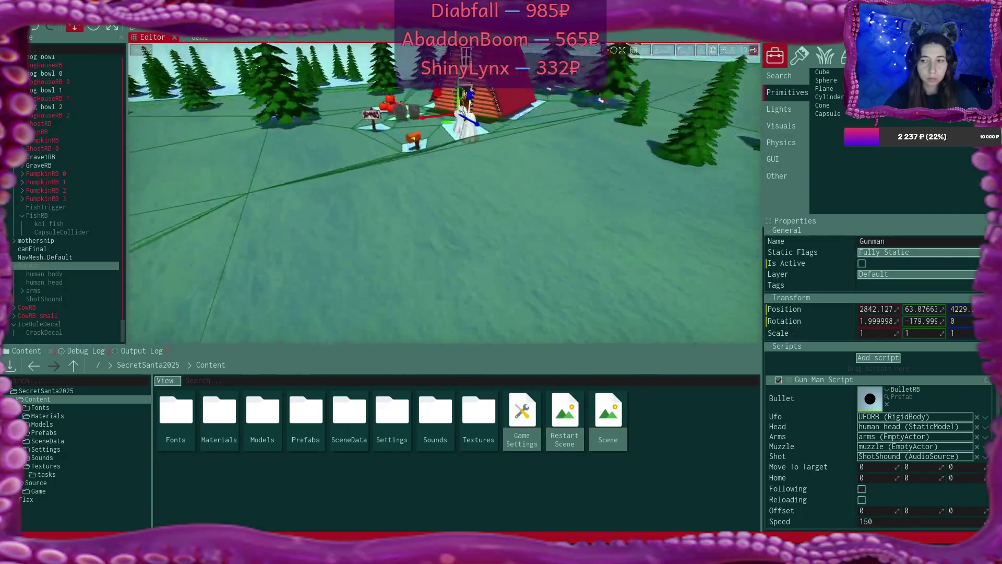
key(d)
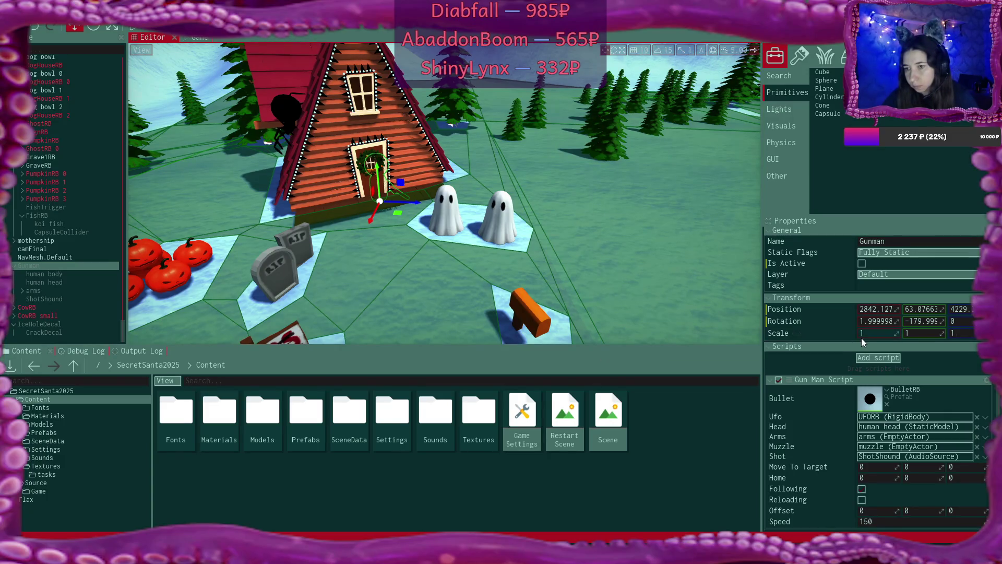
click(29, 266)
right_click(28, 265)
right_click(23, 264)
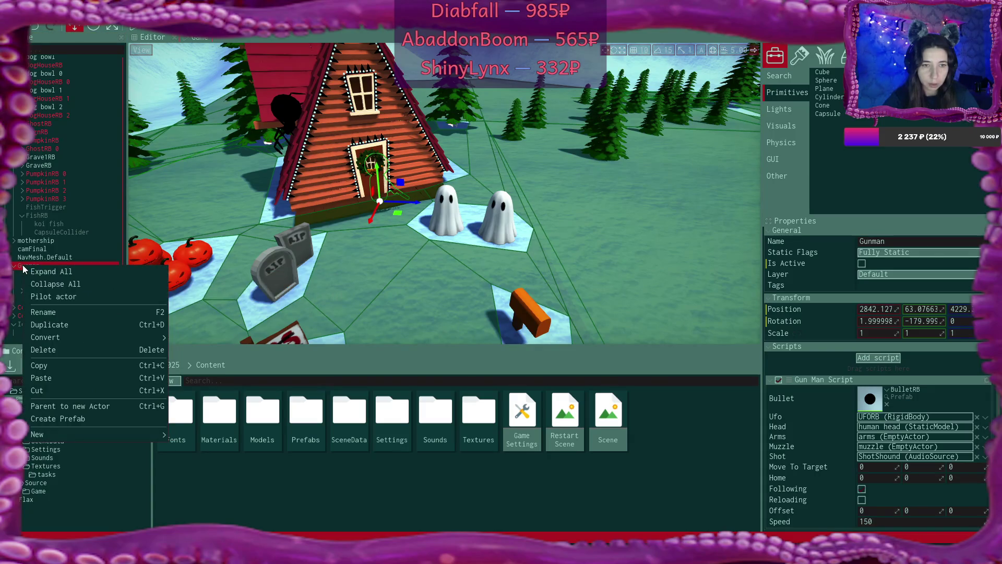
click(23, 265)
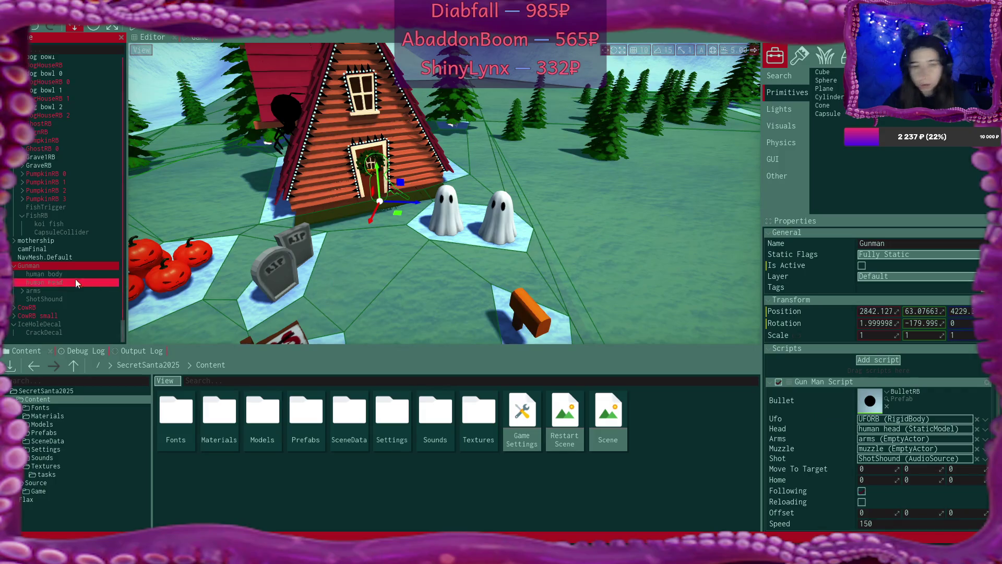
right_click(25, 265)
Step: Add a rigid body named GunManRB for the Gunman actor
mouse_move(99, 436)
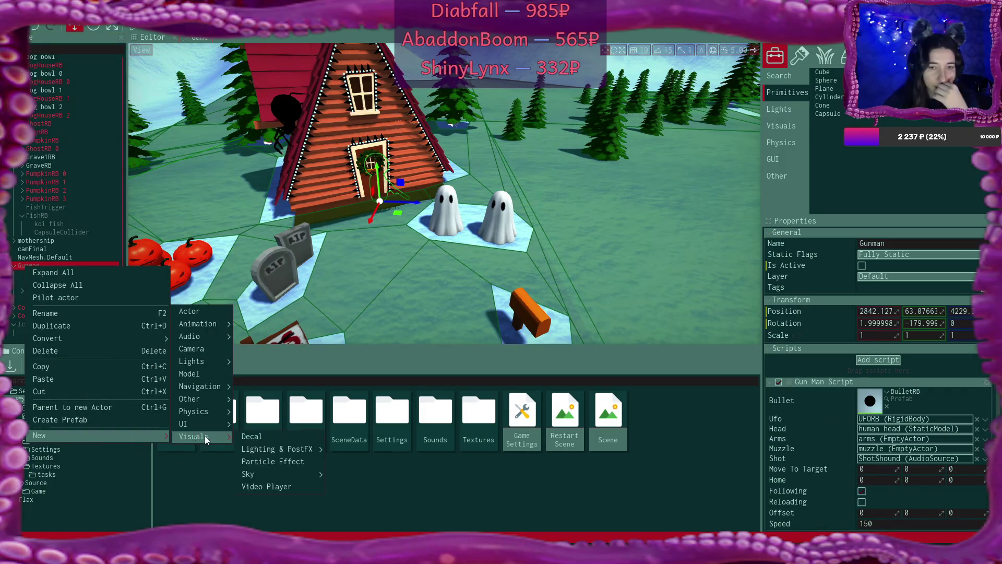
mouse_move(219, 410)
click(308, 462)
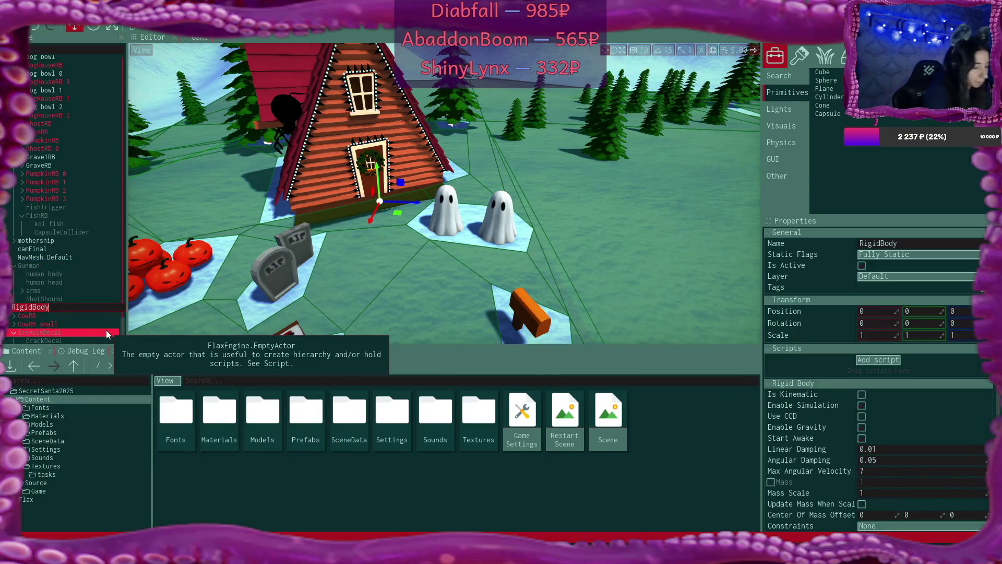
text(GunMa)
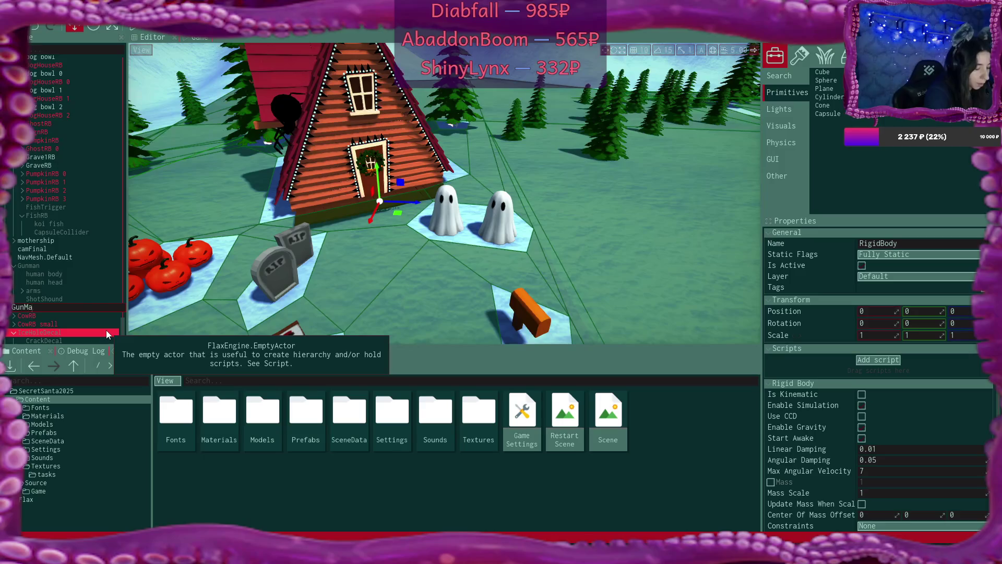
text(nRB)
key(Return)
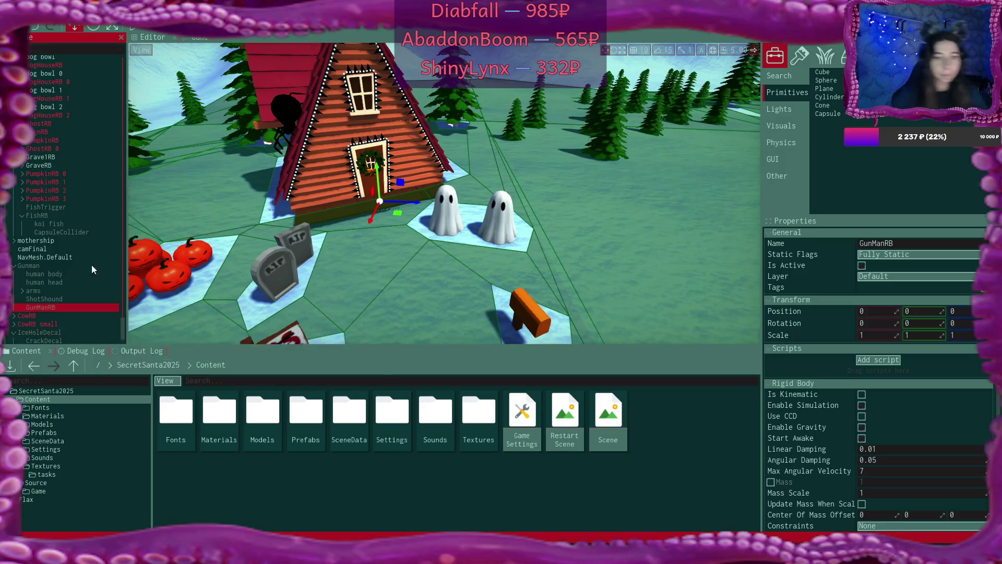
click(34, 267)
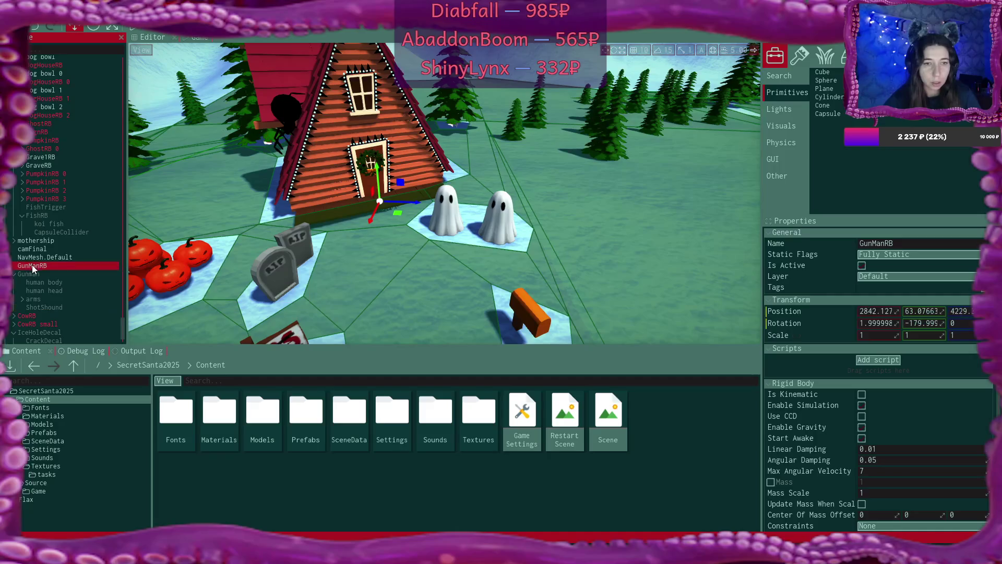
key(ctrl+z)
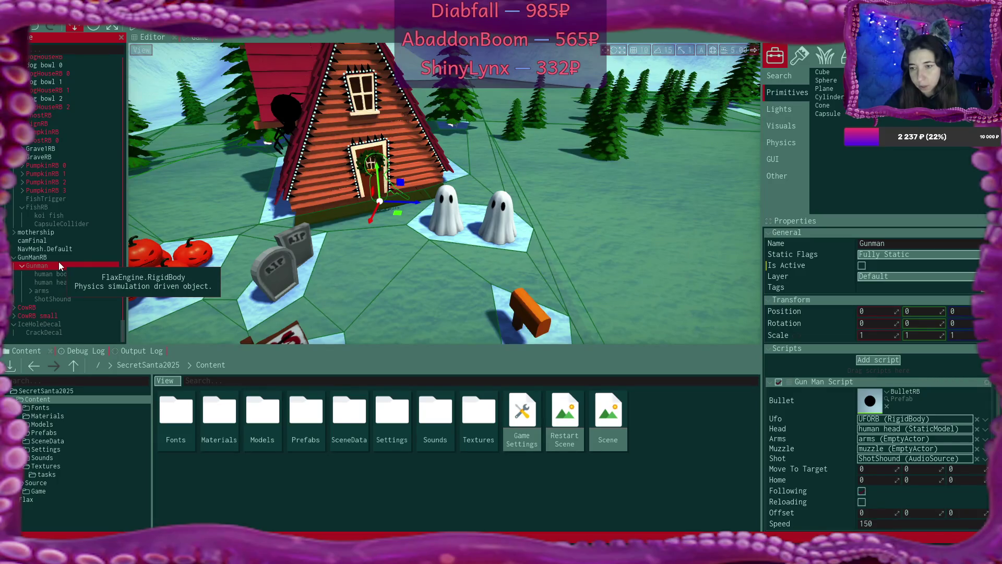
Step: Compare Gunman's Gun Man Script with GunManRB, ending on GunManRB's properties
click(62, 259)
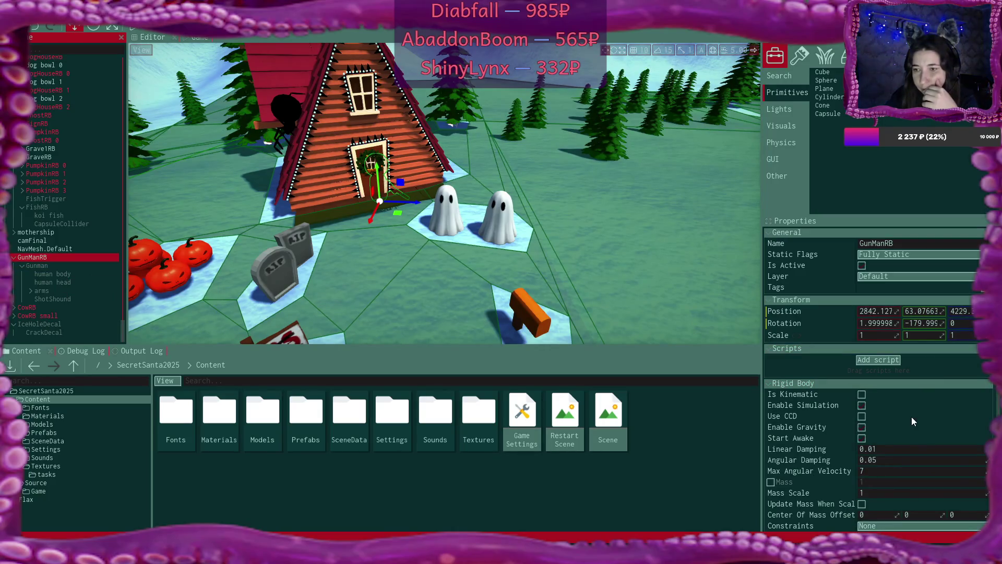
scroll(911, 418, down, 1)
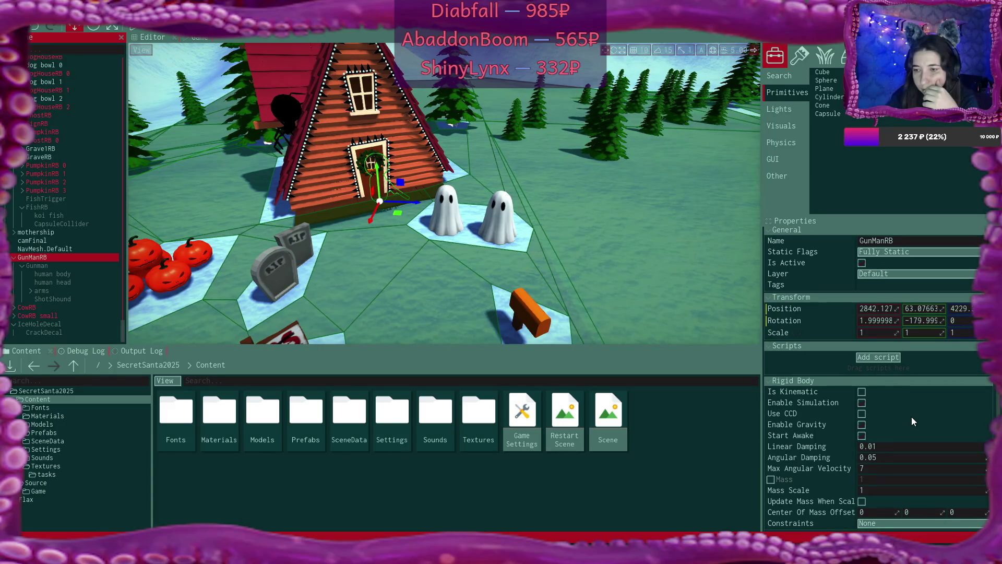
click(68, 265)
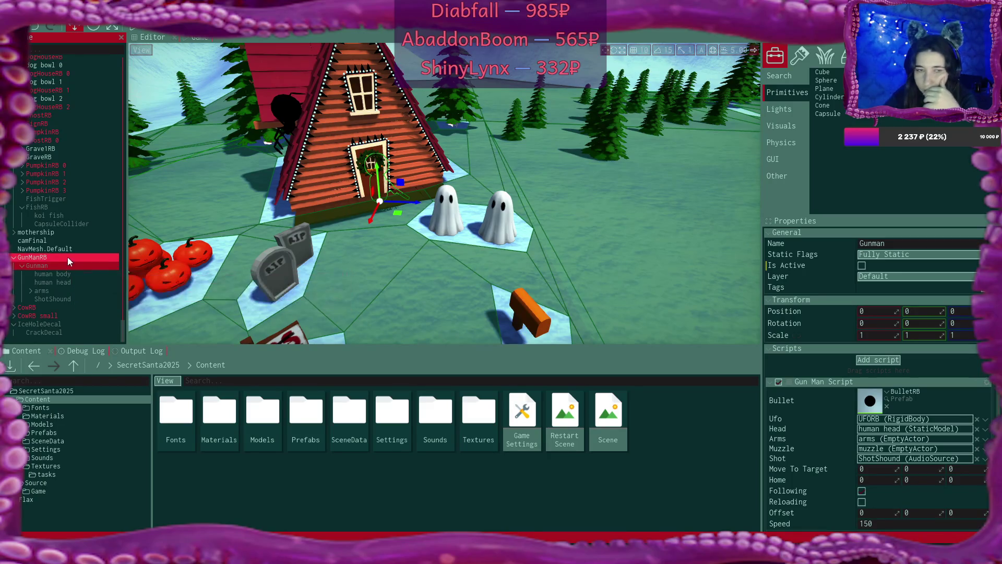
click(67, 256)
click(890, 362)
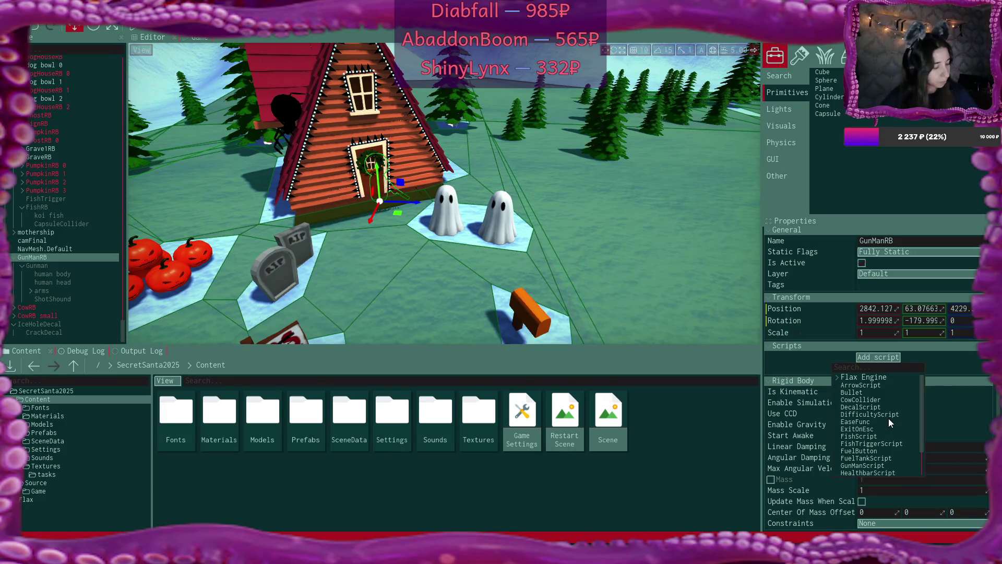
Step: Attach a GunManScript to GunManRB with its Bullet set to BulletRB
text(gun)
click(886, 377)
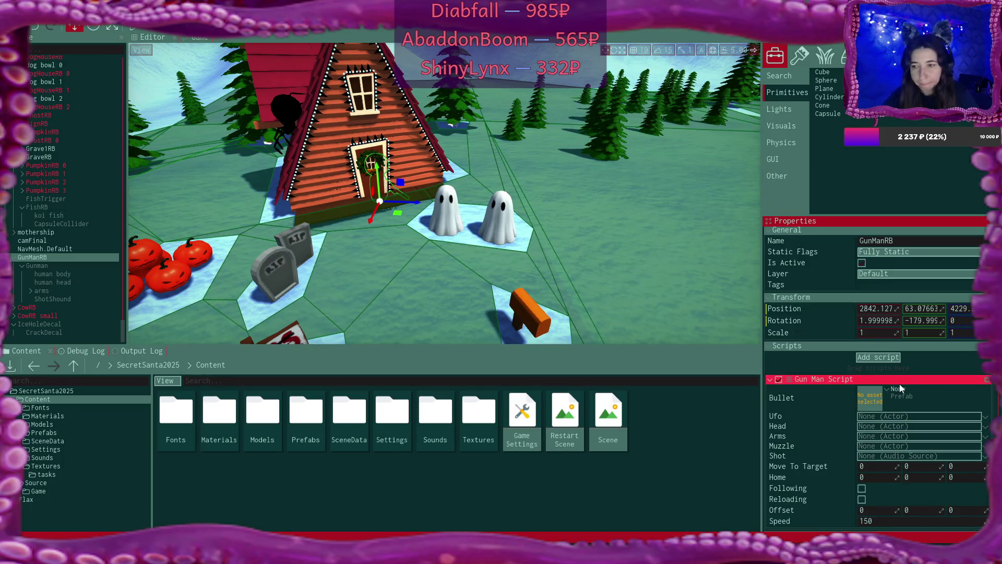
click(885, 388)
click(802, 446)
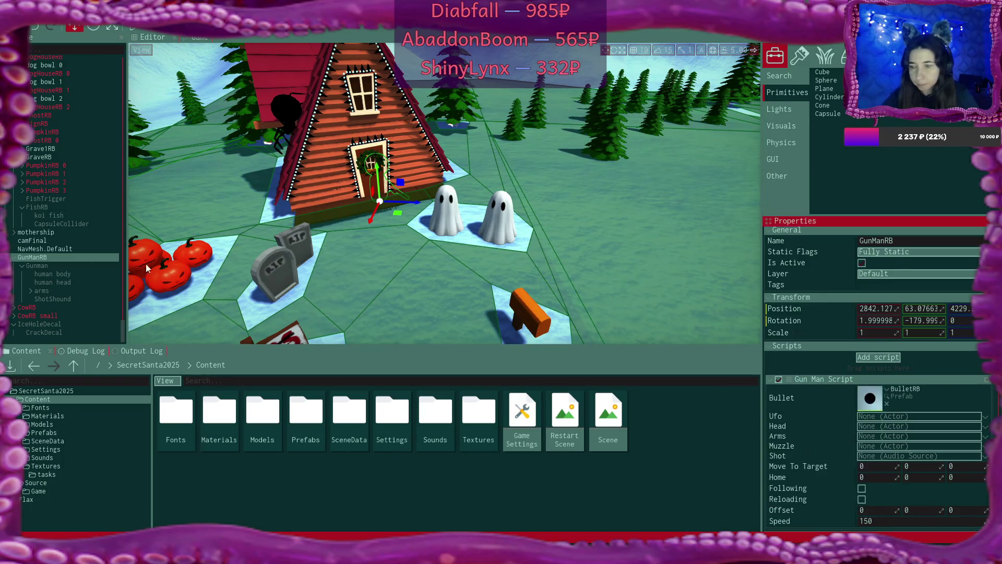
Step: Remove the Gun Man Script from the Gunman actor
drag(55, 266, 55, 267)
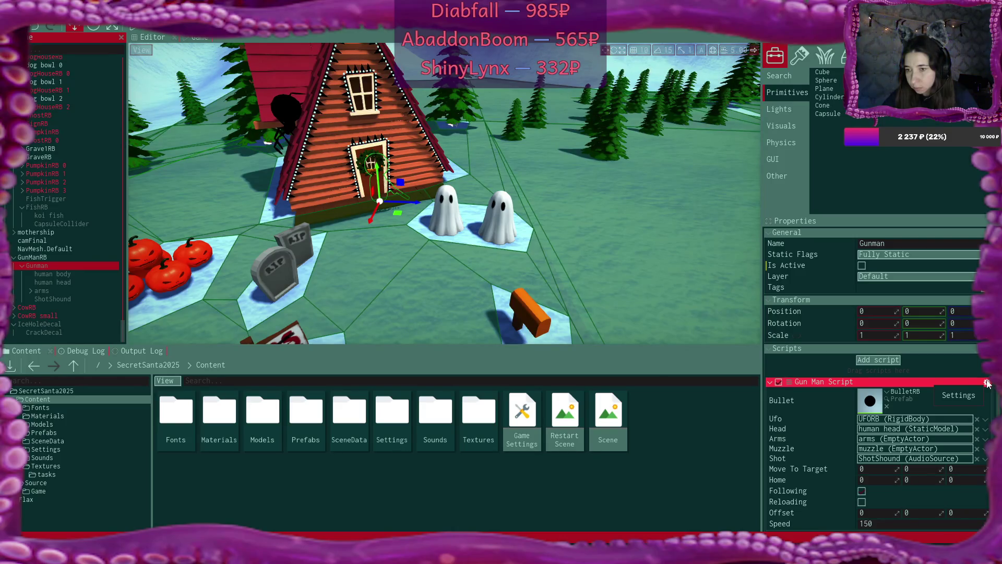
click(987, 382)
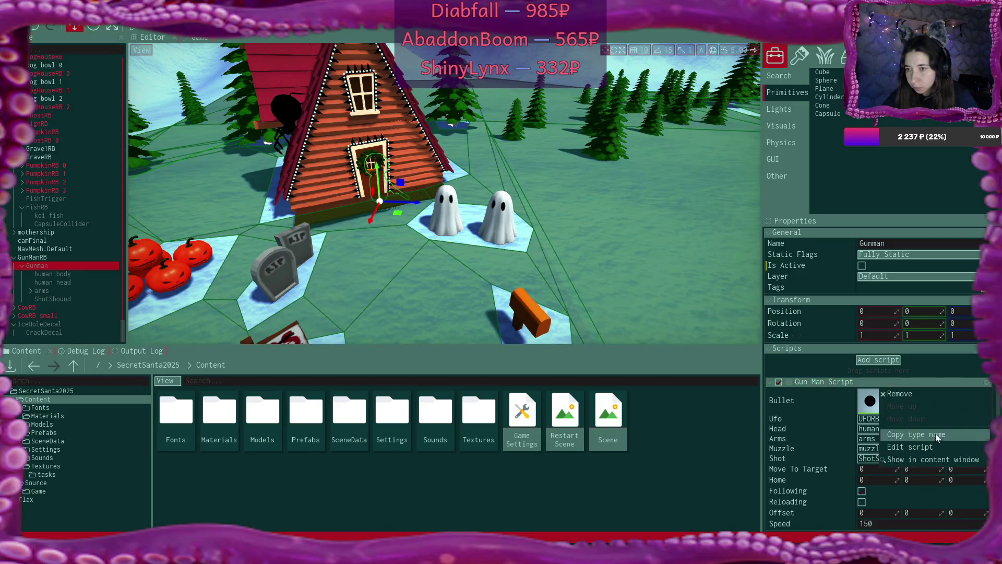
click(898, 394)
Step: Assign UFORB to the GunManRB script's UFO reference
click(49, 256)
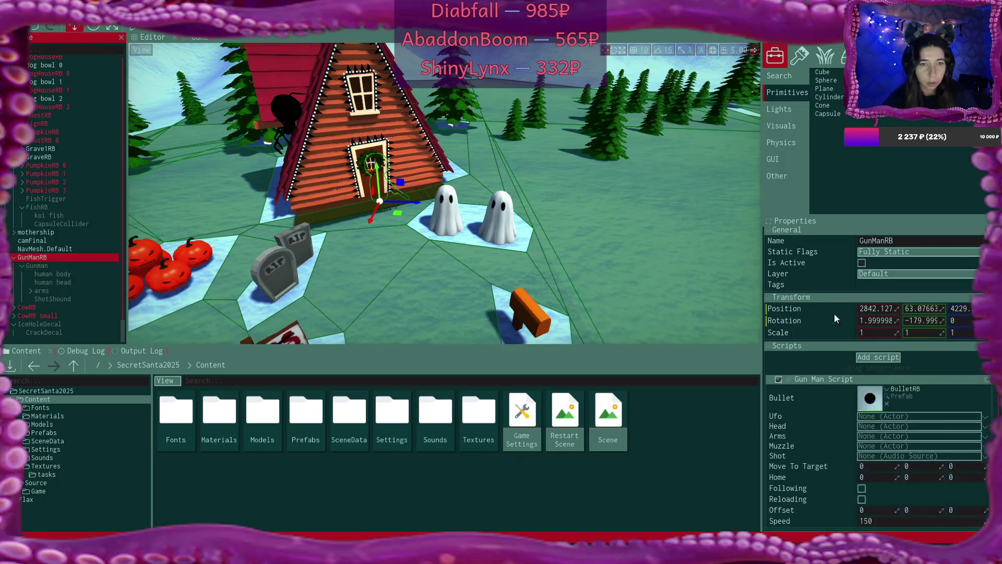
scroll(947, 389, down, 2)
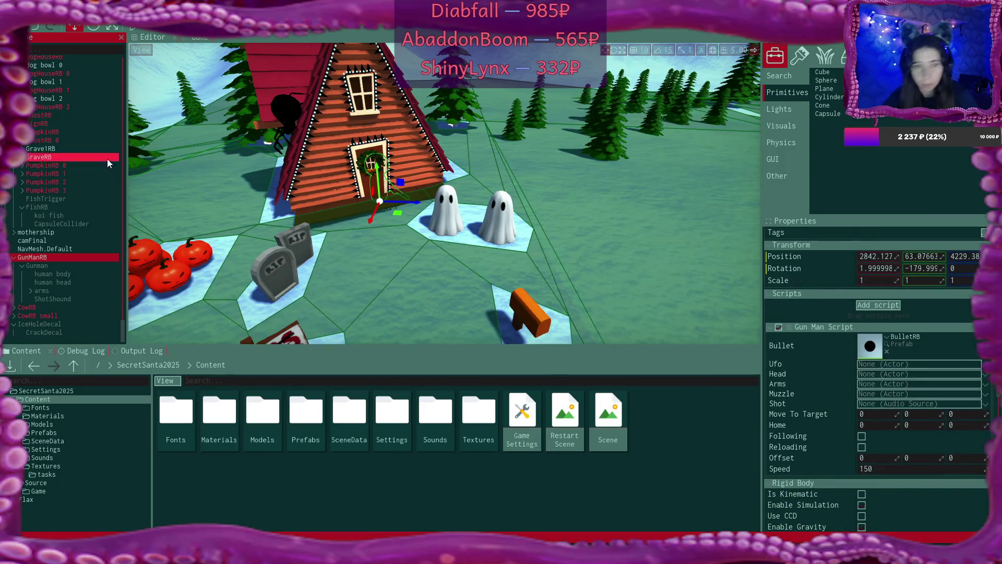
scroll(89, 177, up, 10)
scroll(87, 179, up, 6)
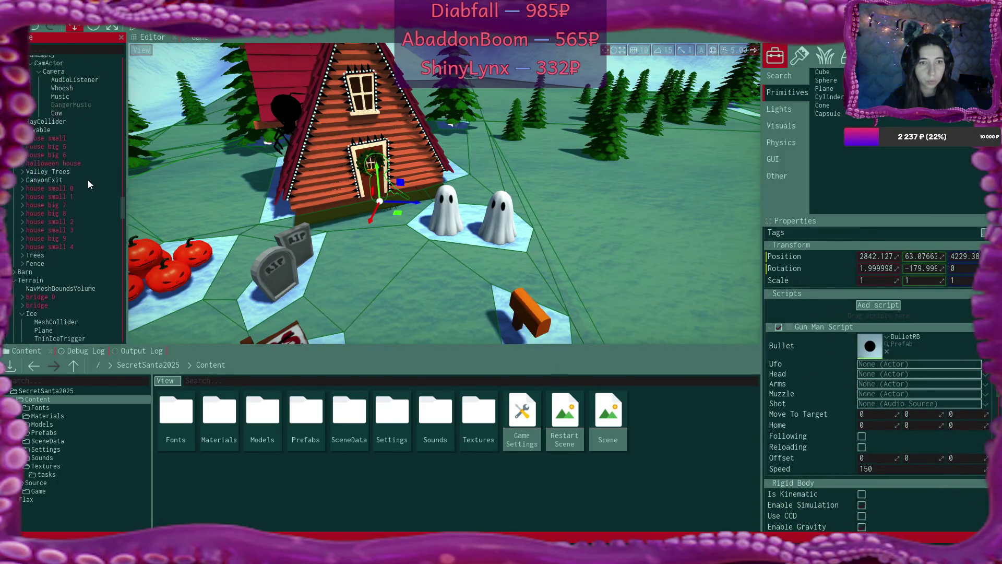
drag(63, 147, 874, 364)
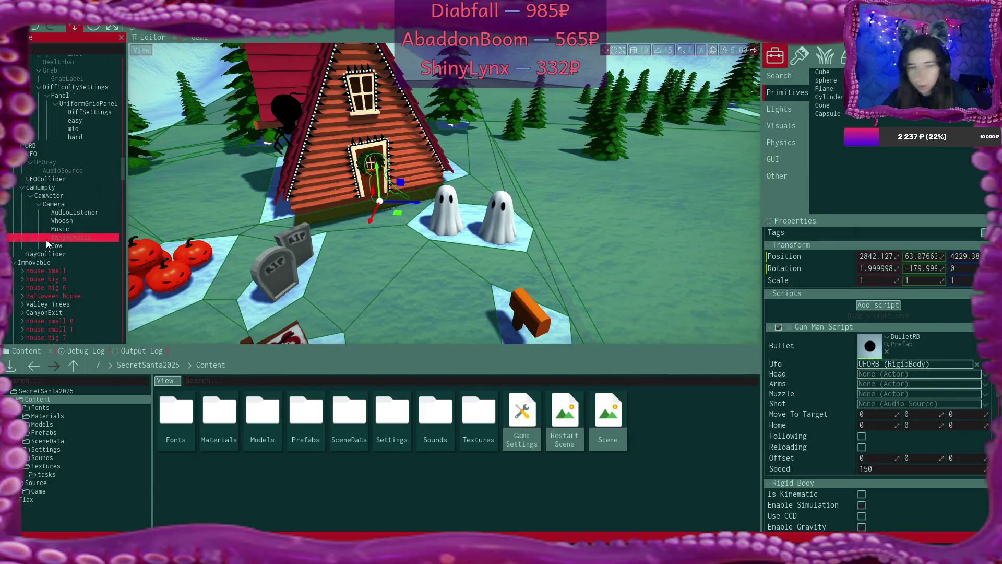
scroll(49, 240, down, 15)
scroll(50, 240, down, 5)
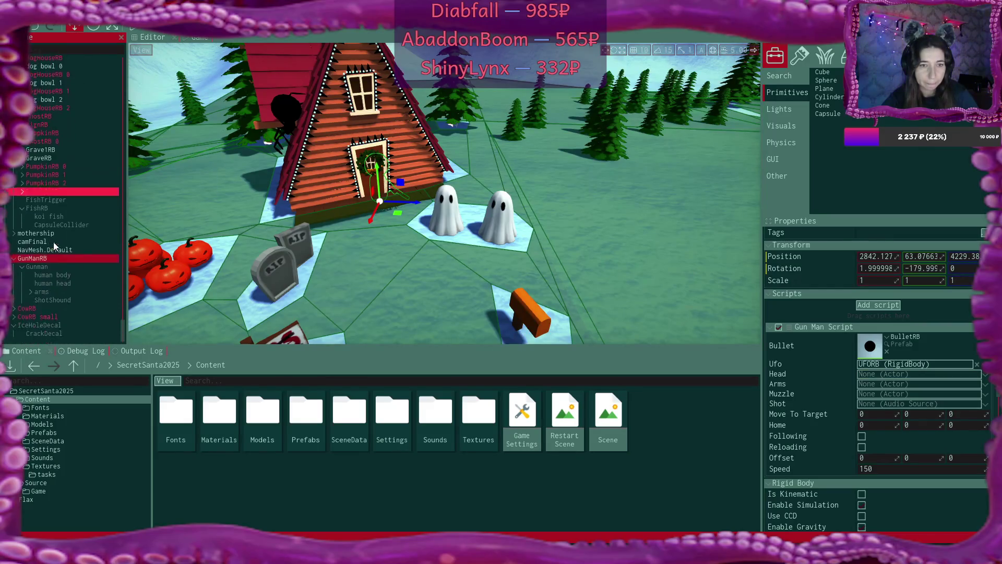
Step: Link human head, arms, muzzle and ShotSound to the Head, Arms, Muzzle and Shot fields
mouse_move(67, 283)
mouse_down()
mouse_move(744, 375)
mouse_move(872, 377)
mouse_up()
click(72, 290)
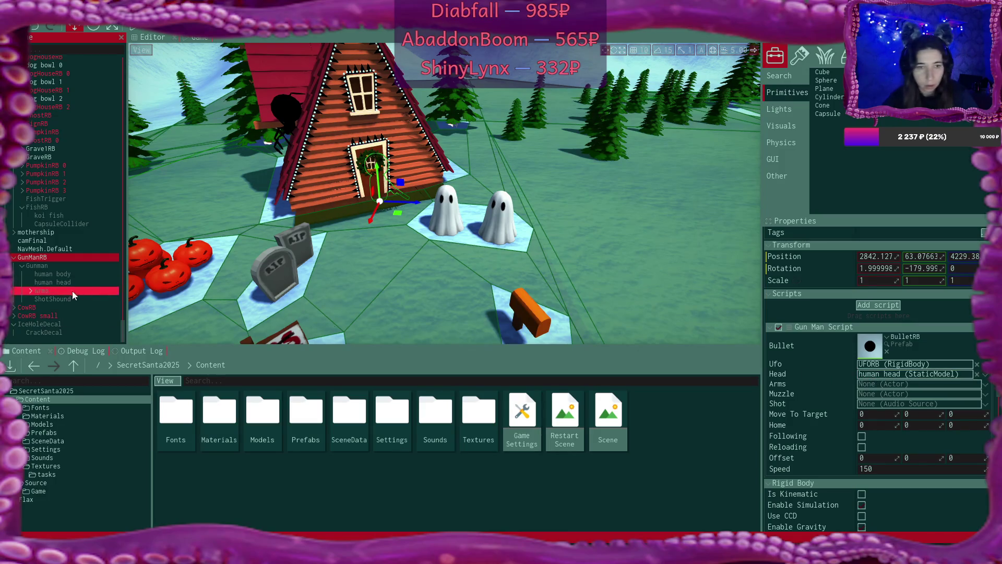
drag(46, 290, 887, 384)
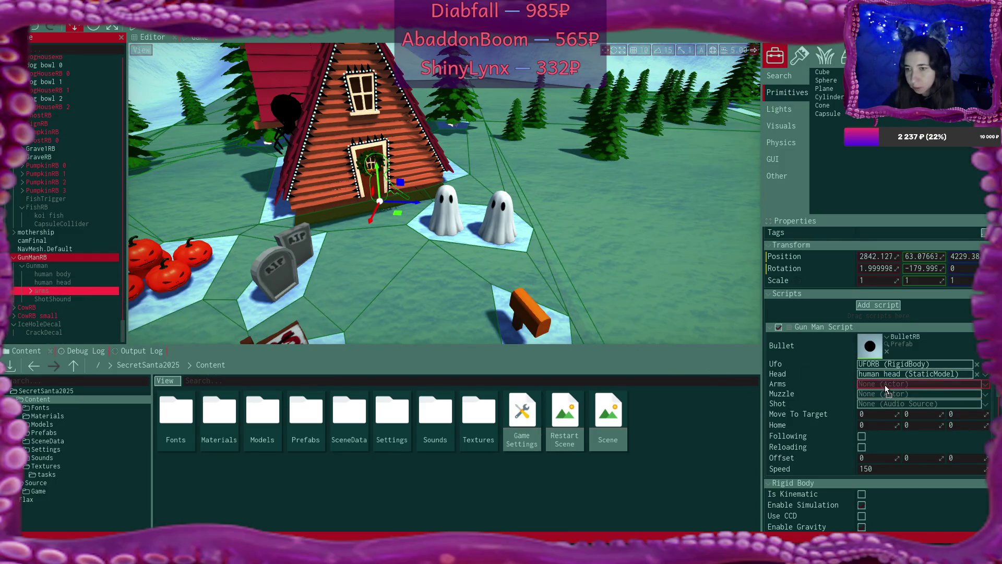
click(114, 275)
click(31, 290)
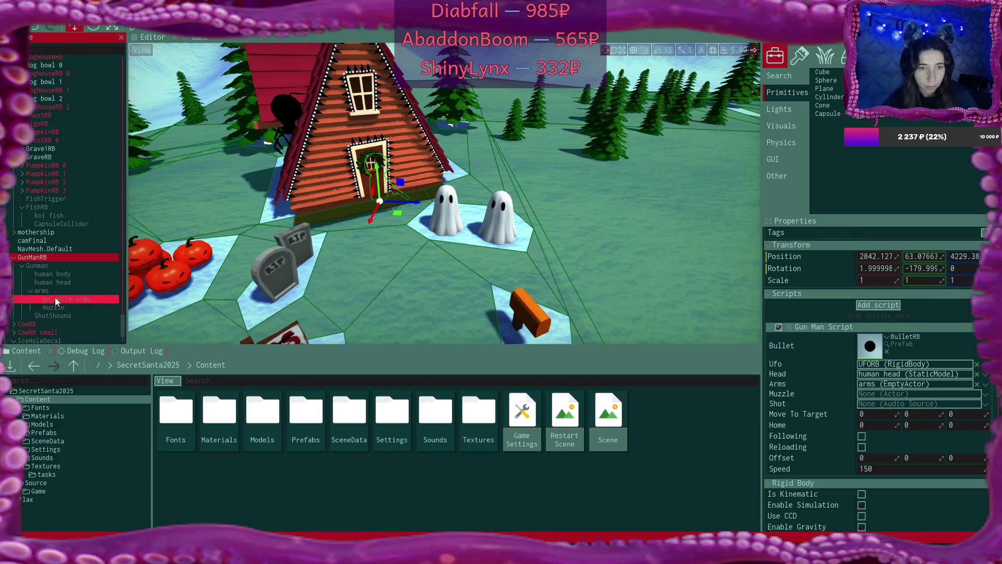
drag(56, 307, 879, 399)
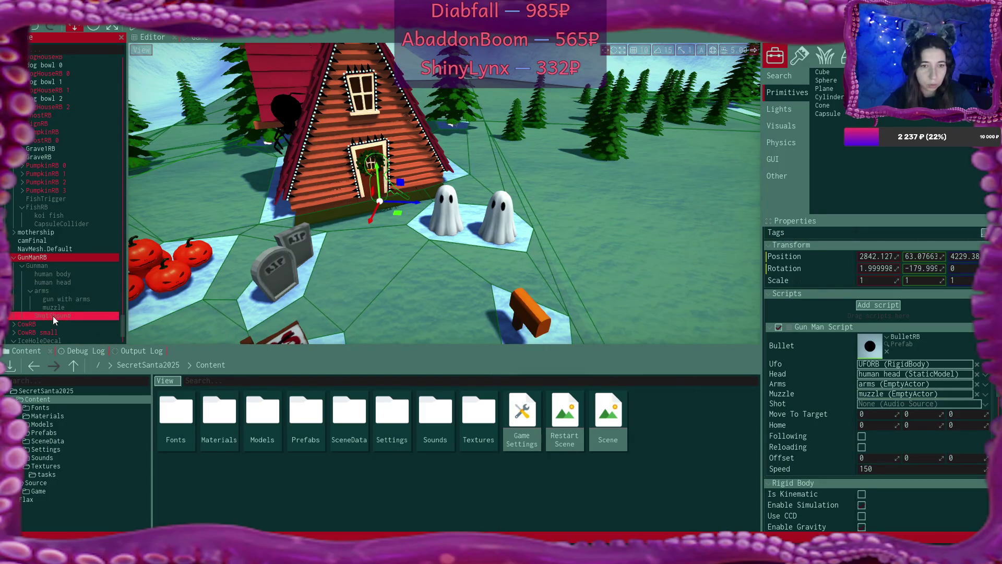
mouse_move(52, 315)
mouse_down()
mouse_move(745, 378)
mouse_move(882, 403)
mouse_up()
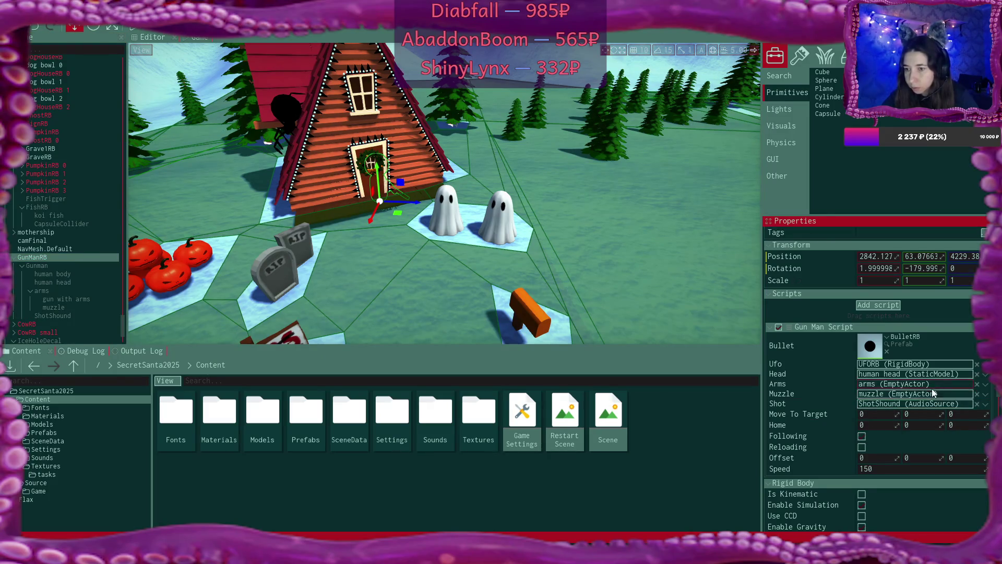
Step: Set the Gun Man Script's Speed to 250
scroll(934, 396, down, 2)
click(888, 418)
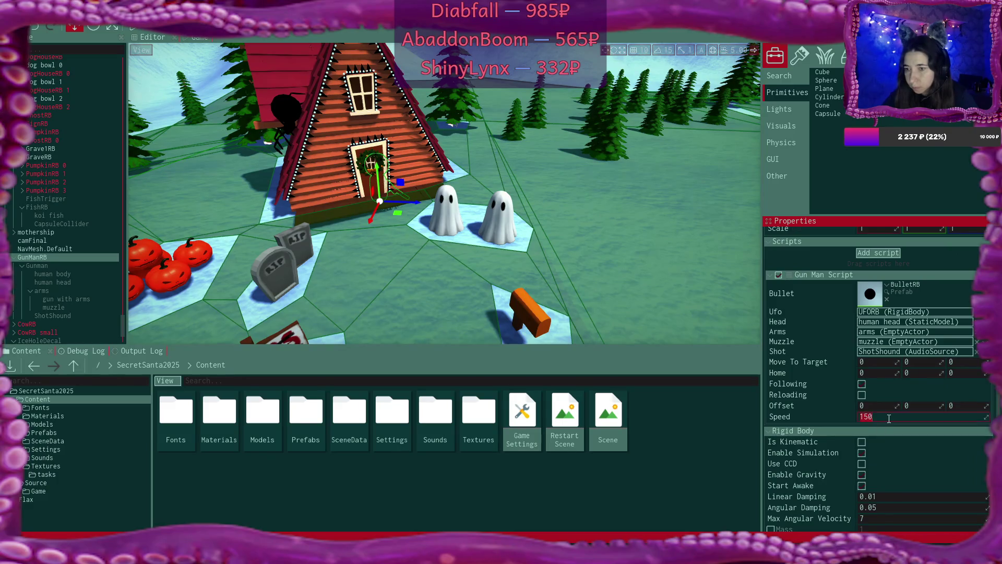
text(250)
key(Return)
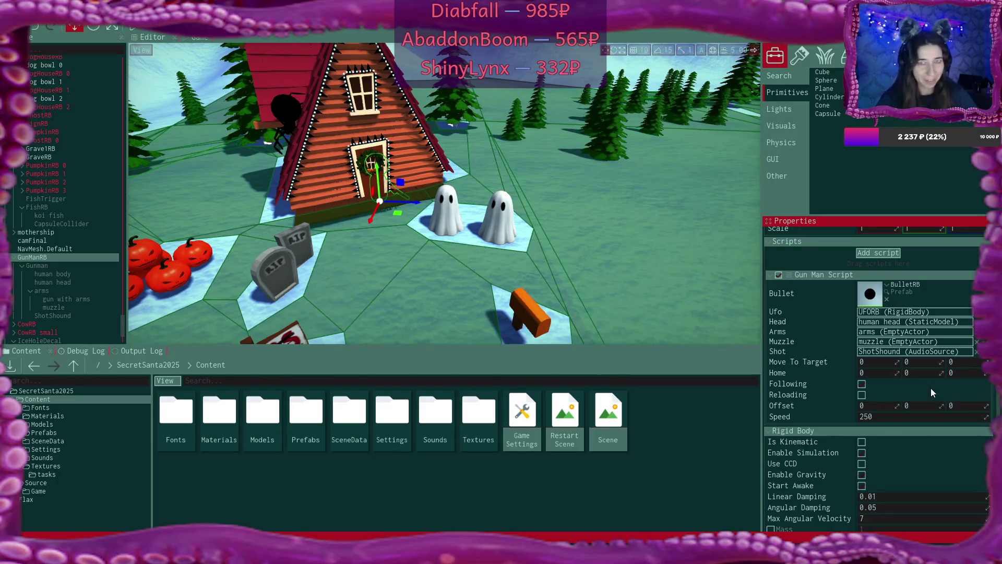
scroll(932, 389, down, 2)
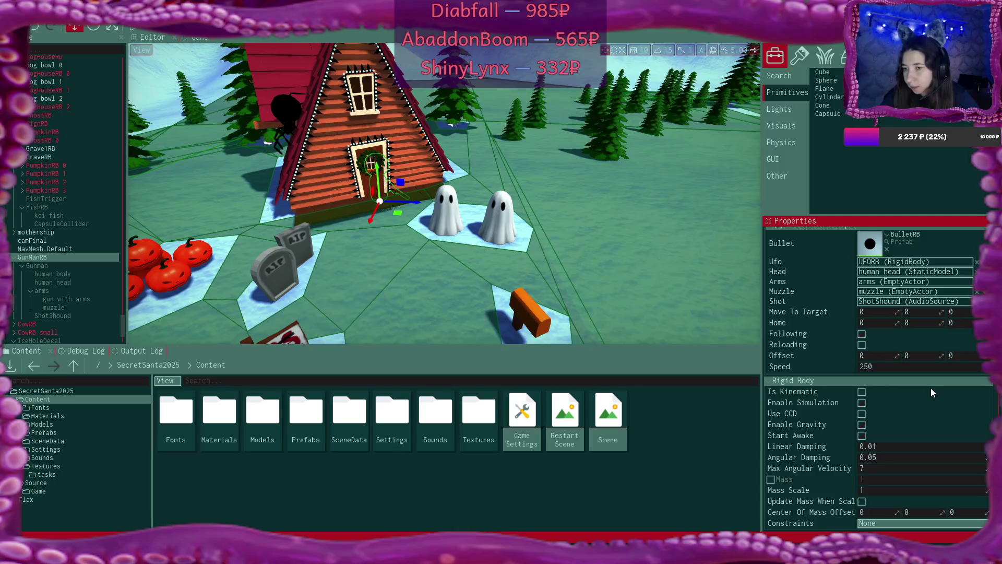
scroll(931, 388, up, 5)
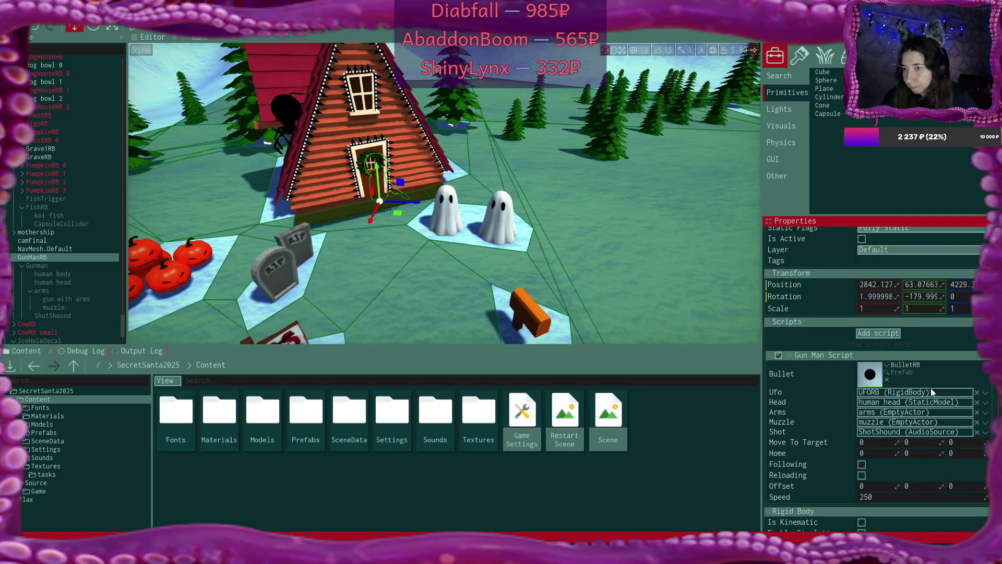
scroll(931, 388, up, 1)
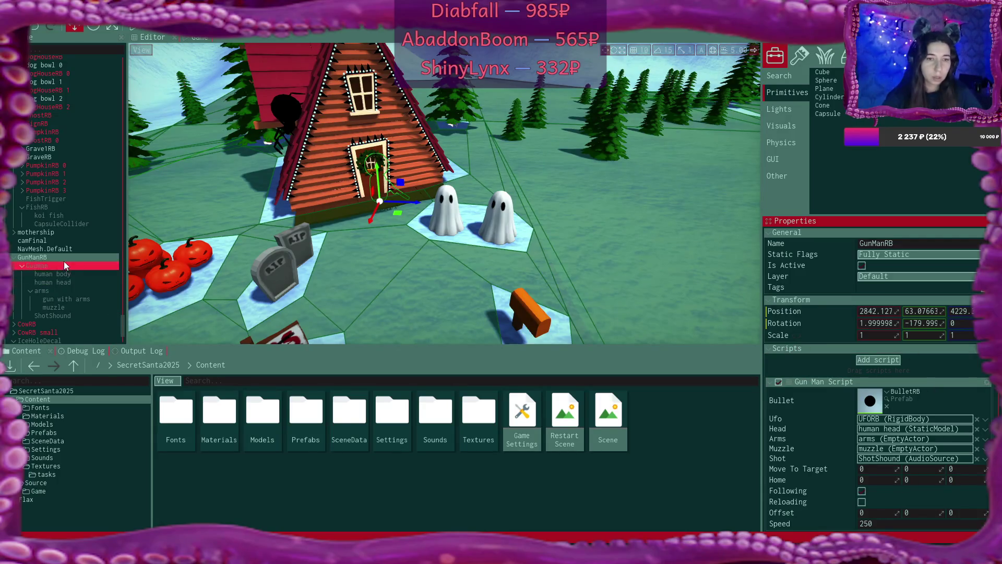
Step: Add a CapsuleCollider under GunManRB
click(22, 266)
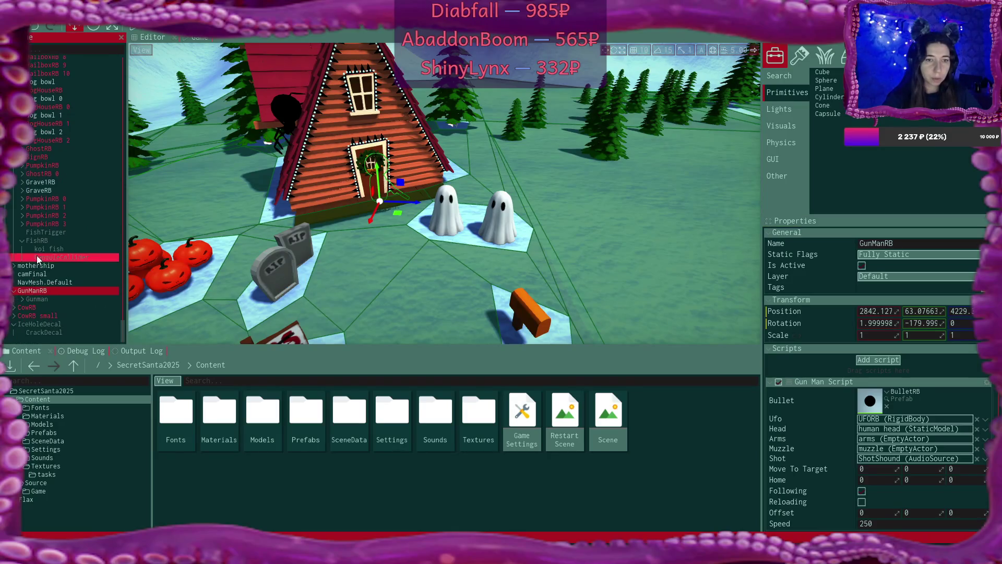
right_click(40, 294)
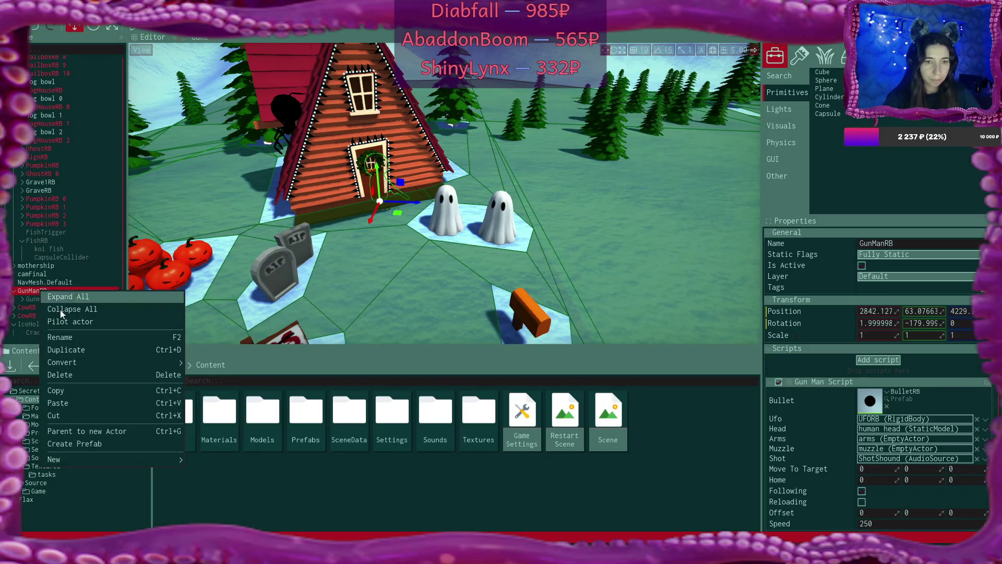
mouse_move(135, 454)
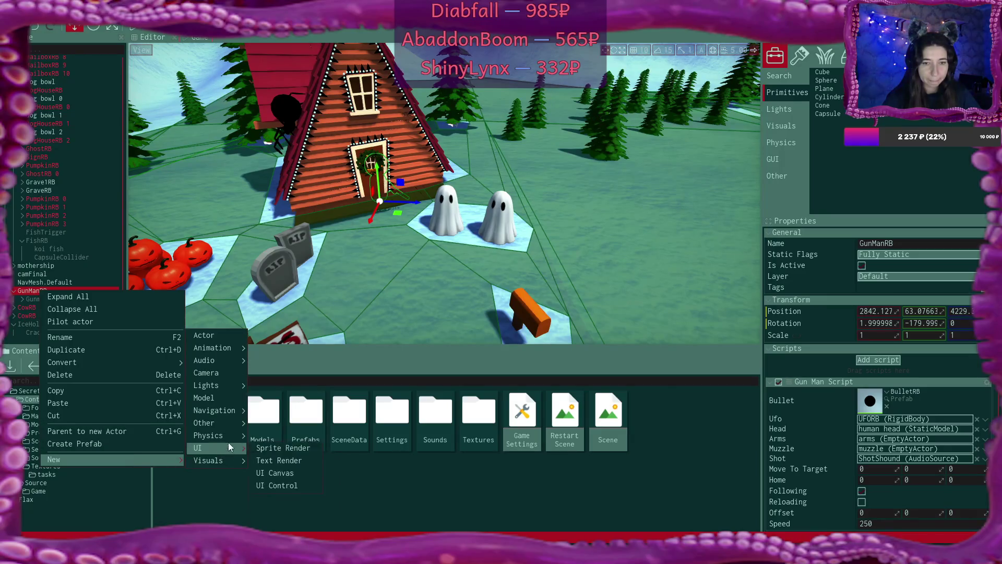
mouse_move(229, 437)
mouse_move(292, 460)
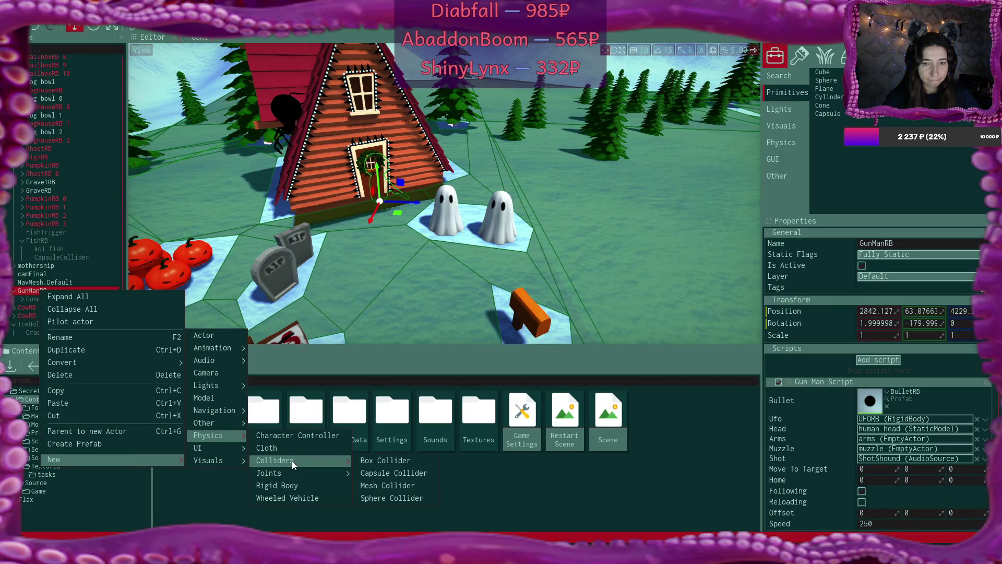
click(424, 472)
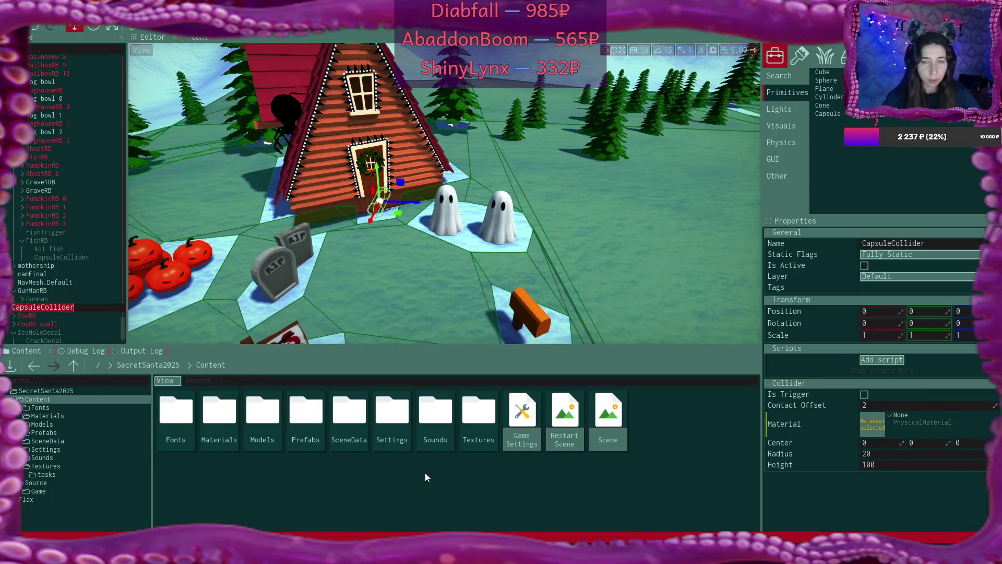
key(Return)
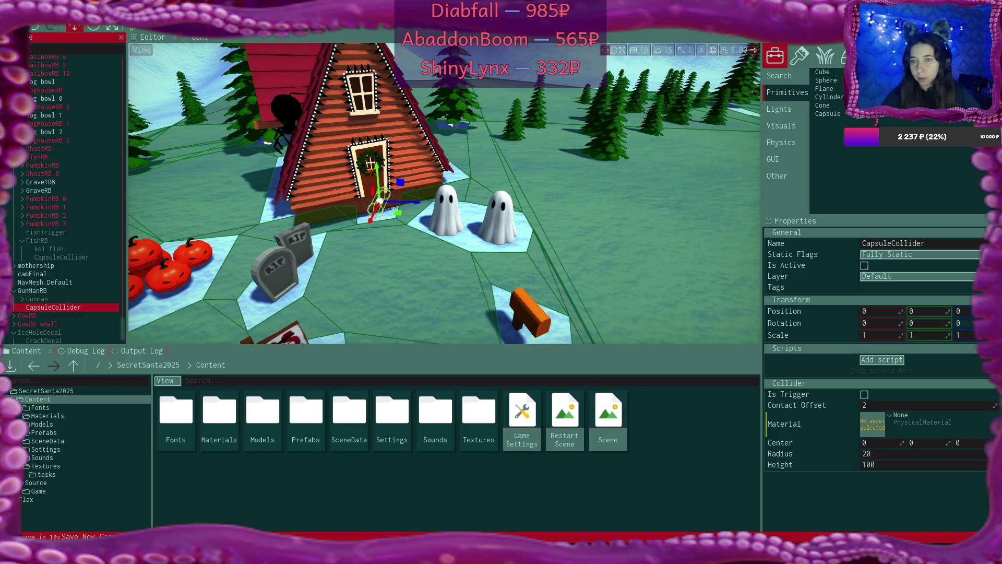
Step: Rotate the capsule collider 90° on Z and center it at about 54, 0, 0
click(975, 322)
text(90)
key(Return)
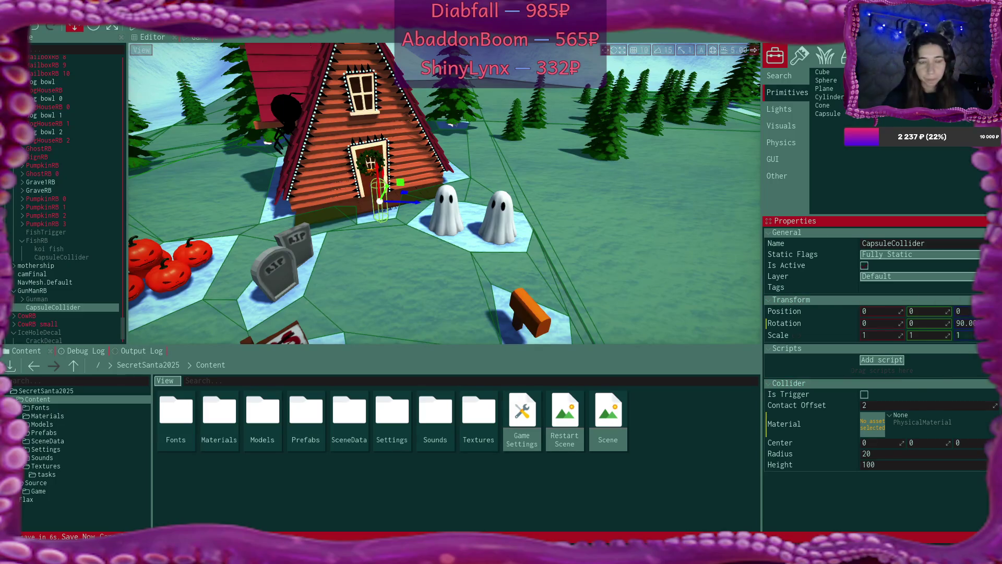
drag(950, 442, 943, 445)
double_click(941, 442)
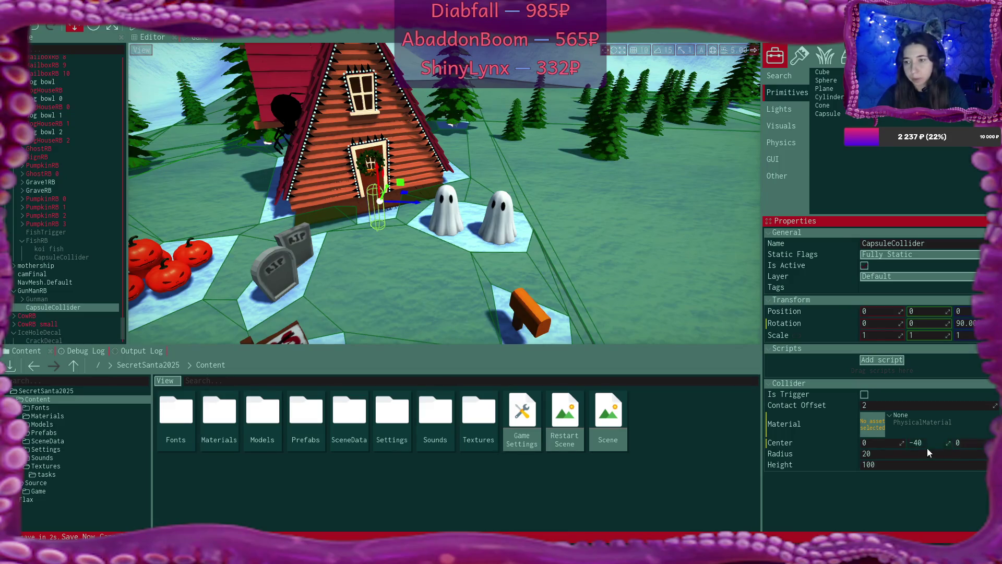
text(0)
key(Return)
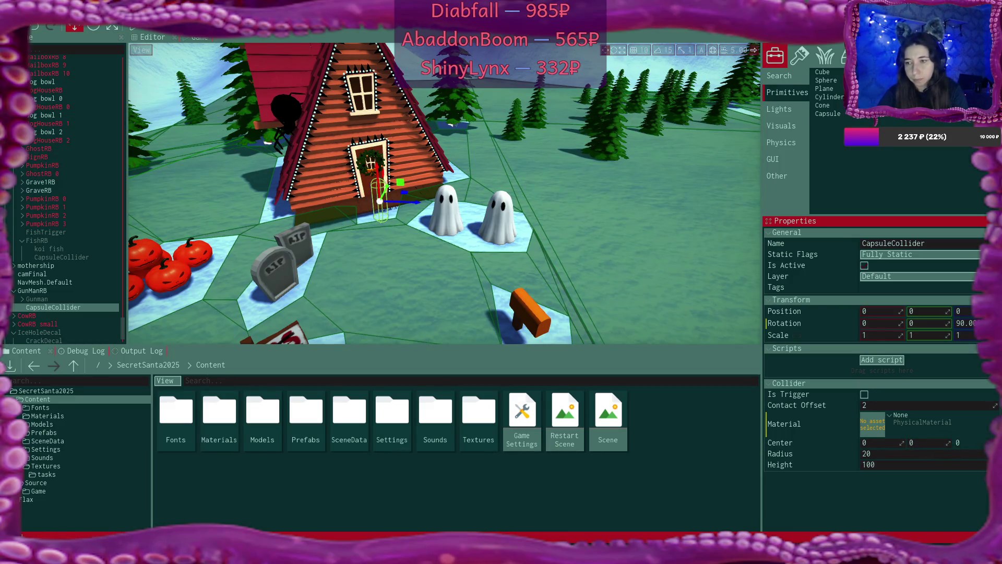
drag(901, 443, 924, 443)
Step: Toggle GunManRB's Is Active off and back on, then select its CapsuleCollider
click(36, 297)
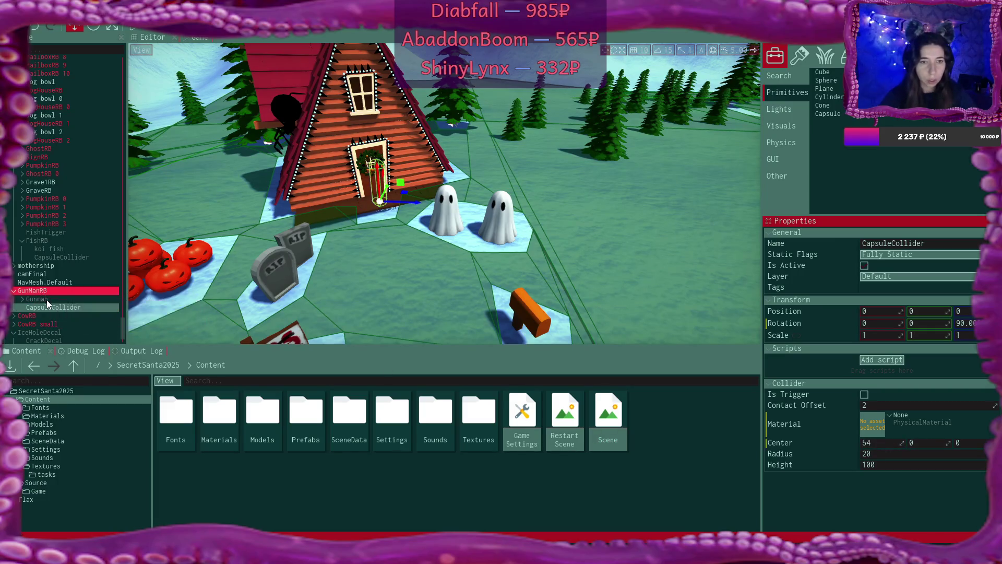
click(864, 265)
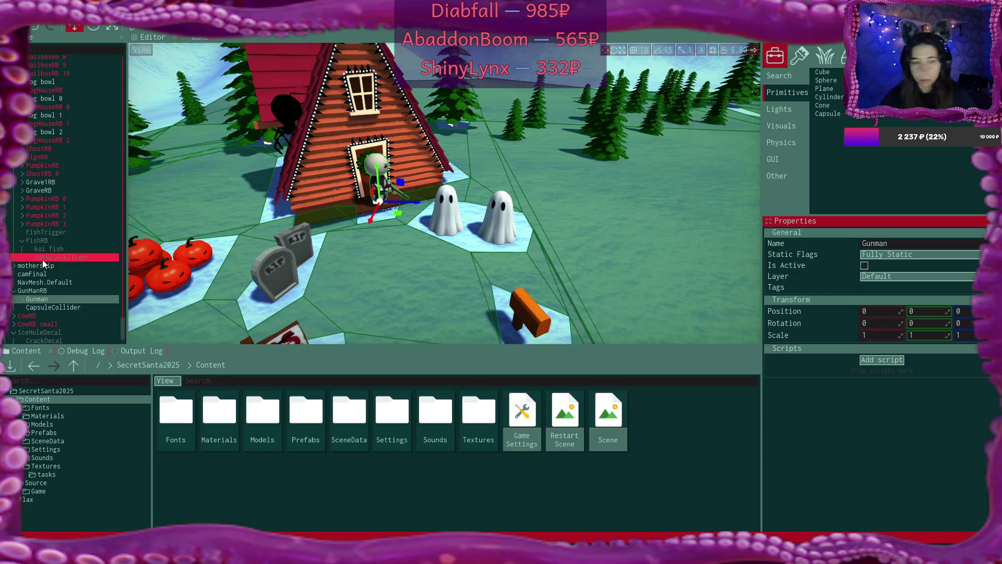
click(54, 290)
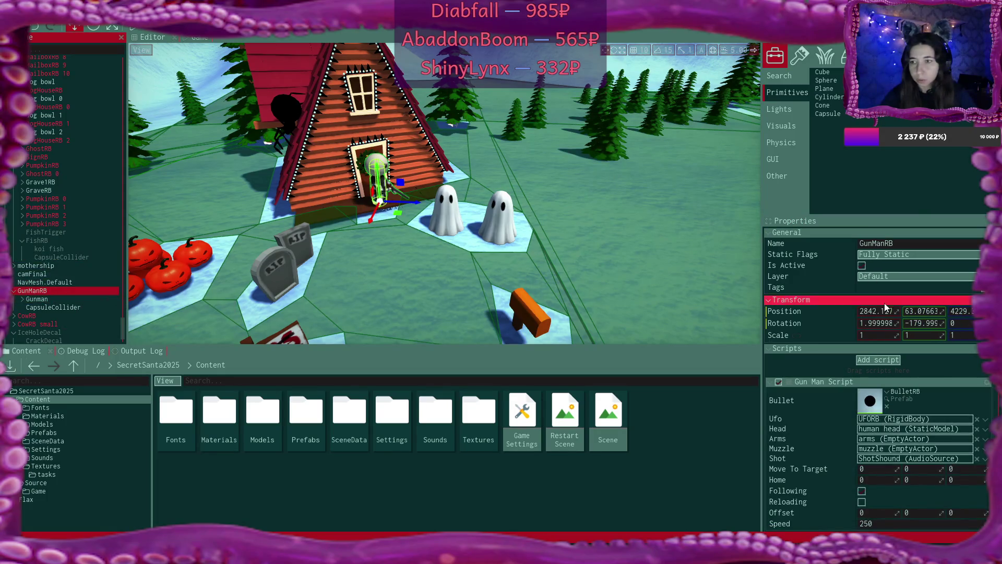
click(861, 265)
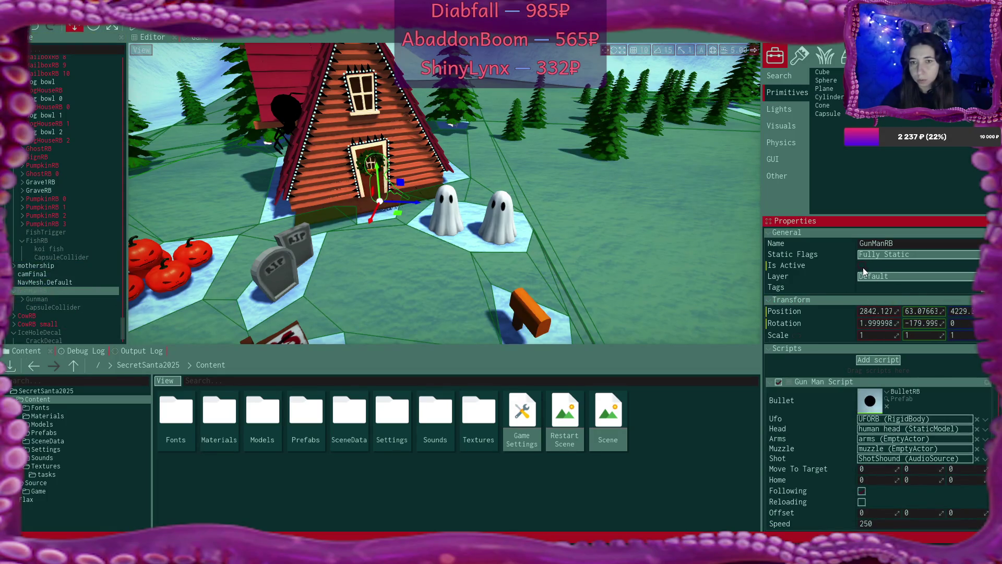
click(67, 307)
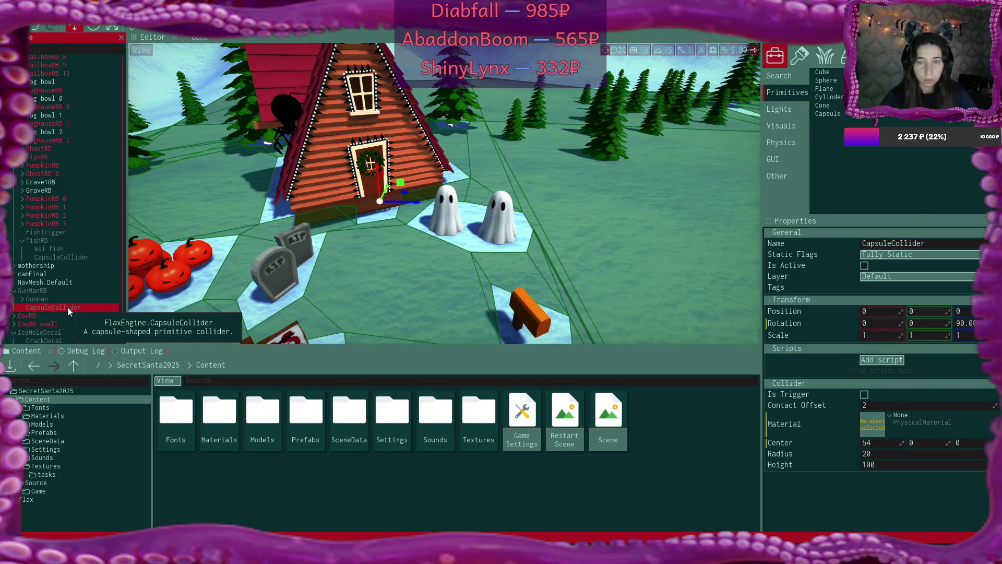
click(40, 289)
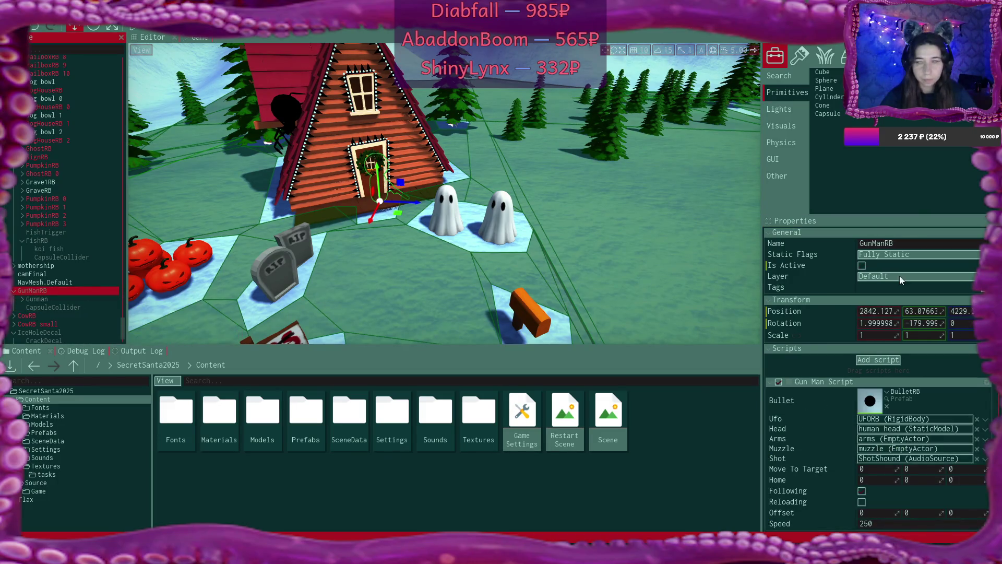
click(862, 265)
click(52, 306)
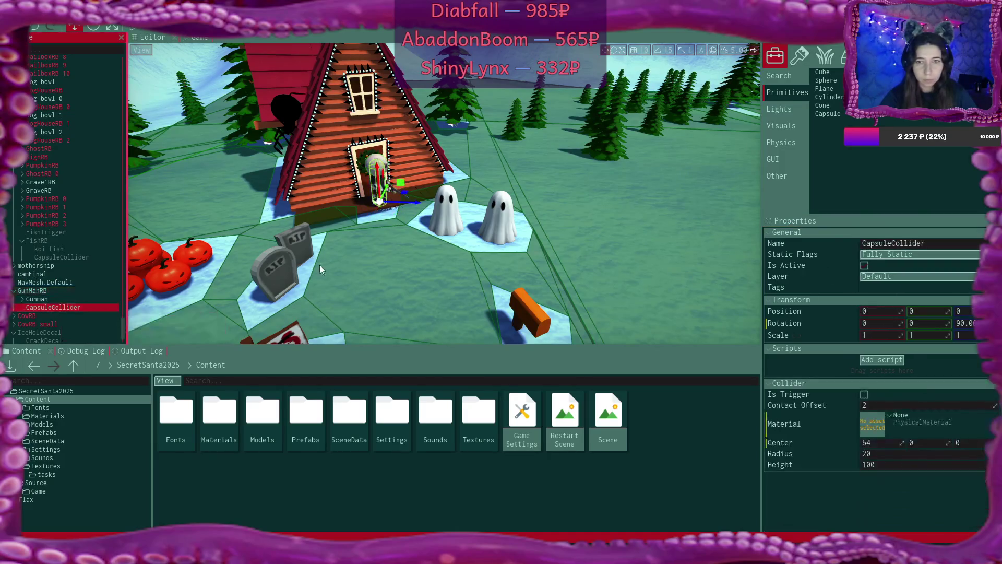
Step: Move the capsule collider's Center X from 54 to 68 and widen its Radius from 20 to 23
scroll(320, 268, down, 10)
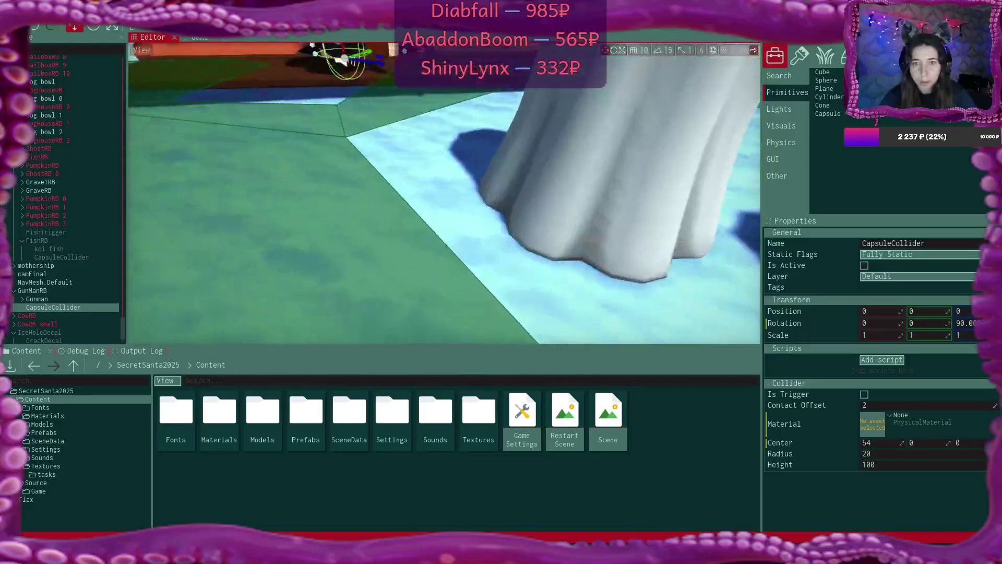
key(f)
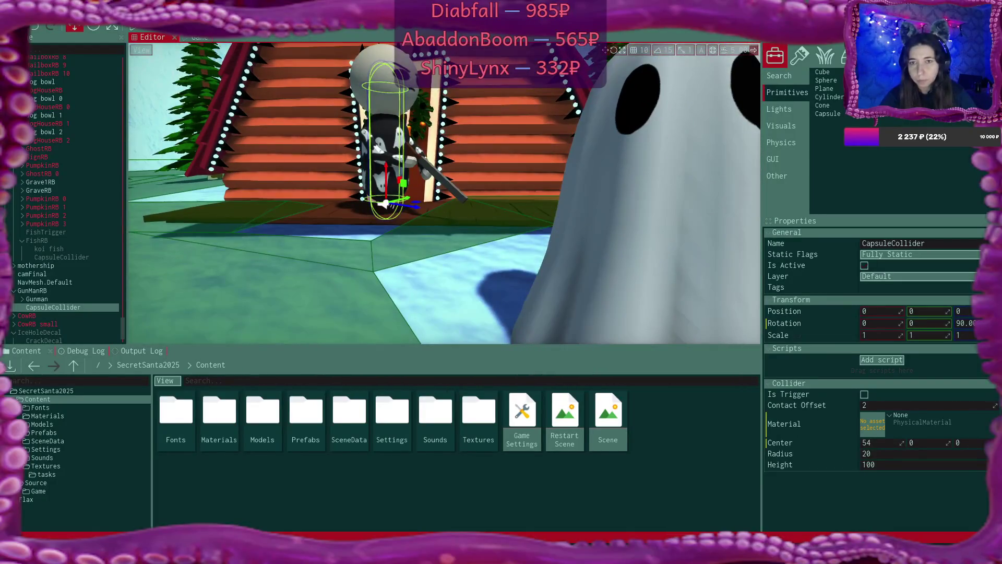
scroll(466, 264, up, 5)
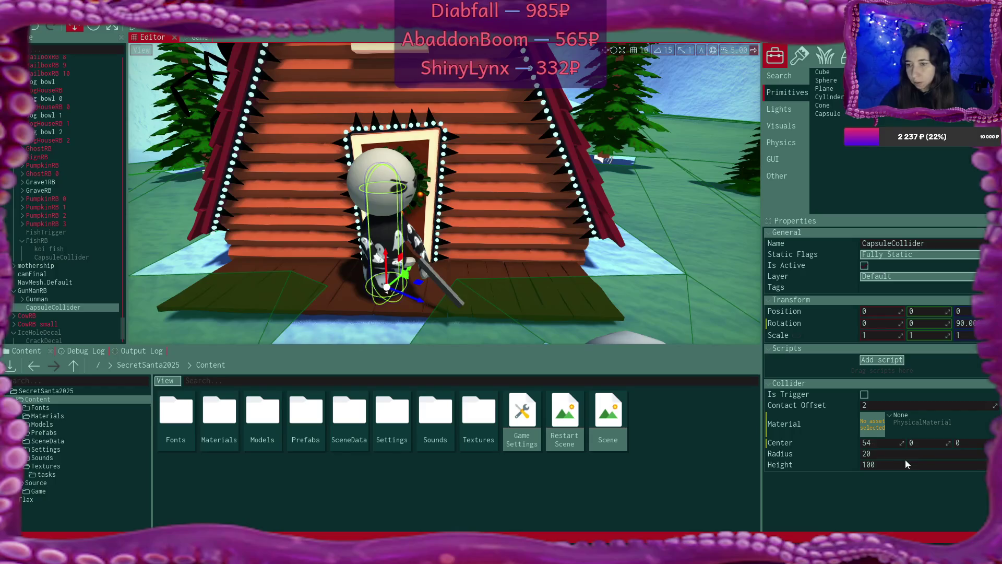
drag(901, 443, 908, 443)
key(f)
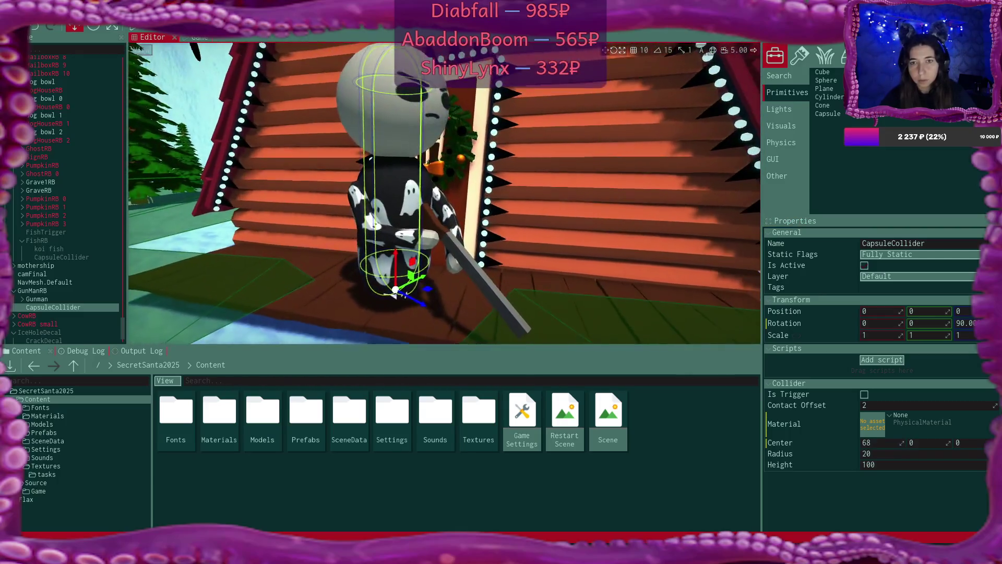
drag(522, 157, 616, 51)
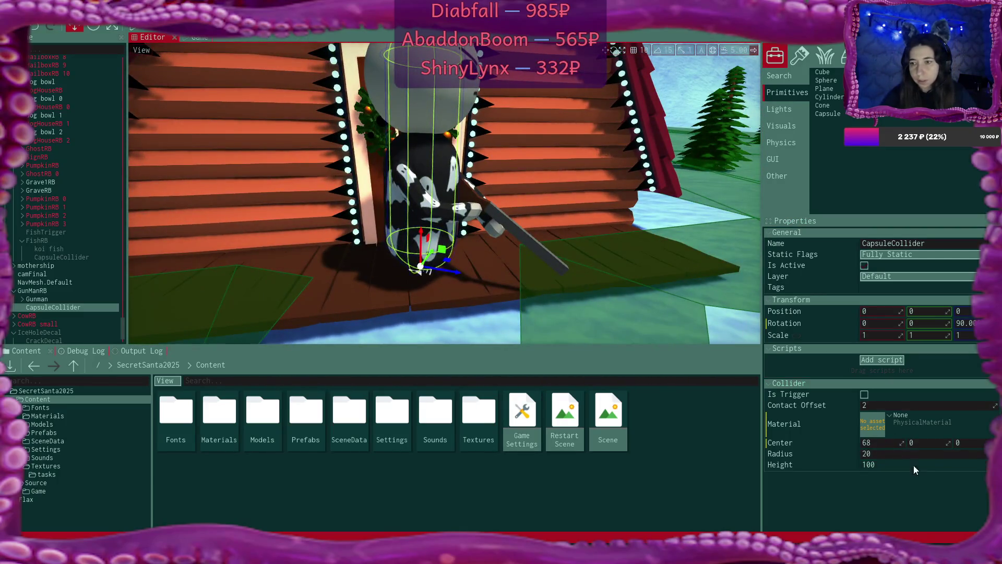
drag(983, 454, 986, 453)
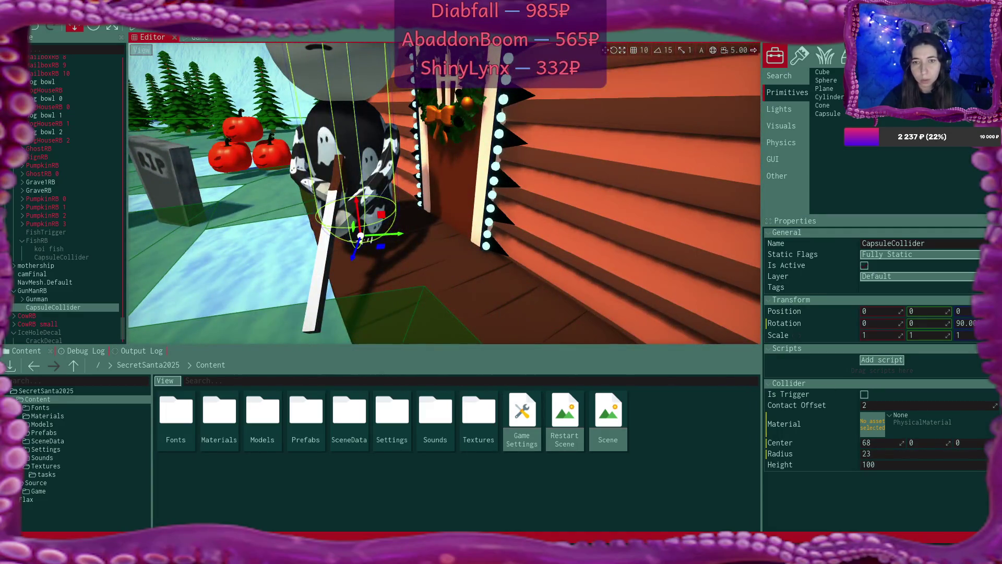
scroll(443, 193, down, 5)
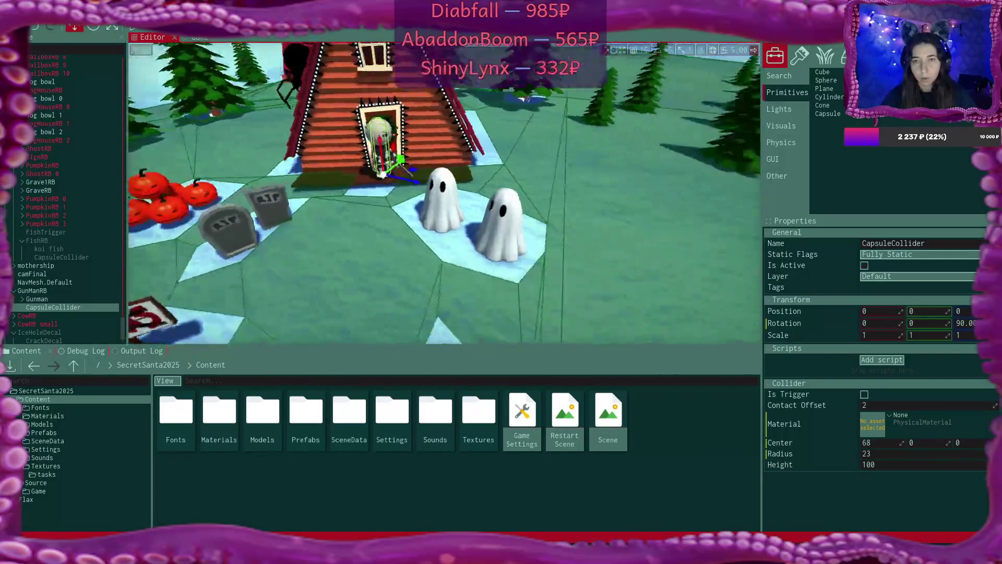
scroll(443, 193, up, 3)
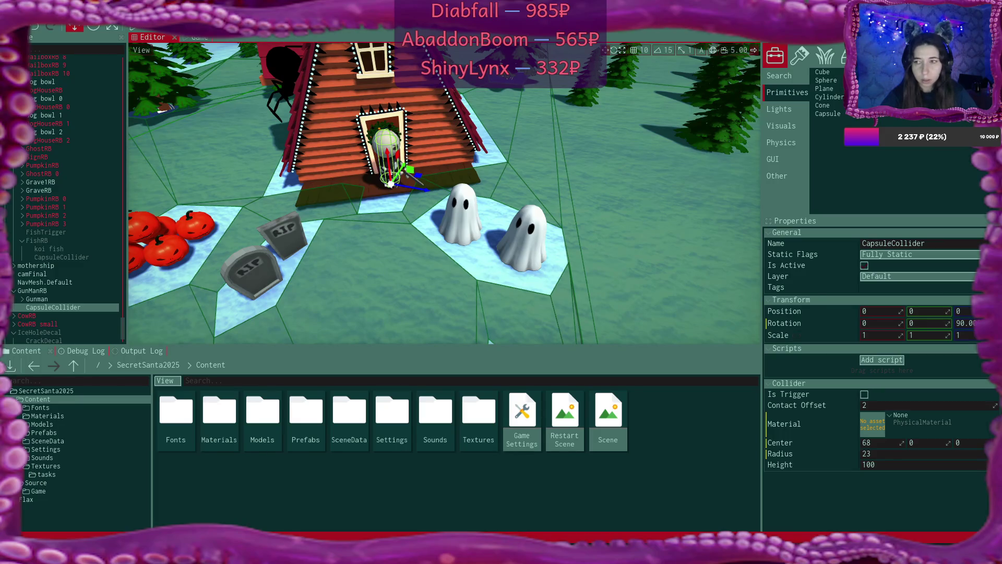
click(919, 287)
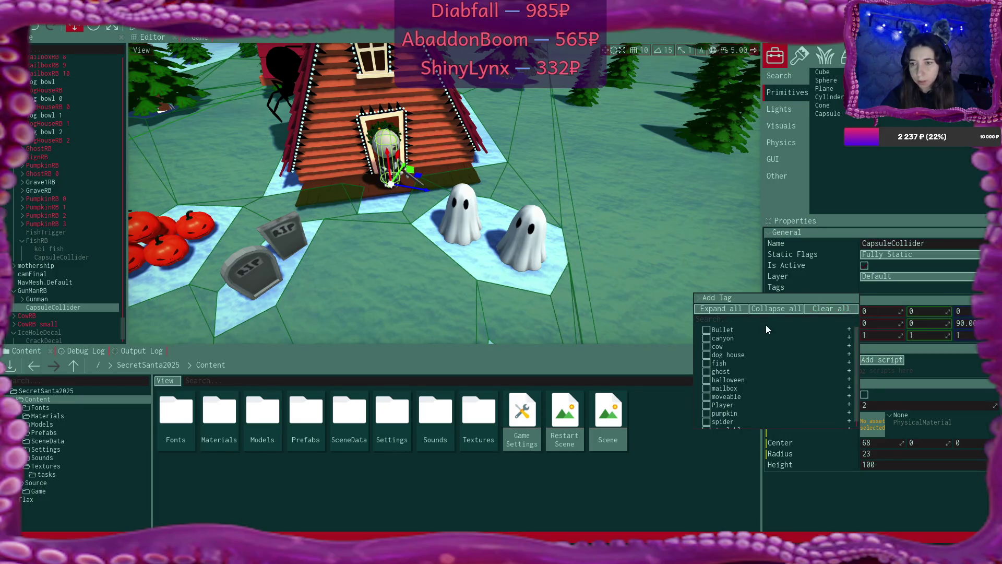
Step: Create a new 'gunman' tag and tick it on the capsule collider
scroll(766, 329, down, 3)
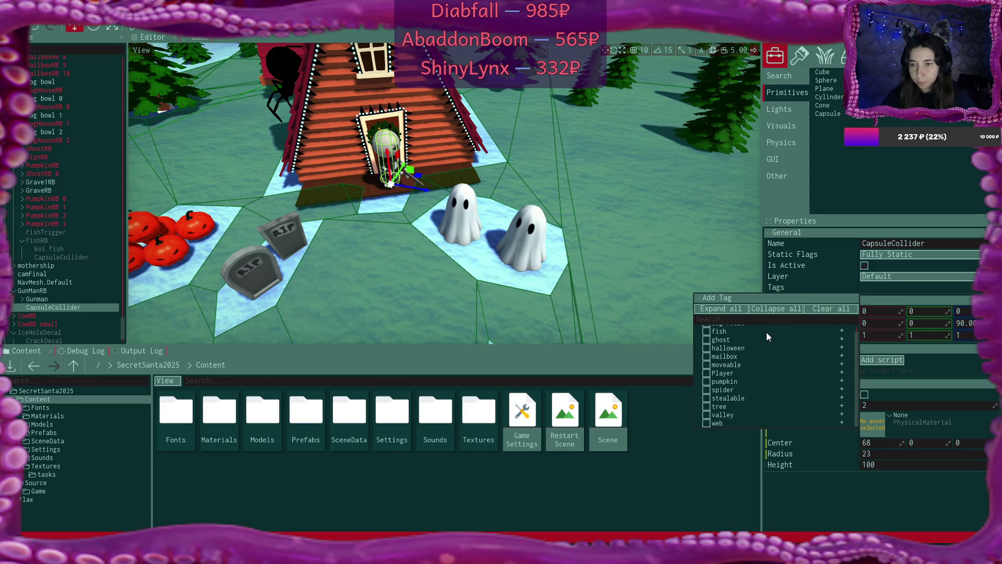
scroll(766, 332, up, 3)
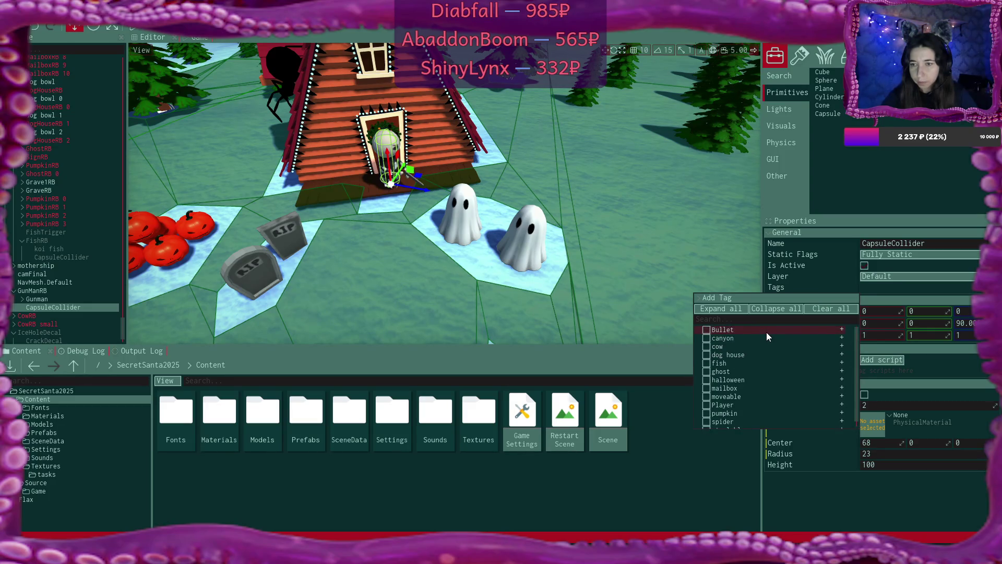
click(753, 300)
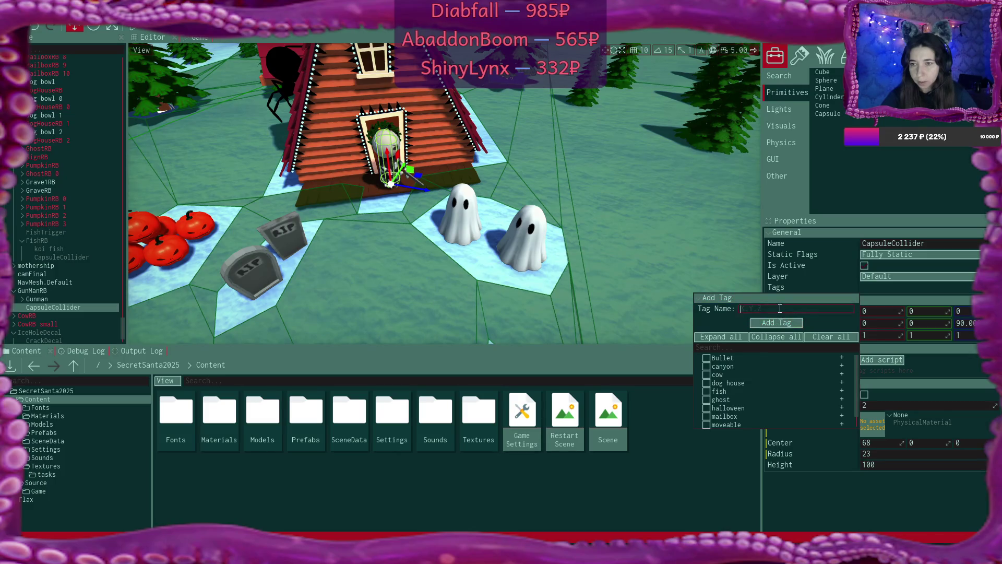
text(gunman)
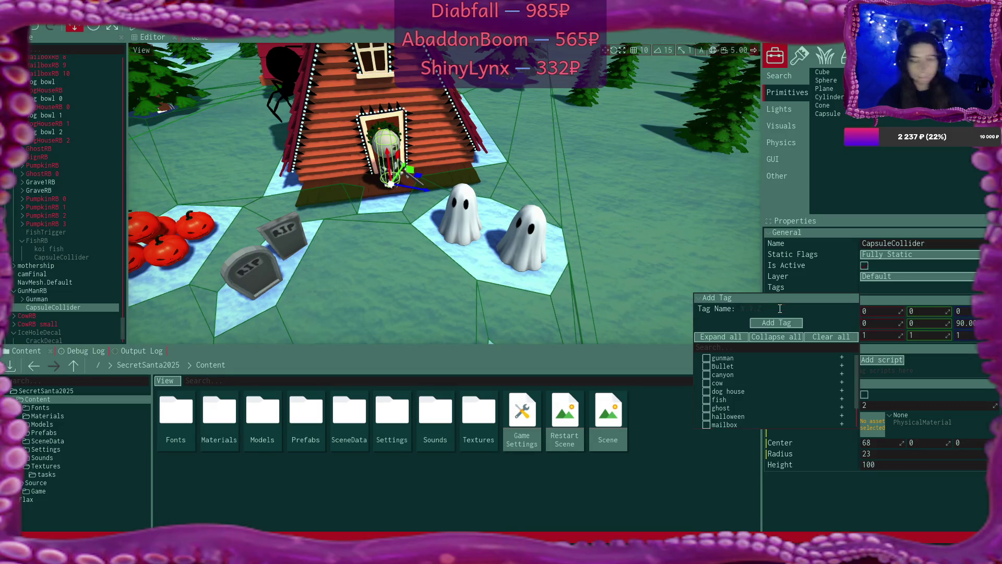
key(Return)
click(708, 358)
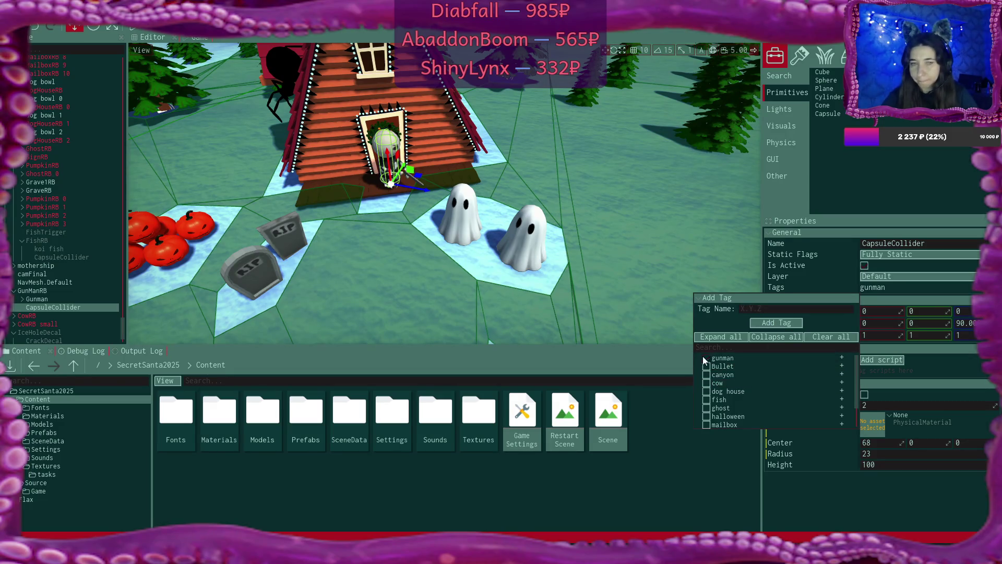
Step: Reselect GunManRB in the Scene tree and start Play in Editor
click(78, 291)
click(809, 290)
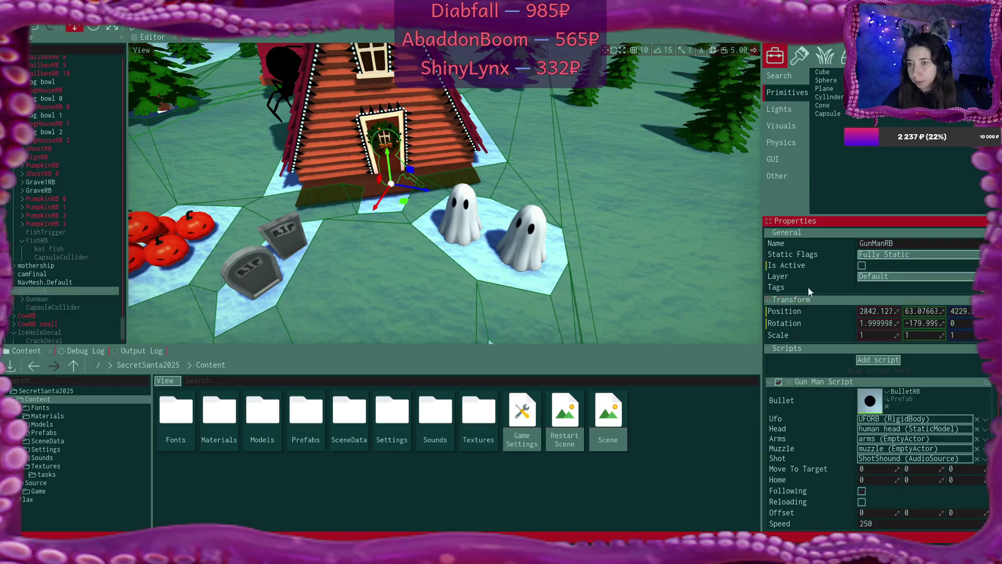
key(F5)
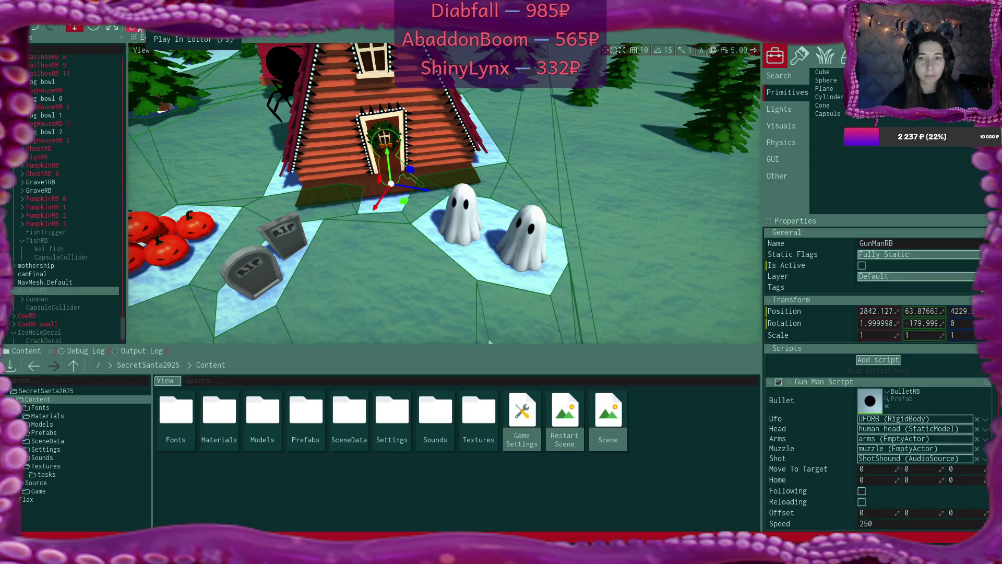
Step: Pick a difficulty and click through the alien's five dialogue pages
click(441, 167)
click(577, 253)
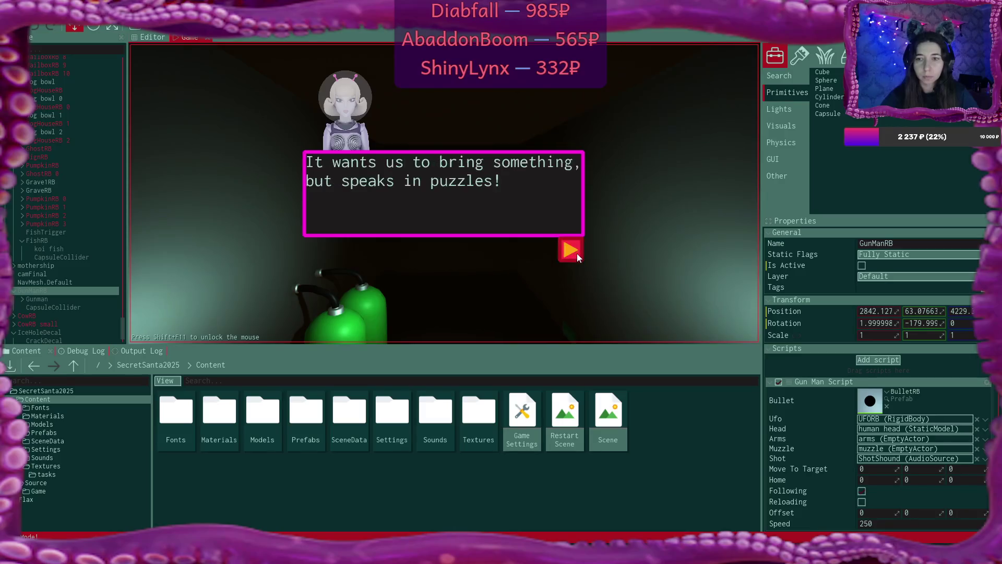
click(577, 253)
click(577, 253)
click(577, 252)
click(577, 253)
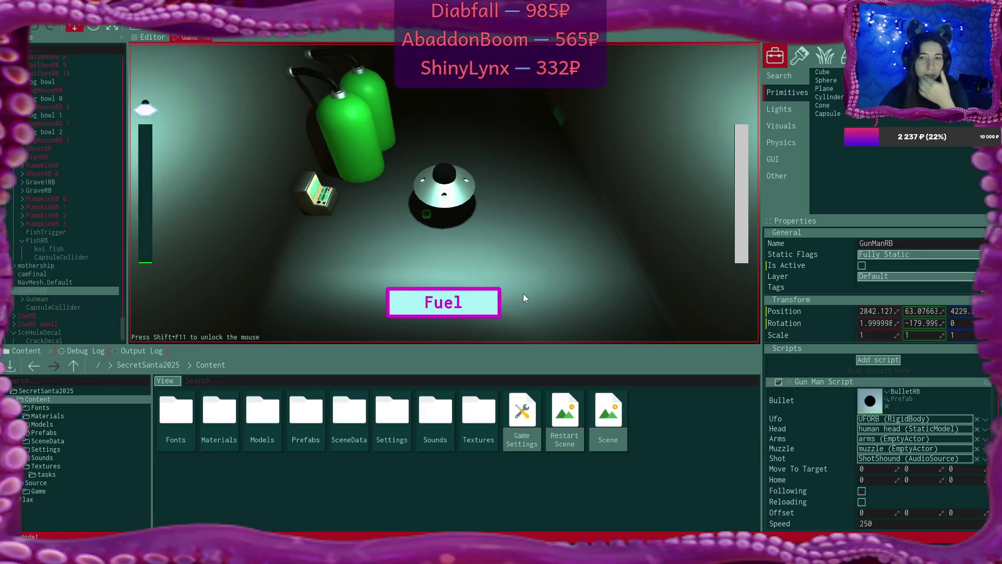
Step: Choose Fuel, check the Debug Log, then start the game again
click(461, 306)
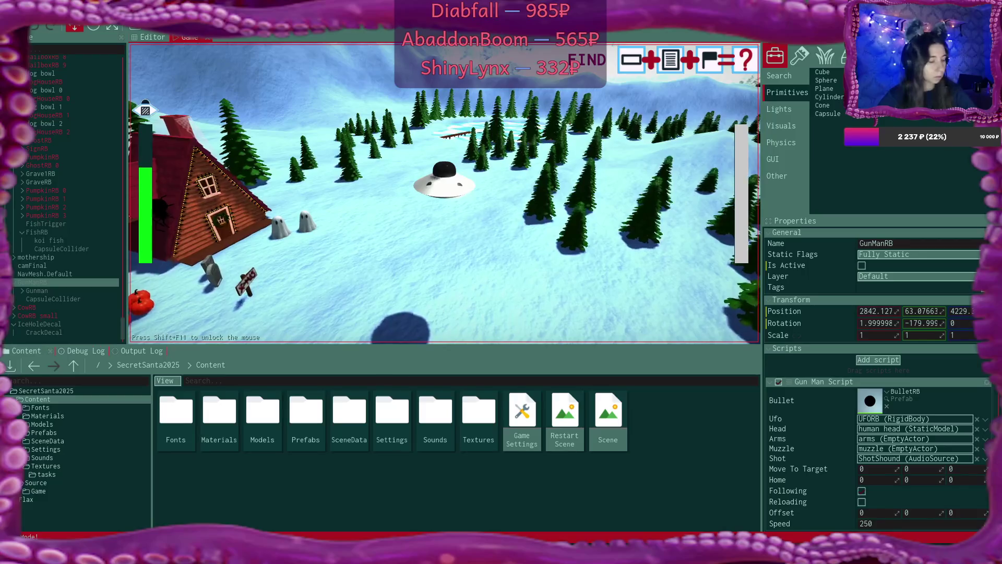
click(75, 352)
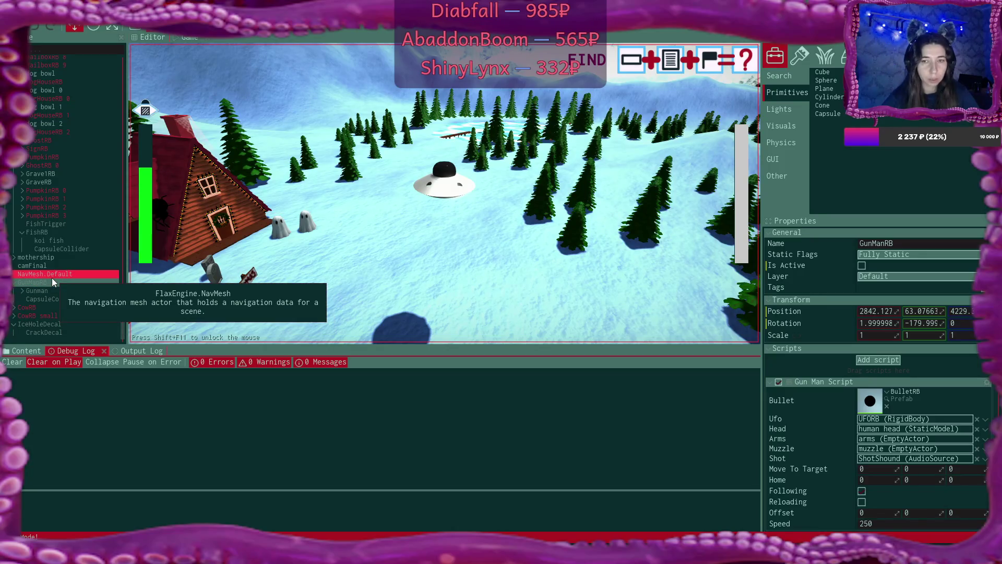
key(F5)
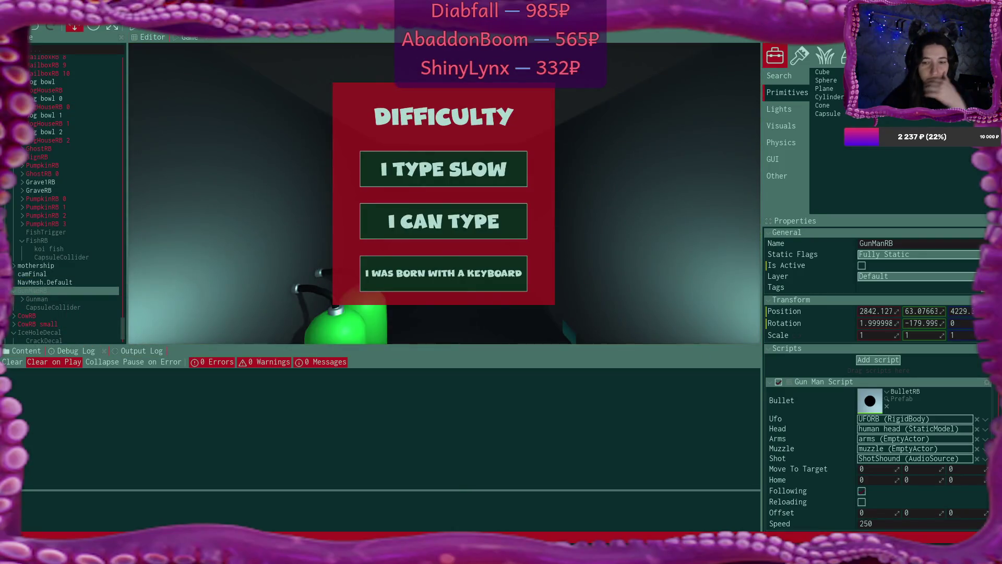
Step: Select UFORB and assign GunManRB's GunManScript to the Gun Man Script slot
scroll(68, 129, up, 10)
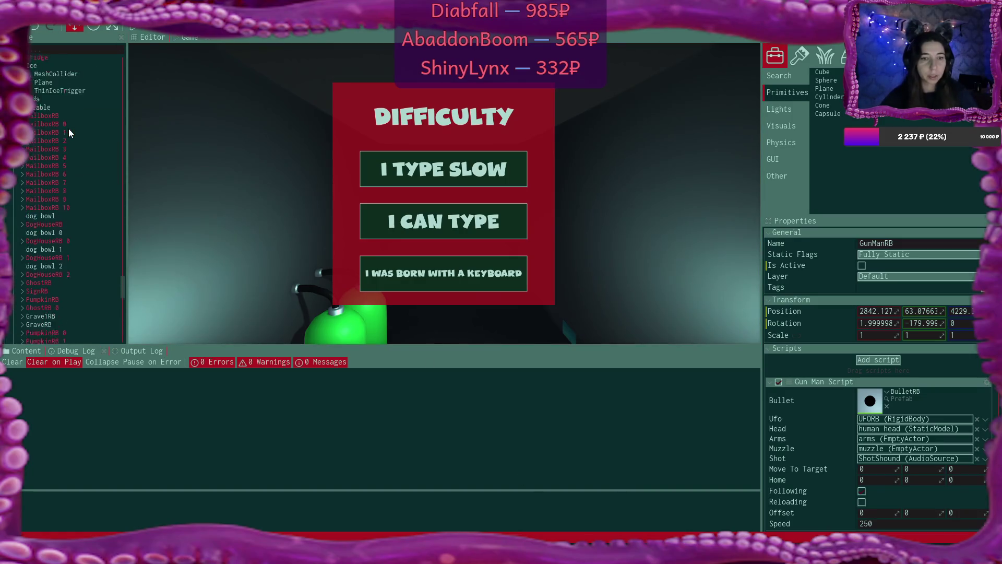
scroll(67, 128, up, 10)
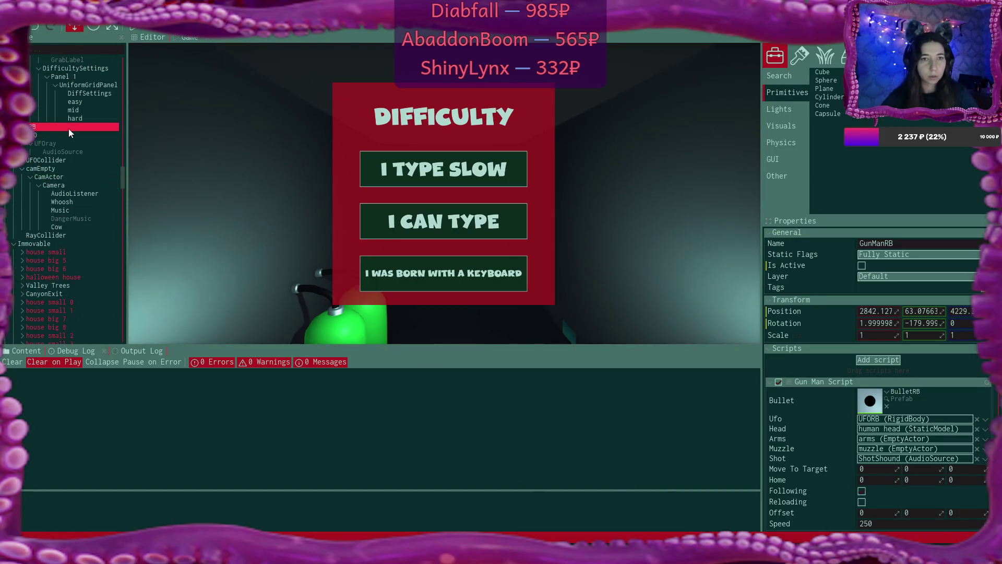
click(71, 127)
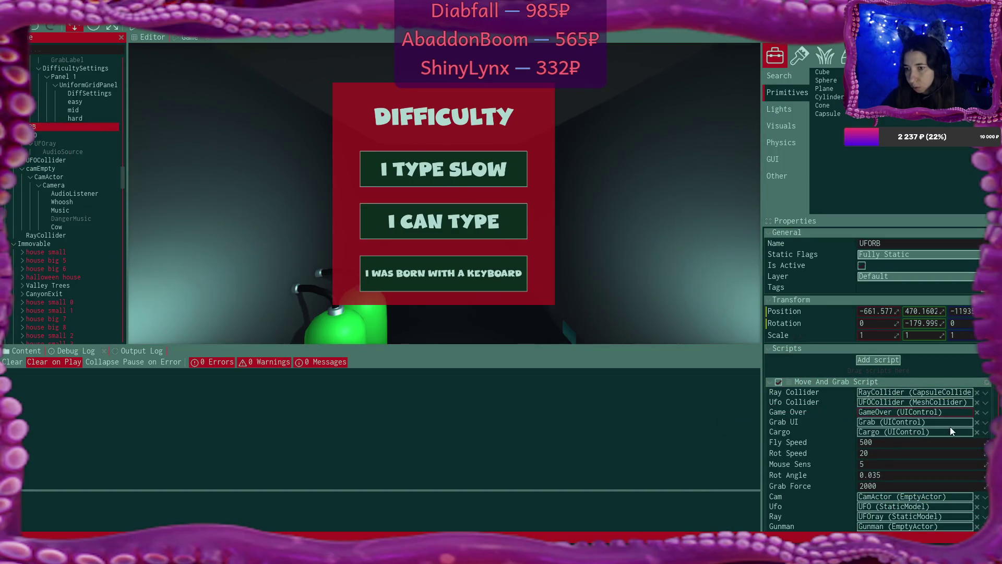
scroll(966, 462, down, 5)
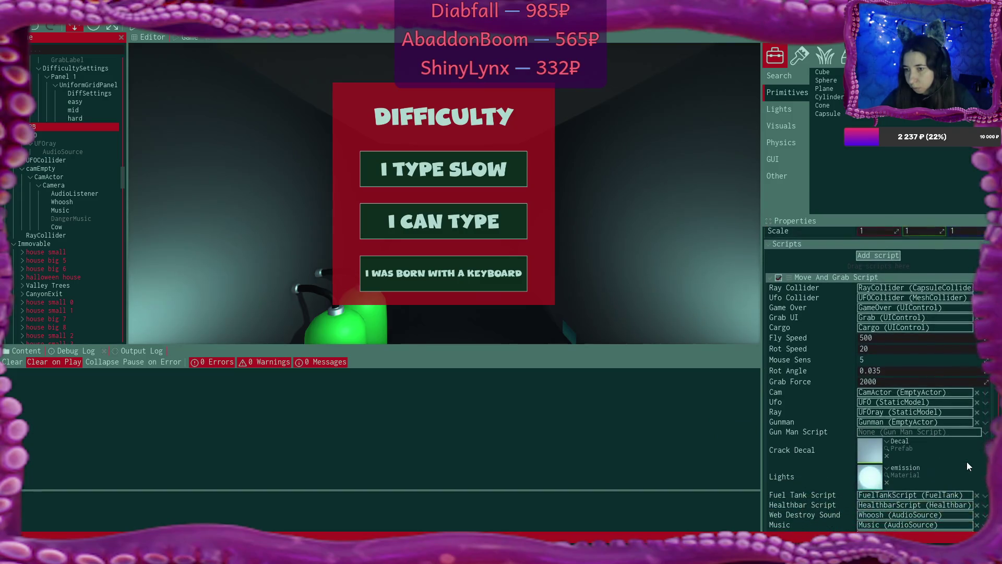
click(985, 432)
click(806, 451)
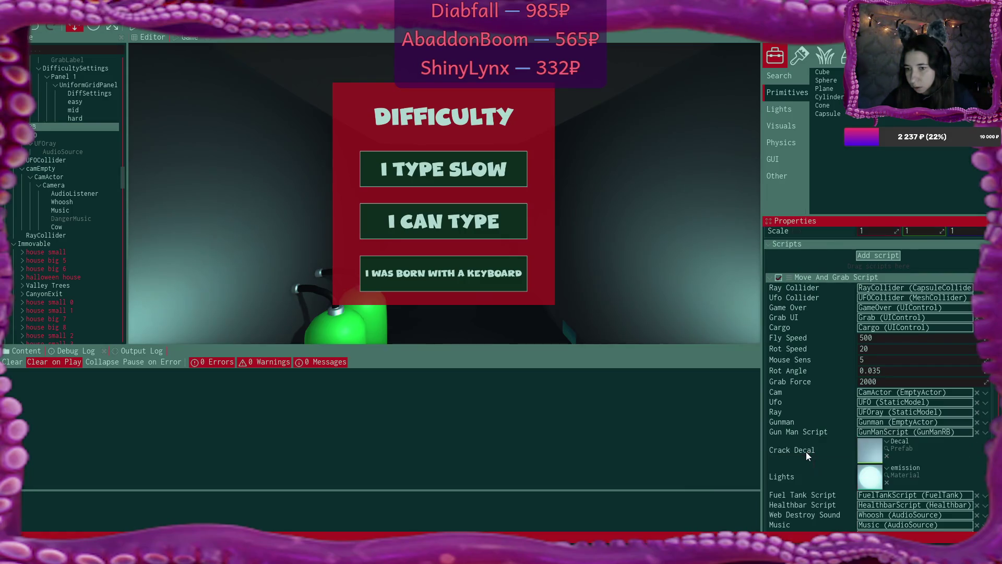
Step: Drag GunManRB into the Move And Grab Script's Gunman field and start the game
scroll(94, 227, down, 5)
click(62, 245)
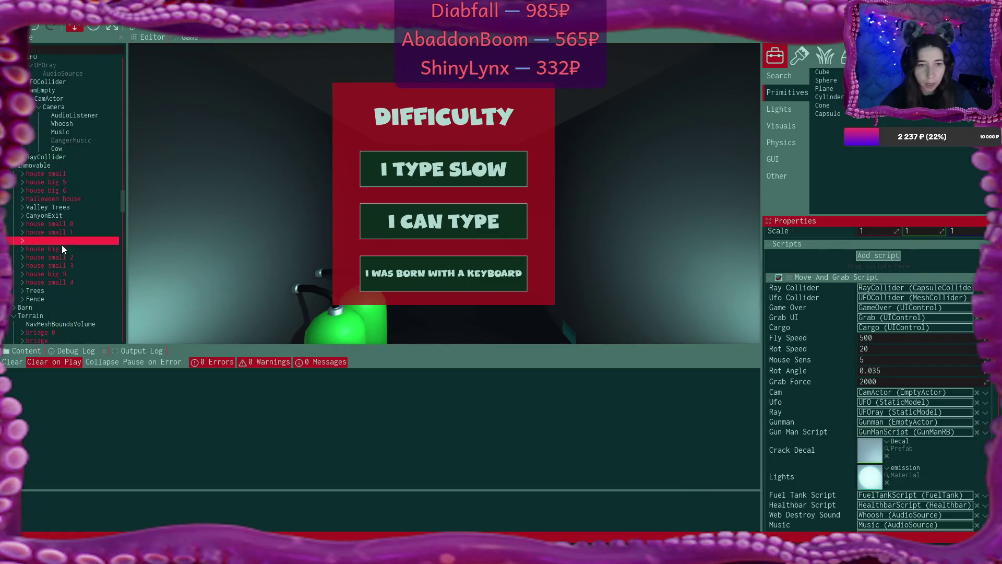
scroll(62, 245, down, 3)
scroll(62, 245, down, 6)
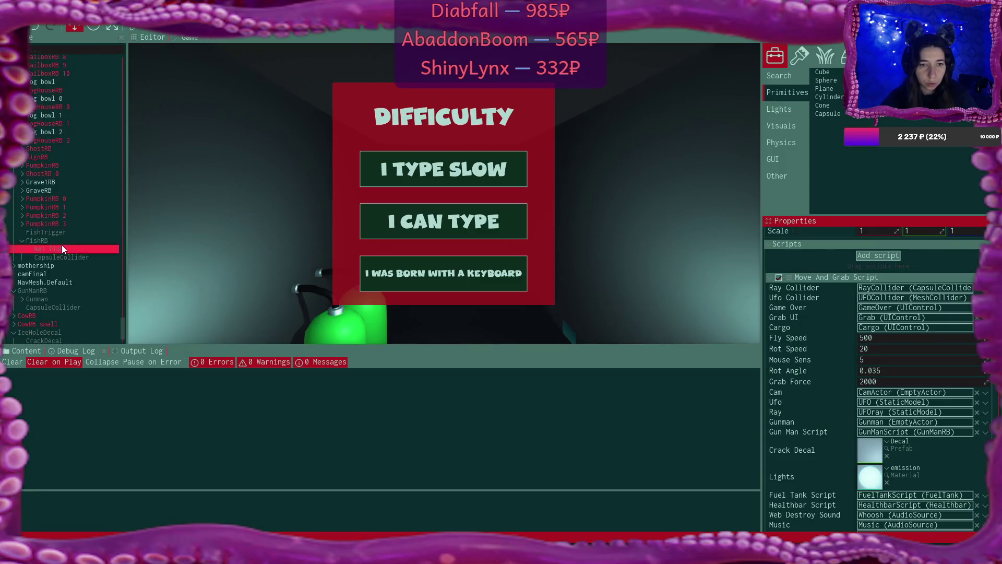
click(59, 273)
scroll(59, 276, down, 1)
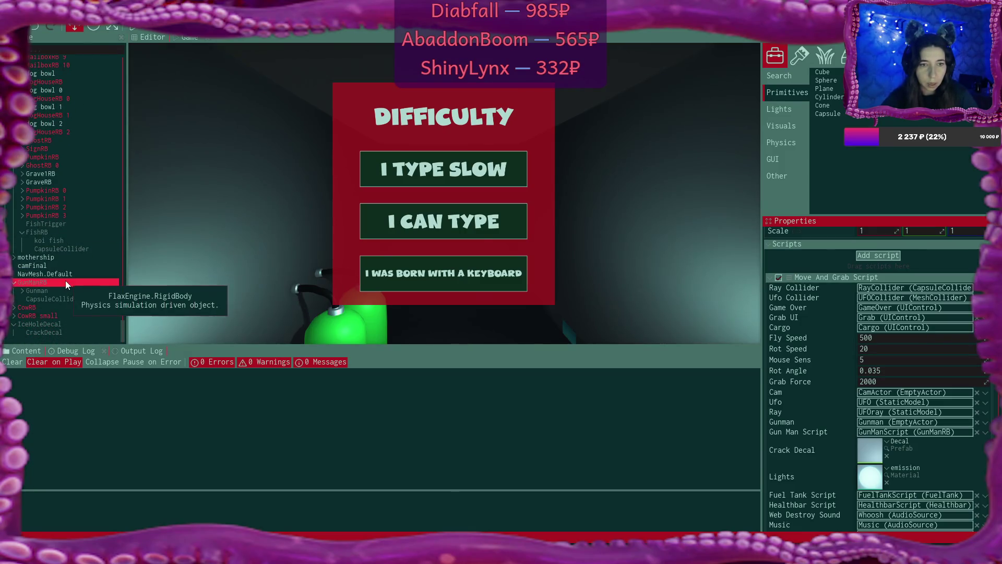
click(64, 299)
mouse_move(42, 283)
mouse_down()
mouse_move(883, 444)
mouse_move(899, 422)
mouse_up()
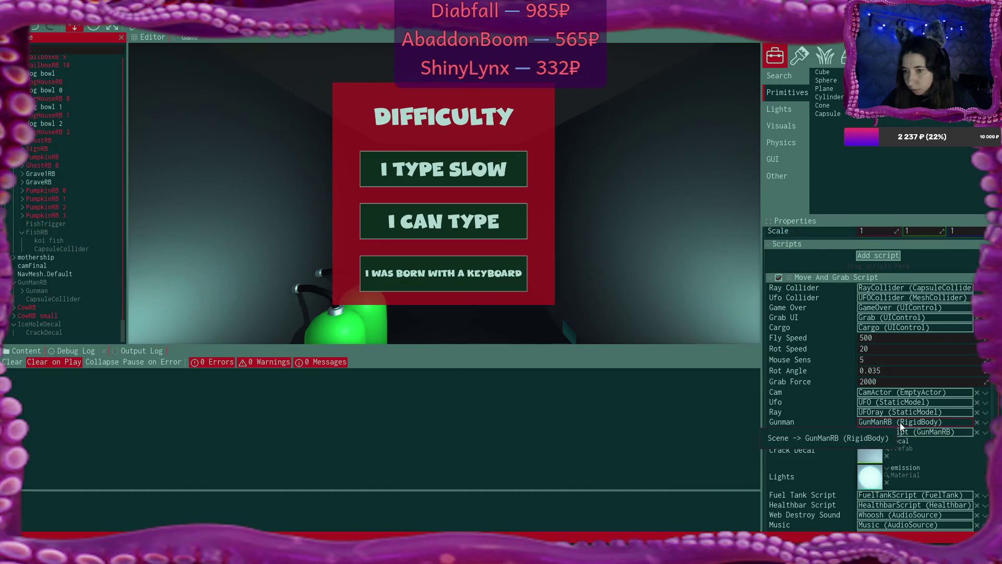
click(133, 26)
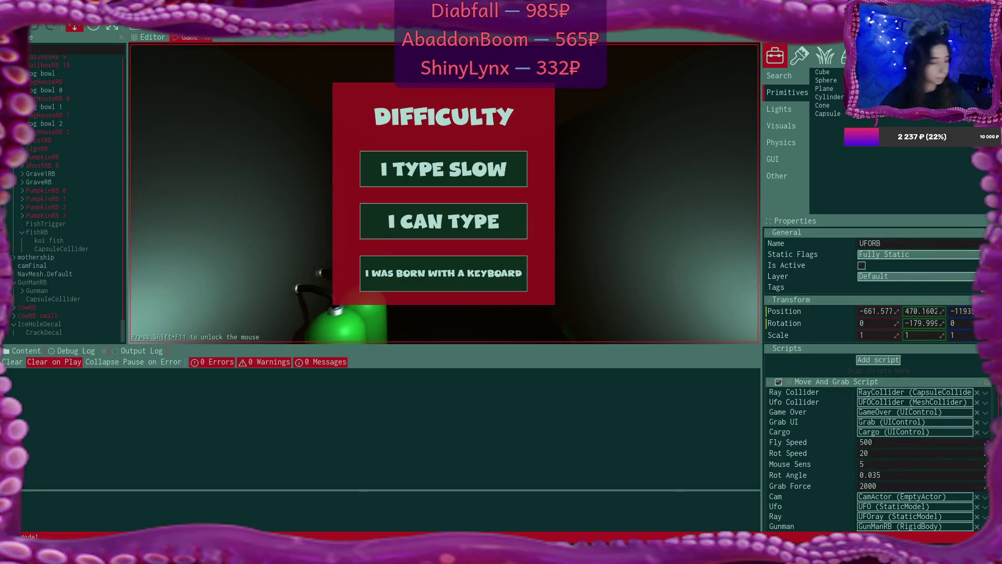
Step: Play on I TYPE SLOW through three dialogue pages, press Fuel, then select GunManRB
key(shift+F11)
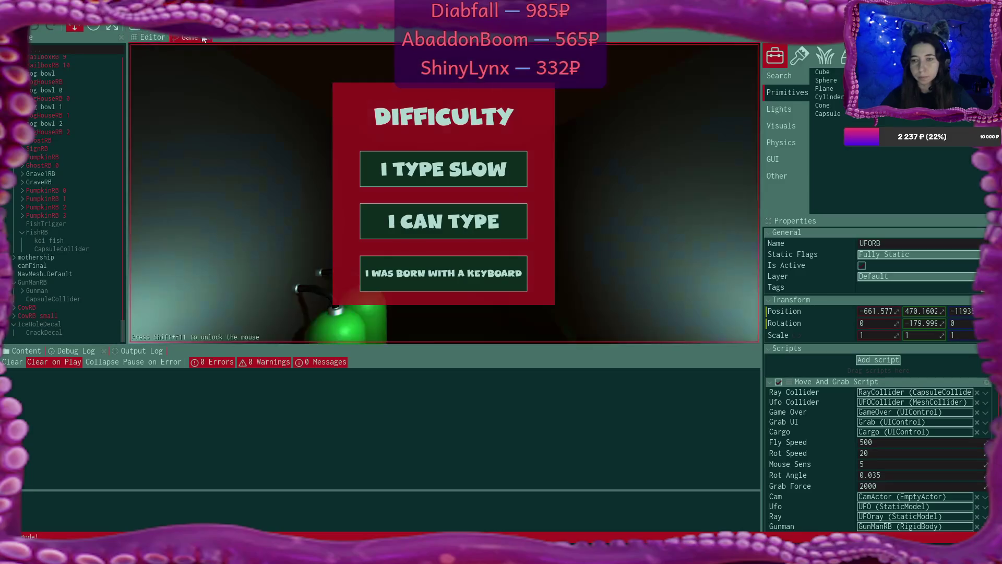
click(444, 158)
click(570, 248)
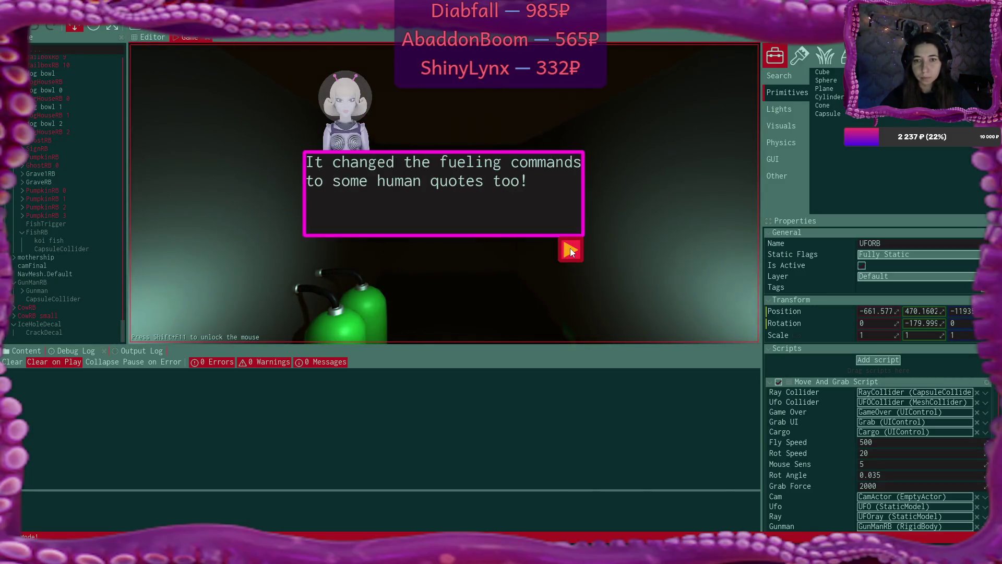
click(570, 249)
click(570, 249)
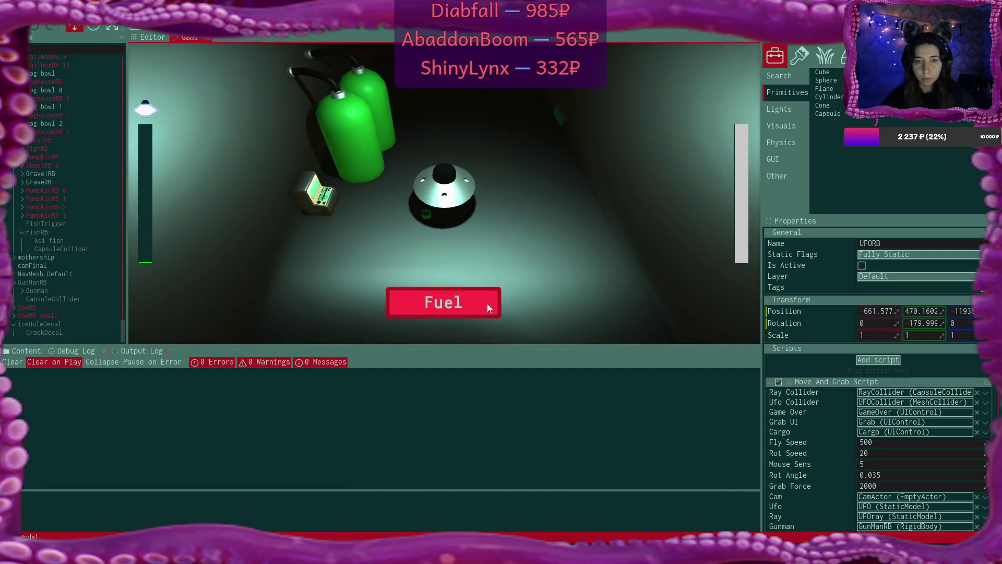
click(488, 307)
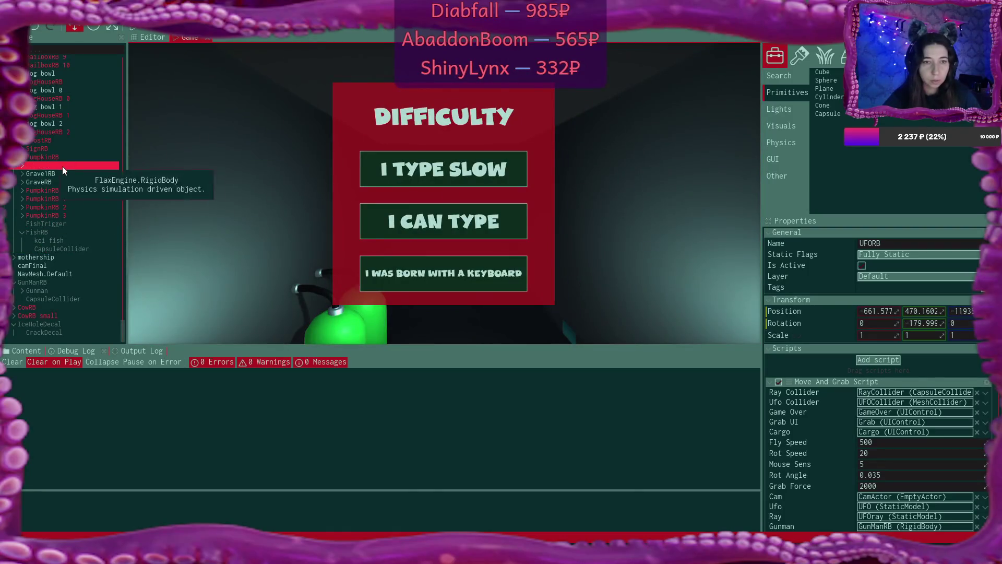
click(60, 282)
Step: Tick Lock Rotation X and Lock Rotation Z in GunManRB's rigid body Constraints
scroll(861, 313, down, 10)
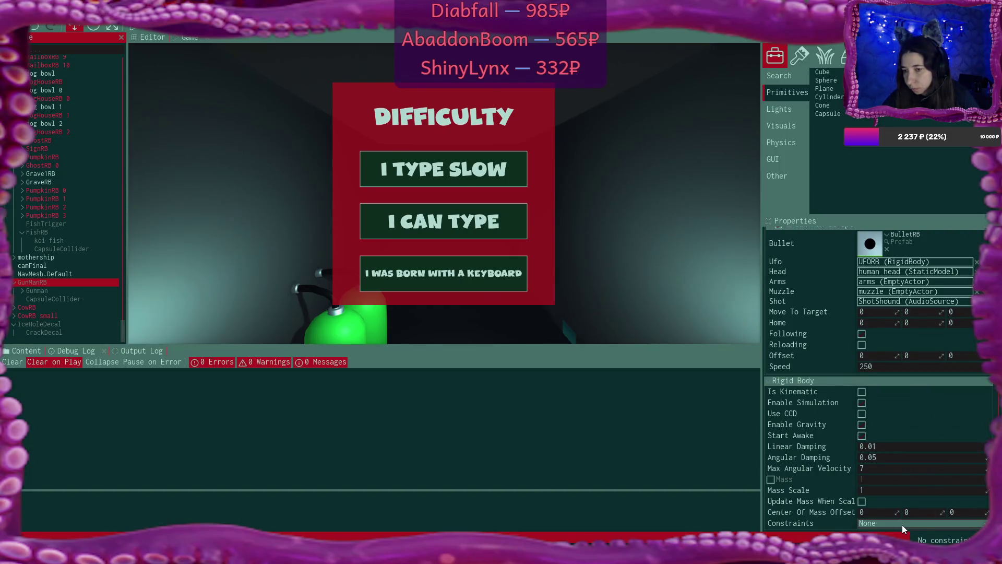
click(902, 524)
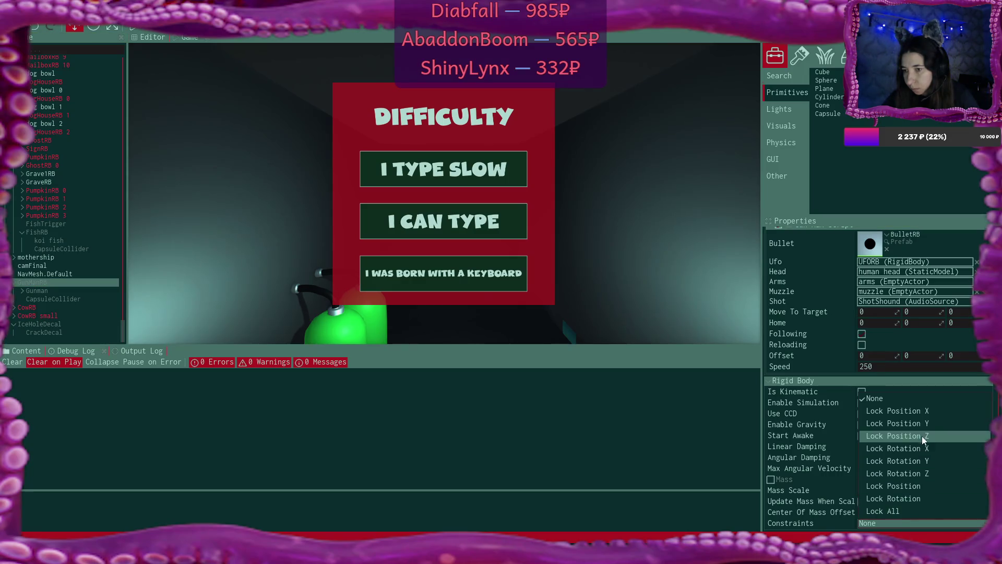
click(931, 449)
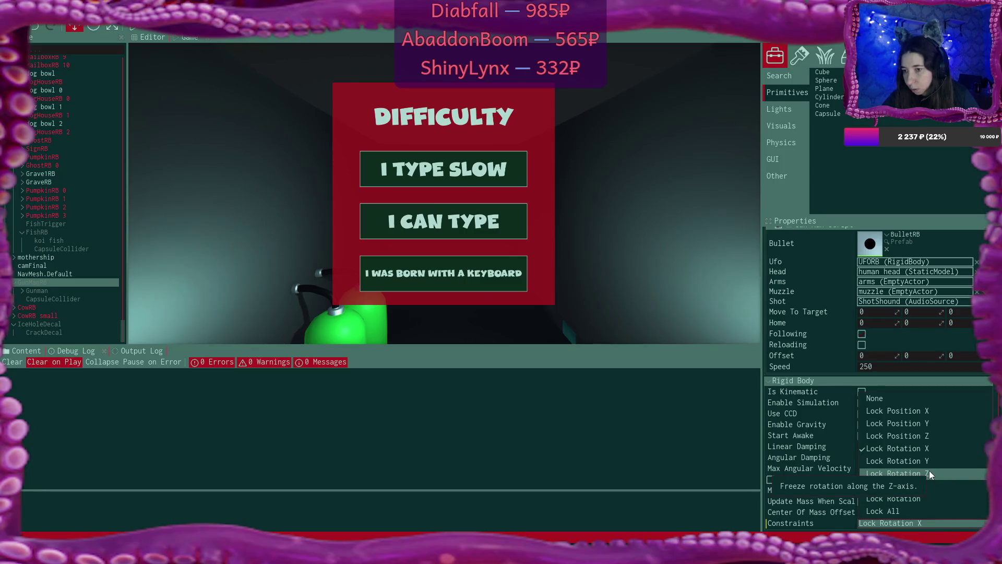
click(929, 471)
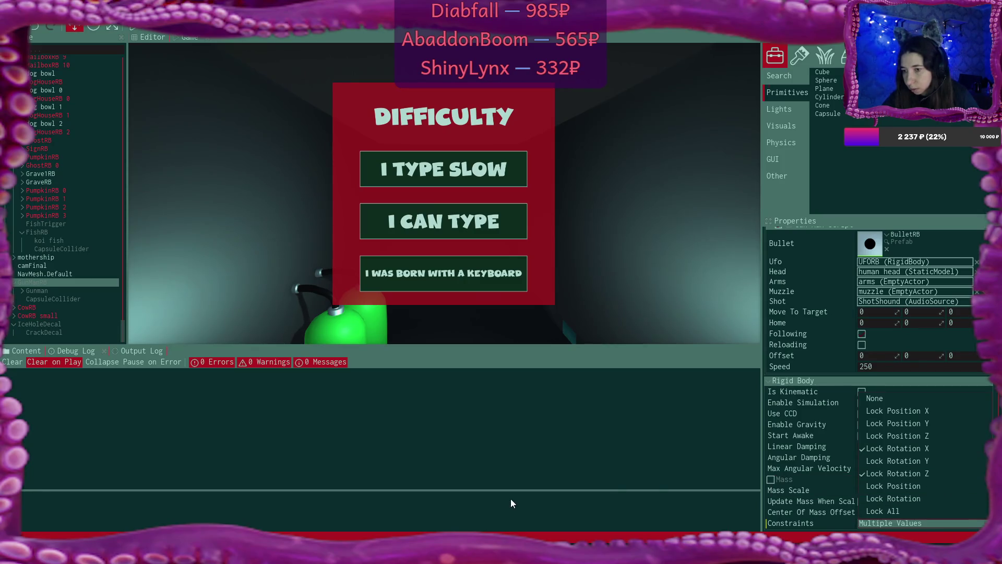
click(516, 479)
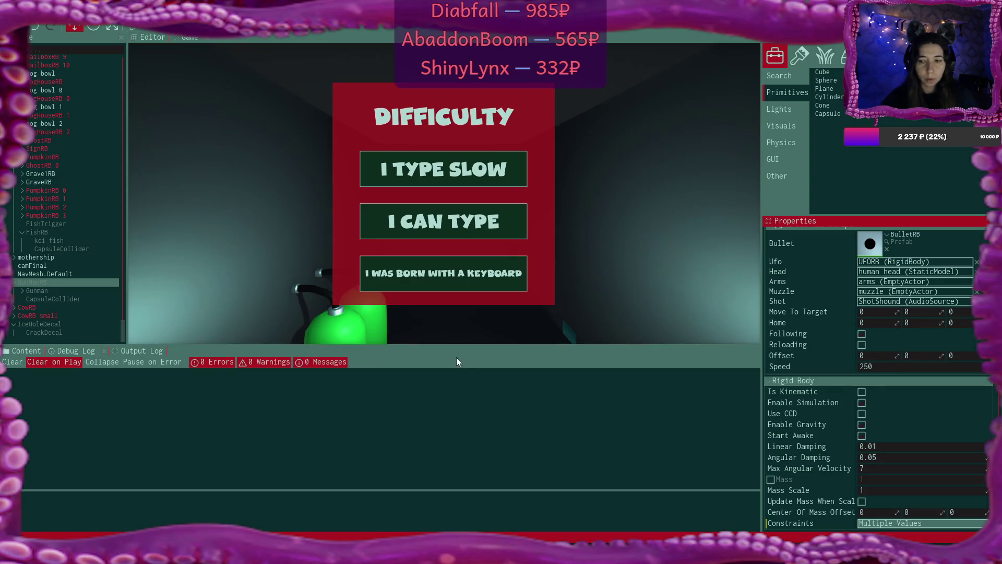
Step: Inspect the CapsuleCollider and Gunman children, then reselect GunManRB
click(72, 300)
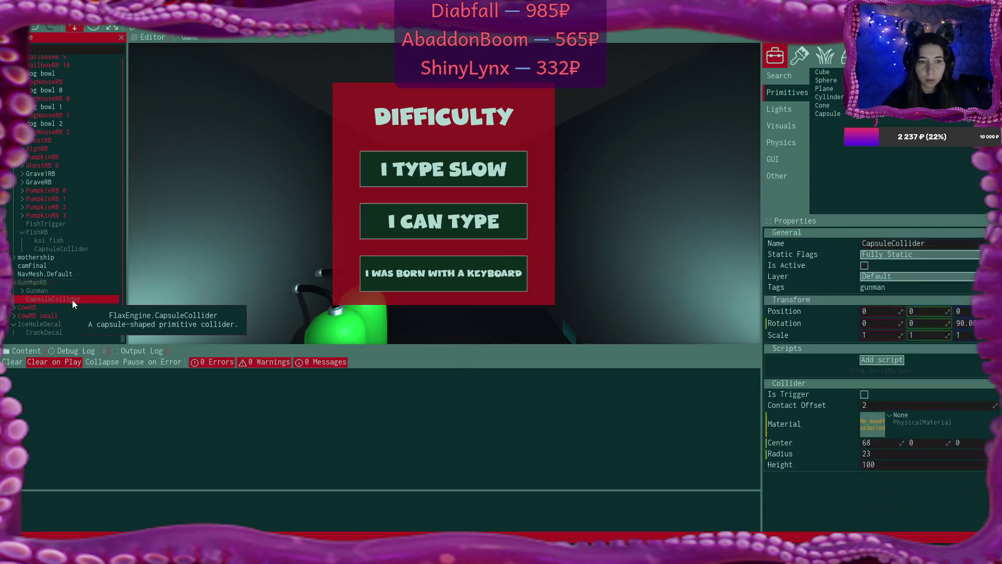
click(62, 292)
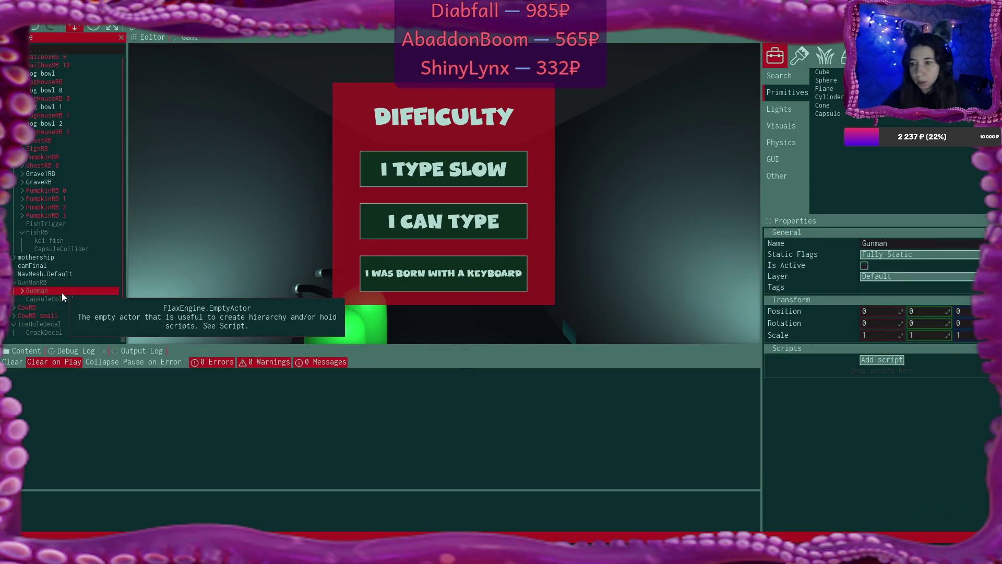
click(22, 291)
scroll(80, 313, down, 1)
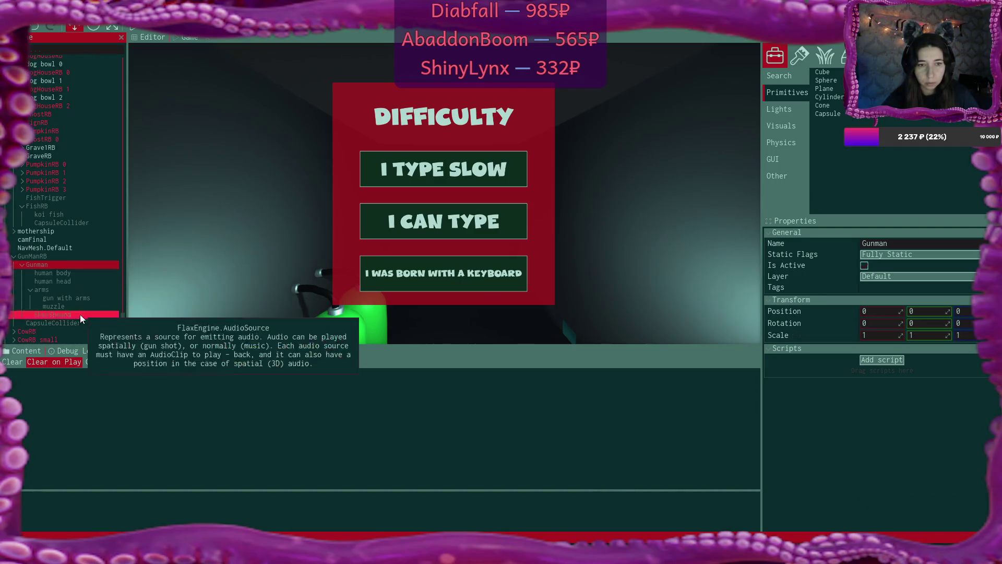
click(80, 323)
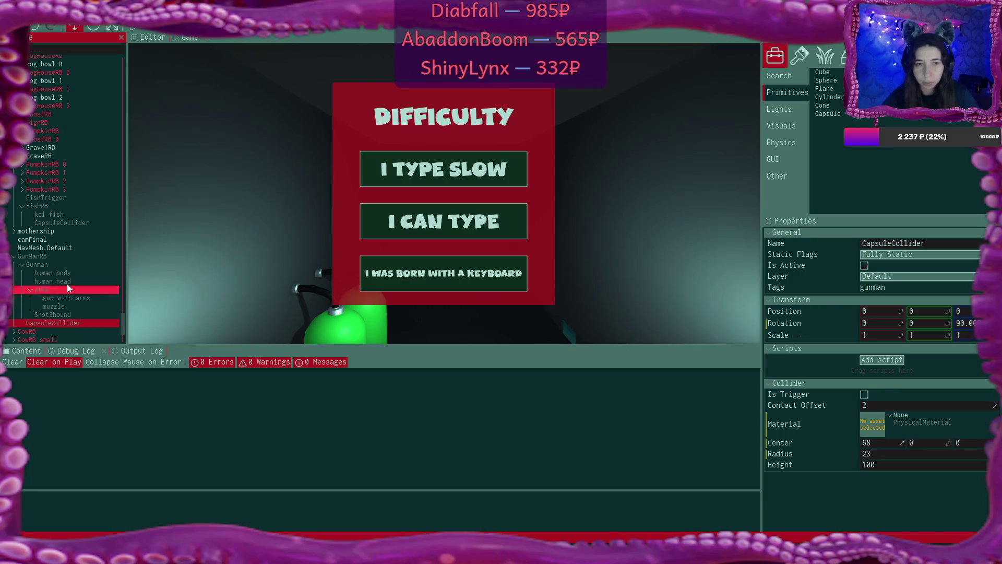
click(58, 256)
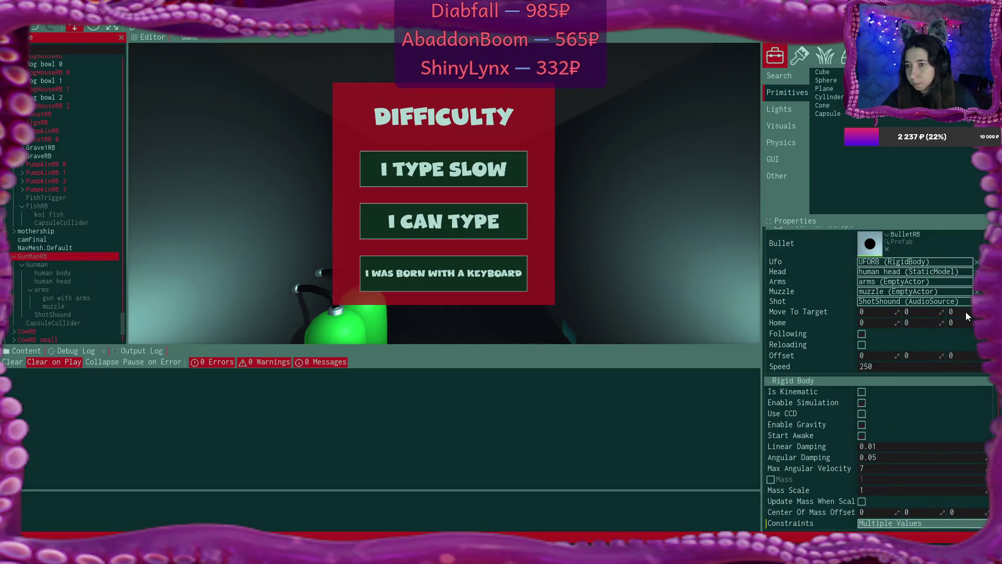
Step: Toggle Enable Gravity on GunManRB's rigid body and start the game
scroll(966, 313, up, 2)
scroll(966, 317, up, 1)
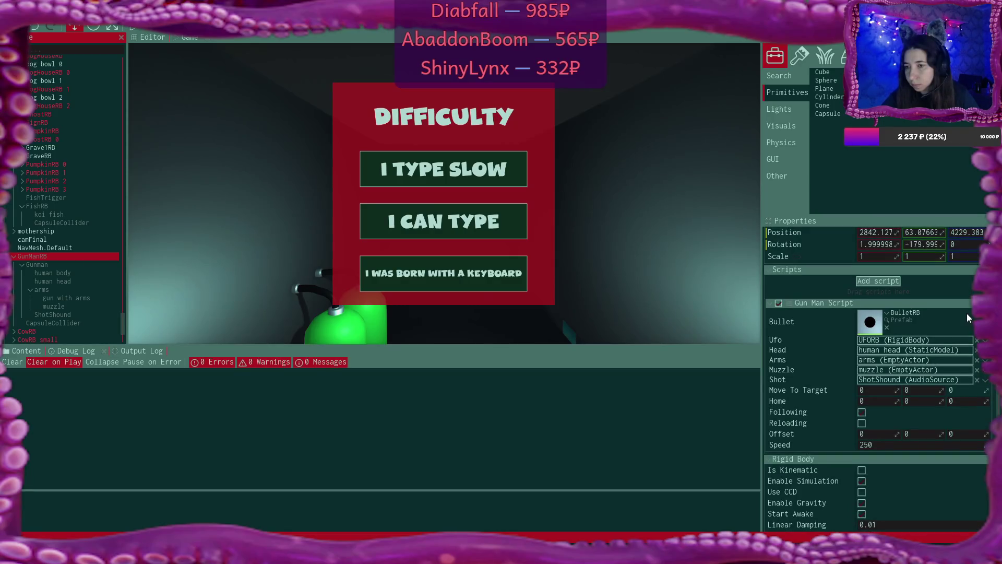
scroll(967, 315, down, 3)
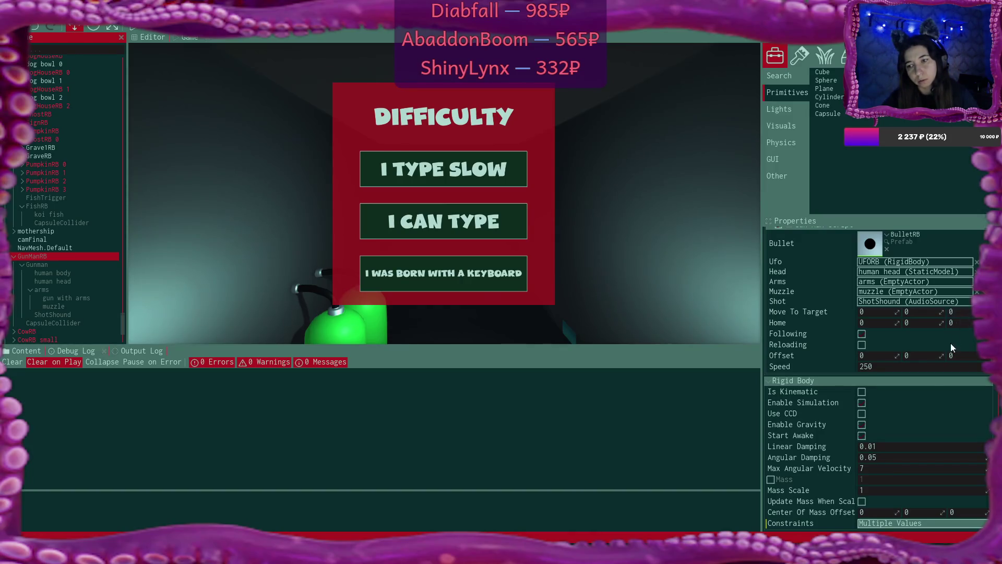
click(862, 425)
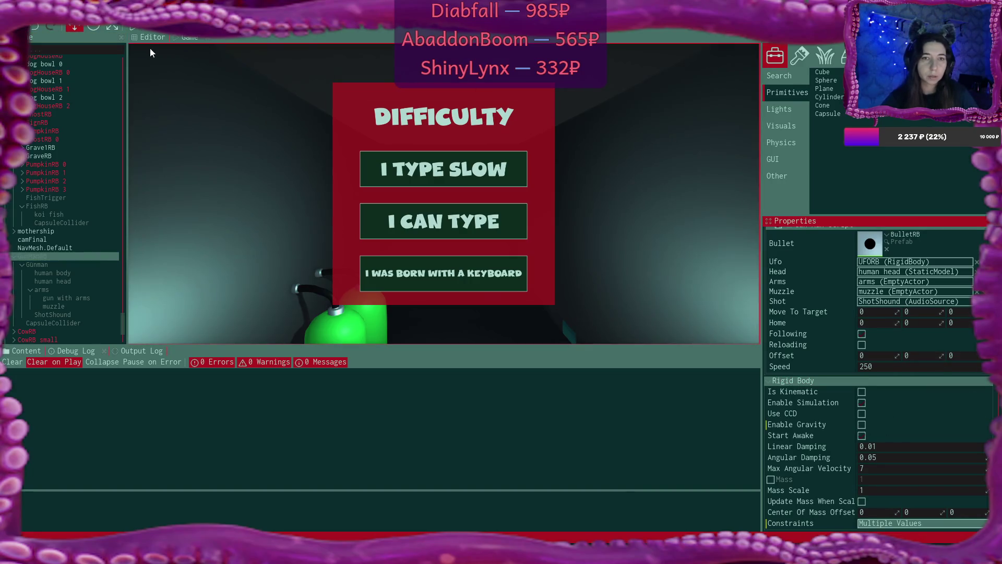
key(F5)
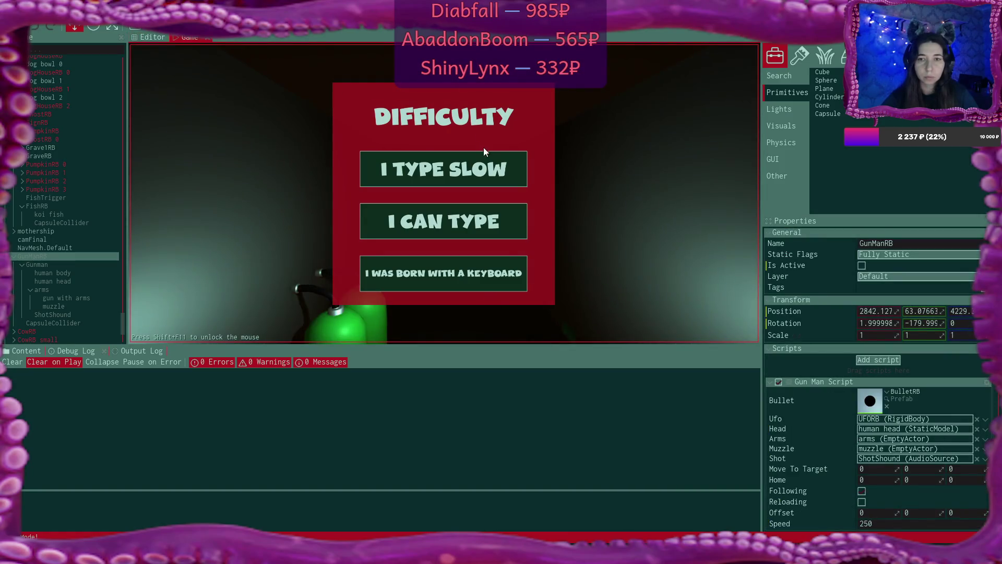
Step: Pick I TYPE SLOW, click through four dialogue pages, and press Fuel
click(511, 168)
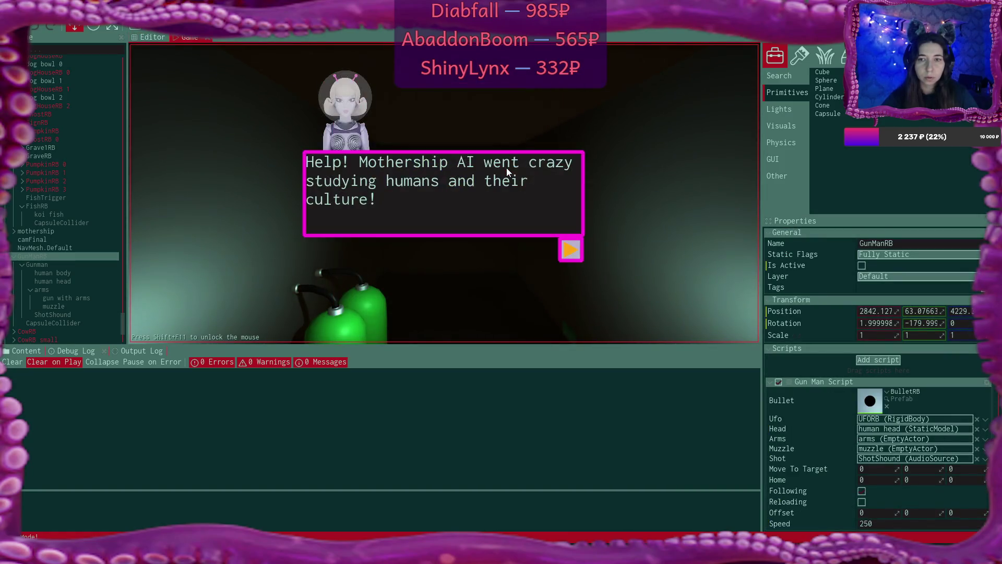
click(571, 249)
click(571, 248)
click(571, 249)
click(571, 248)
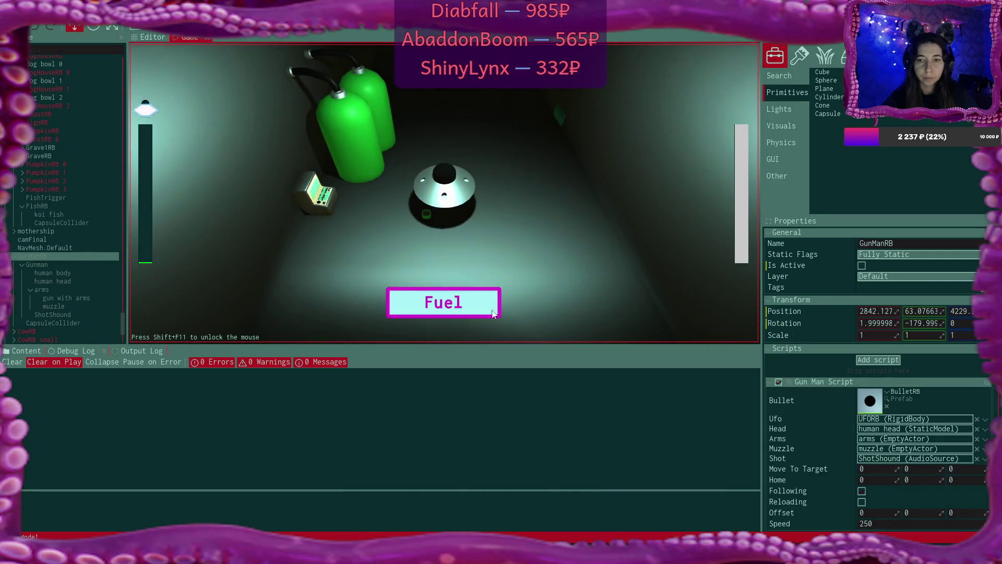
click(493, 312)
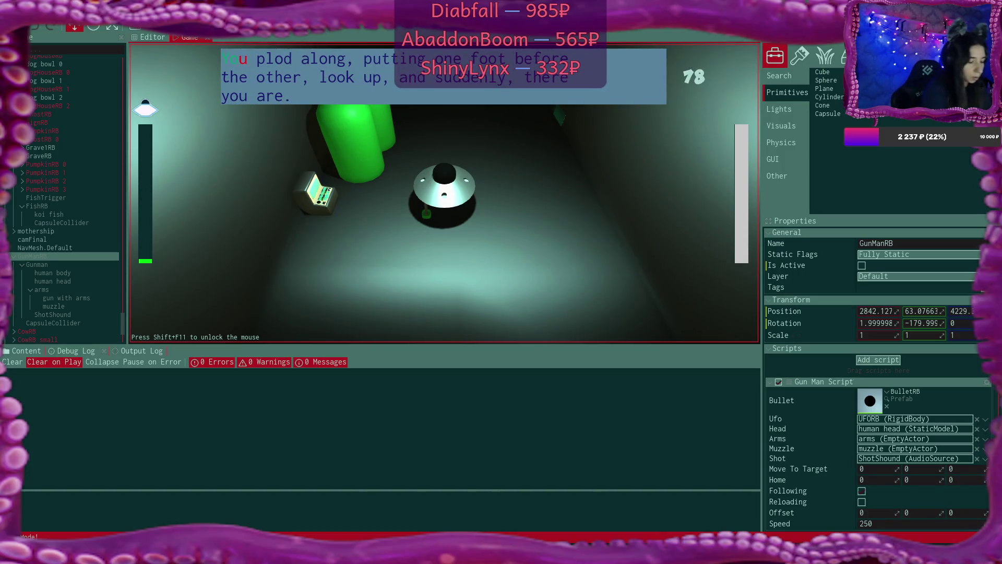
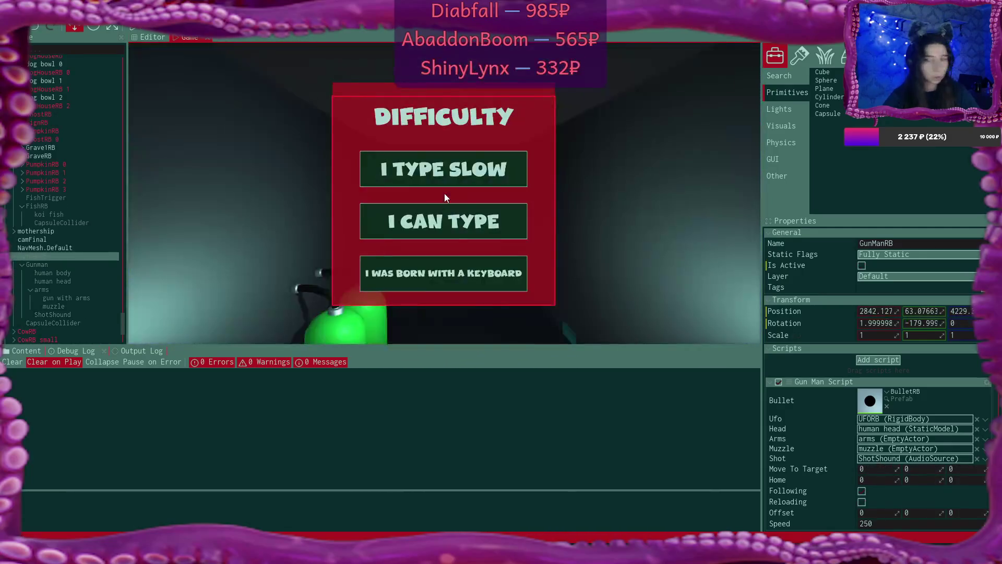
Step: Stop the running game with F5 to get back to the editor's village scene
key(F5)
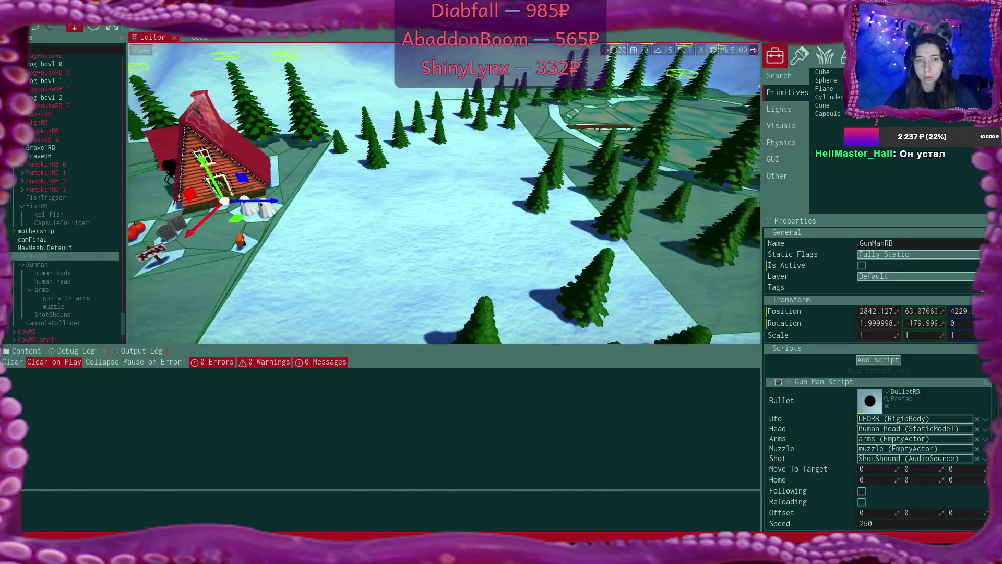
Step: Select GunManRB and inspect its CapsuleCollider: gunman tag, radius 23, height 100
scroll(30, 204, up, 3)
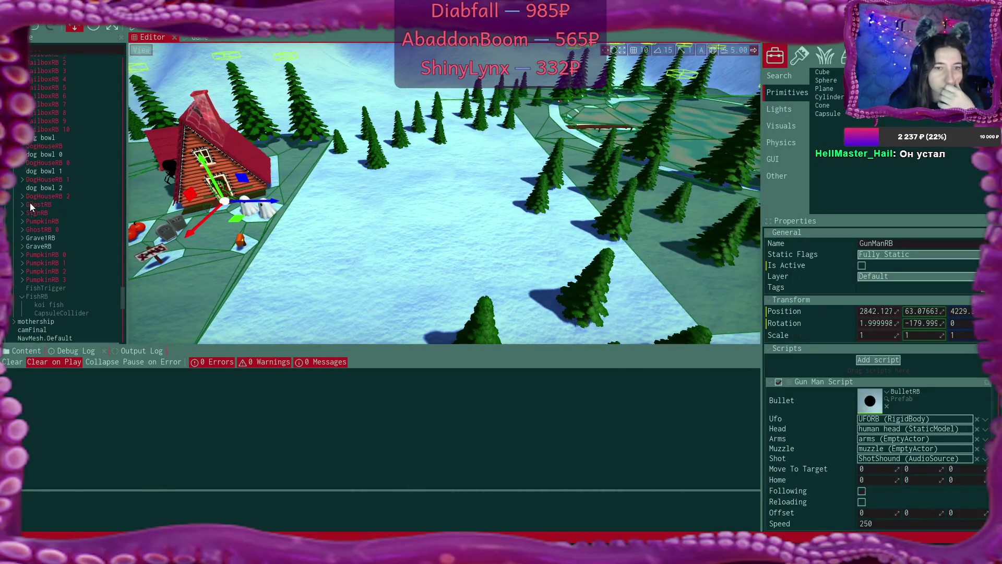
scroll(30, 204, down, 3)
click(47, 255)
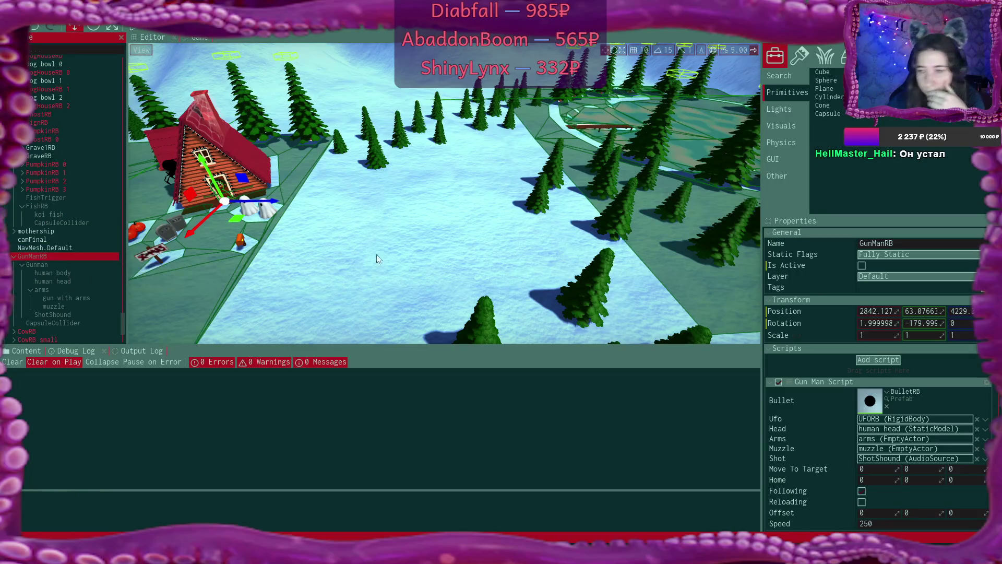
scroll(959, 299, down, 5)
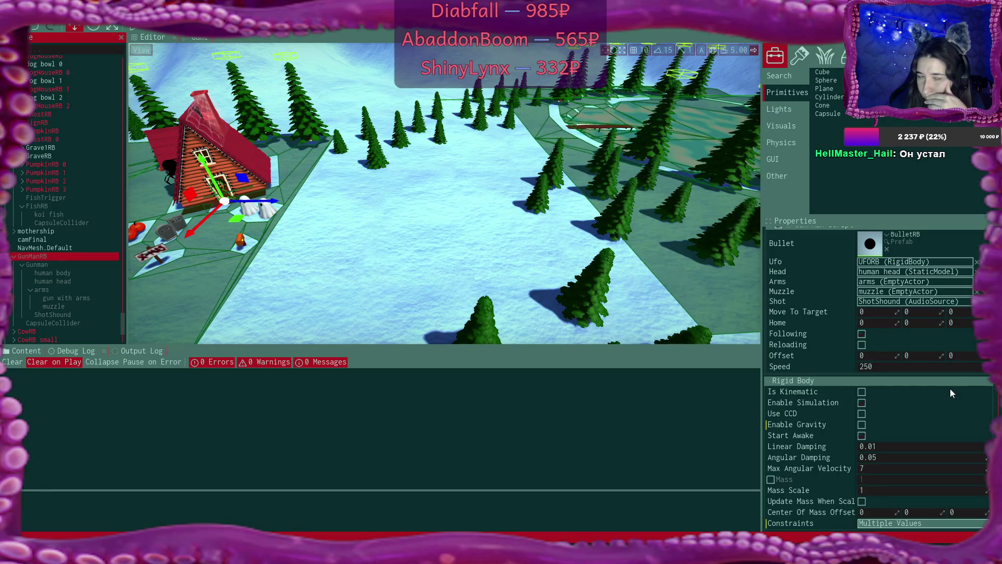
click(81, 323)
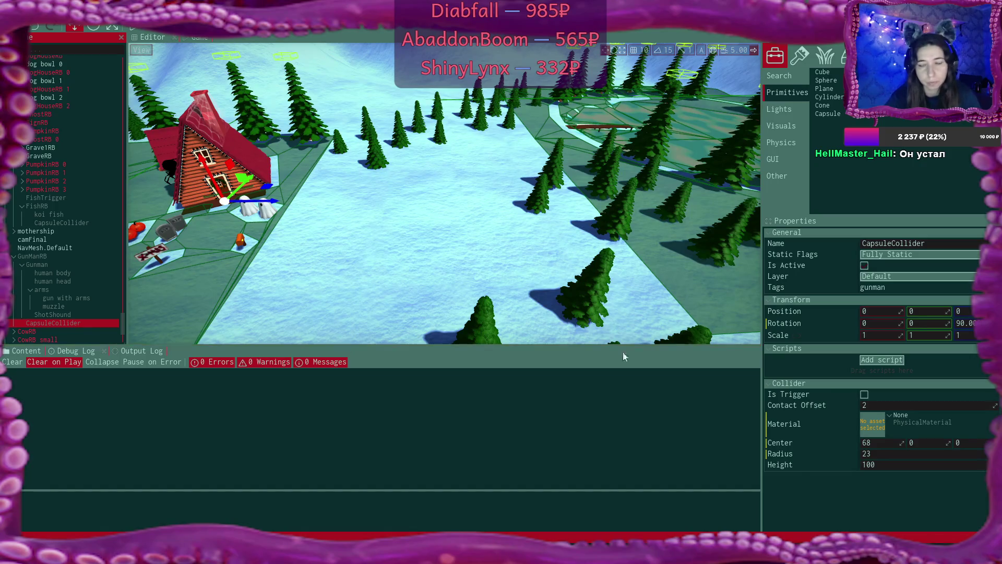
click(866, 394)
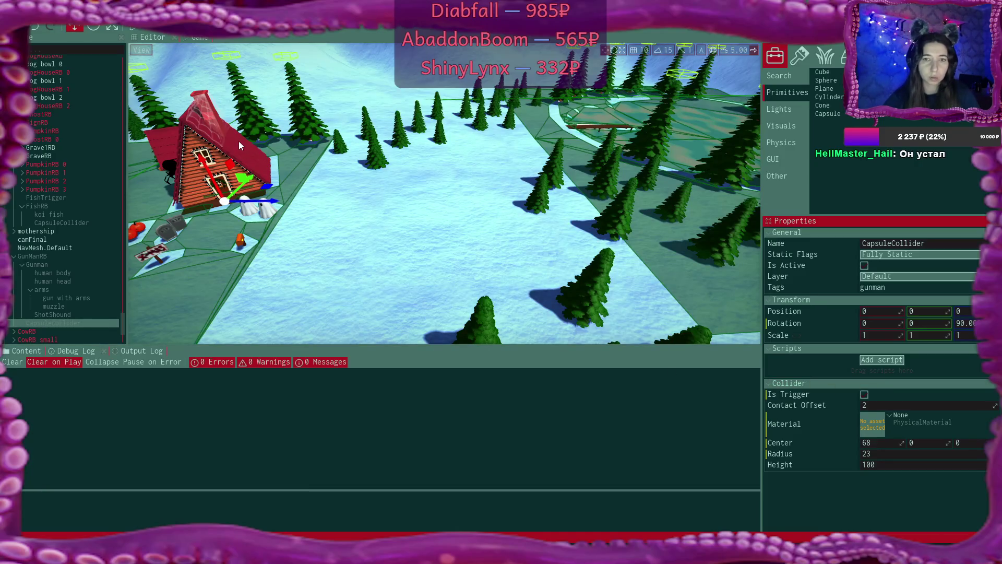
click(404, 189)
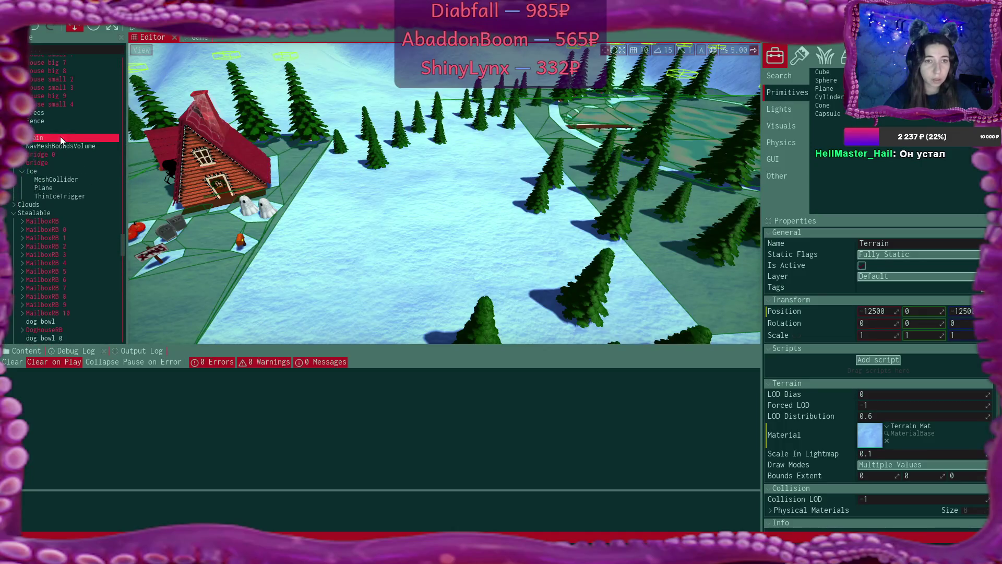
Step: Under Terrain, set NavMeshBoundsVolume's box size Y from 200 to 210
click(60, 136)
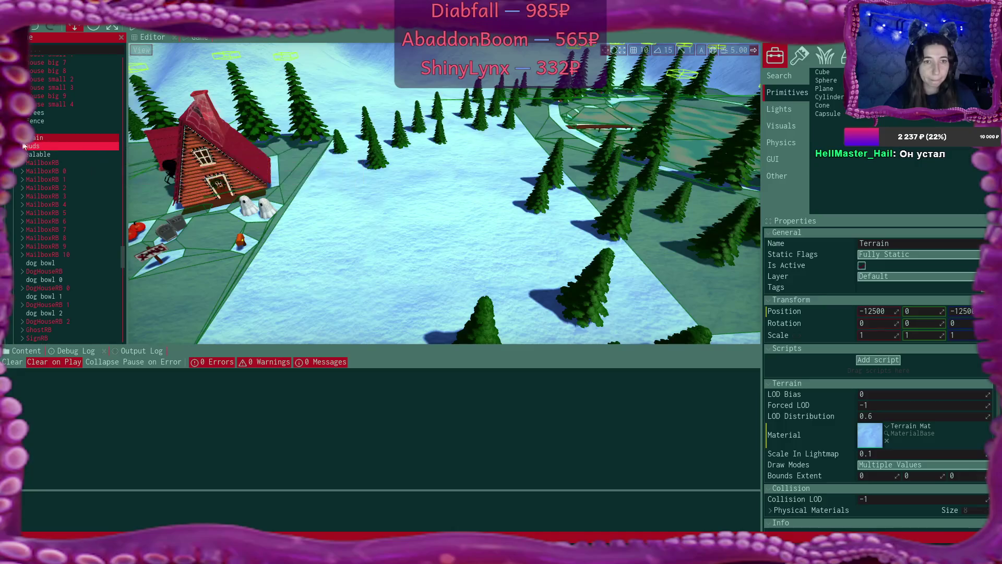
double_click(102, 137)
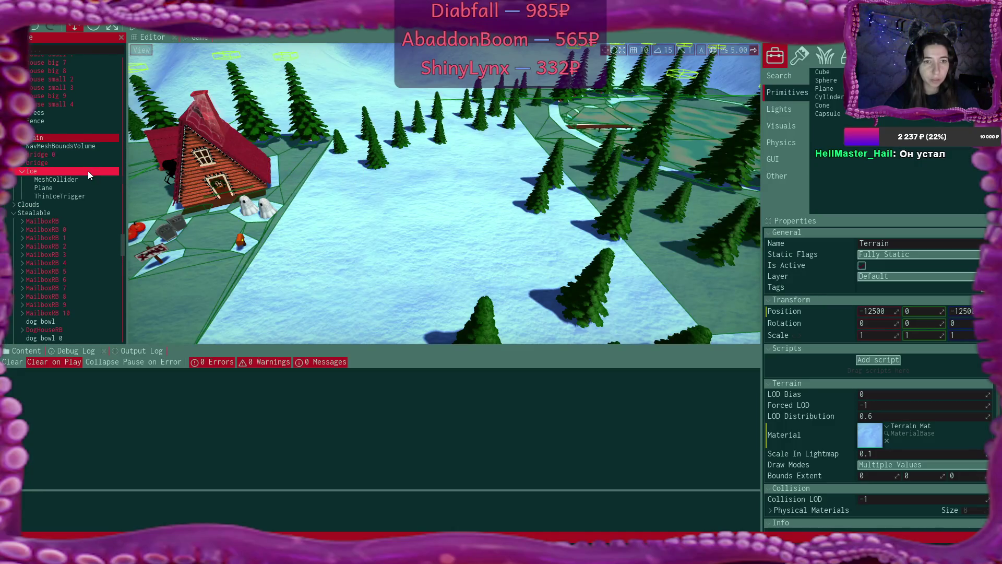
click(82, 146)
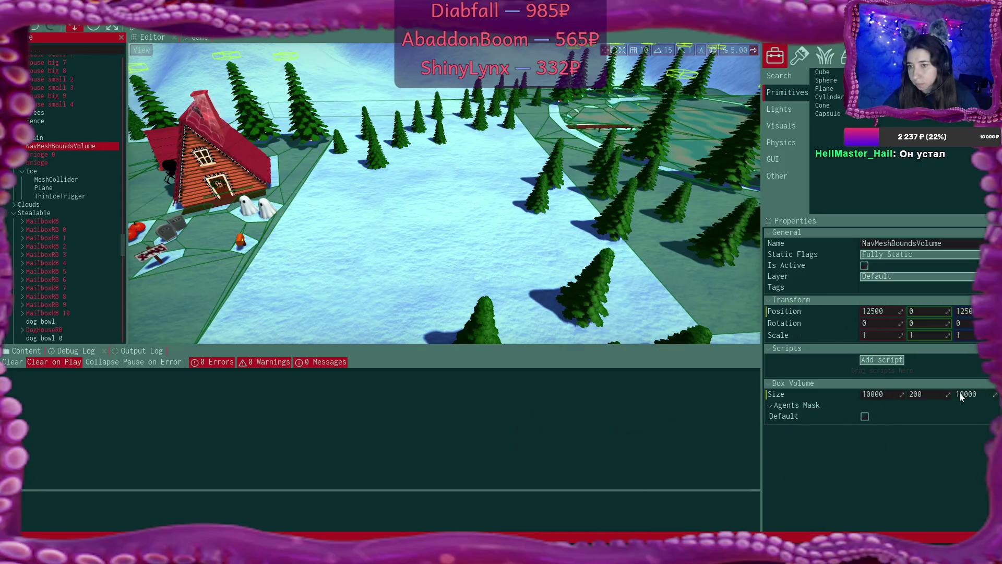
drag(948, 394, 952, 394)
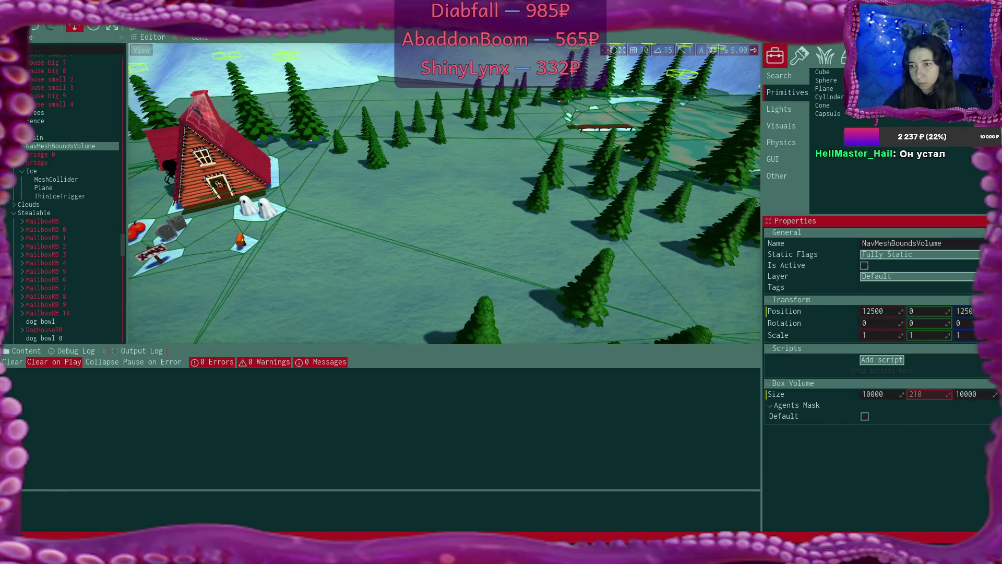
mouse_move(444, 193)
mouse_down()
mouse_move(355, 199)
mouse_move(282, 218)
mouse_move(476, 187)
mouse_up()
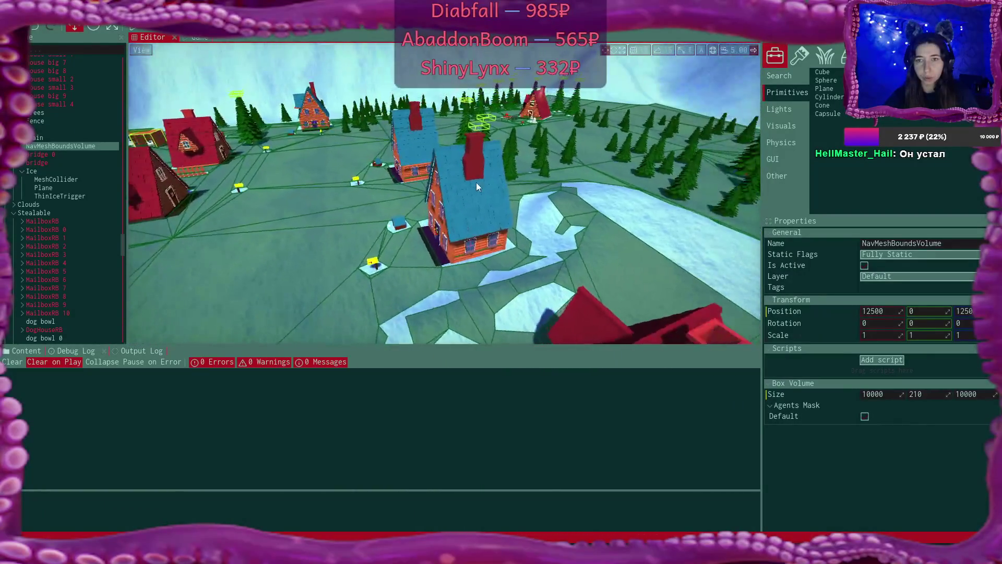
Step: Play on I TYPE SLOW, skip through the intro dialogue and start typing 'Men are'
click(140, 29)
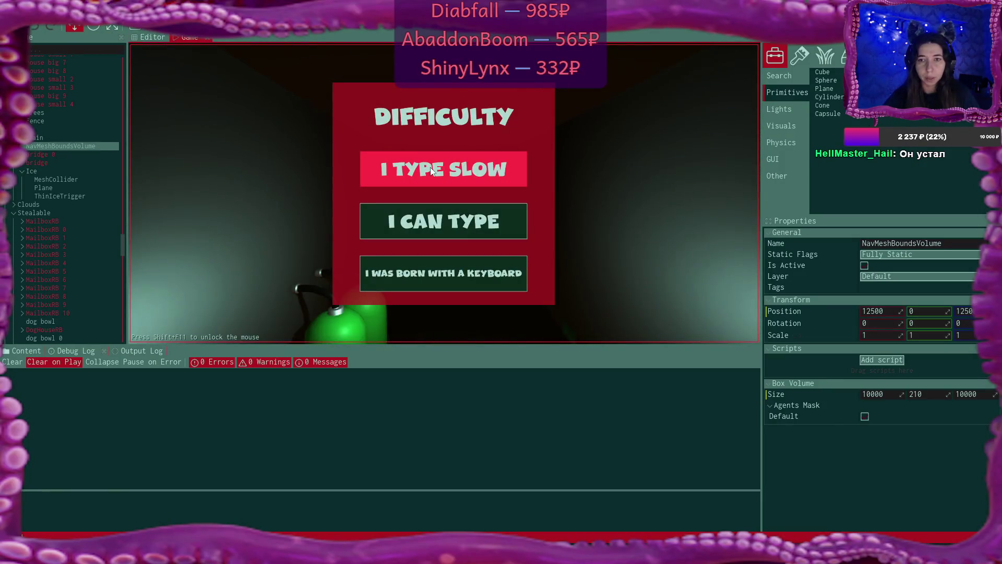
click(430, 167)
click(577, 252)
click(577, 253)
click(577, 253)
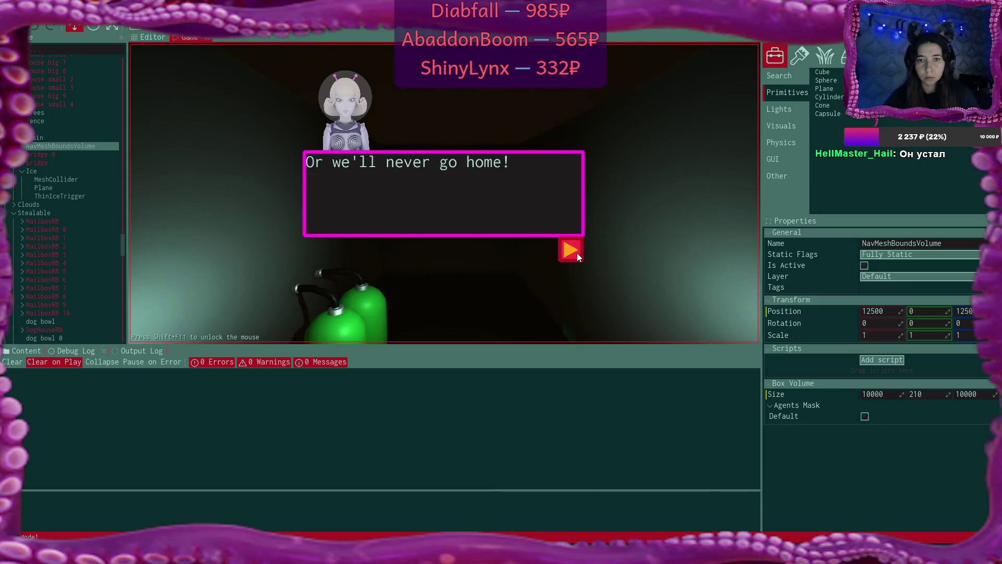
click(578, 253)
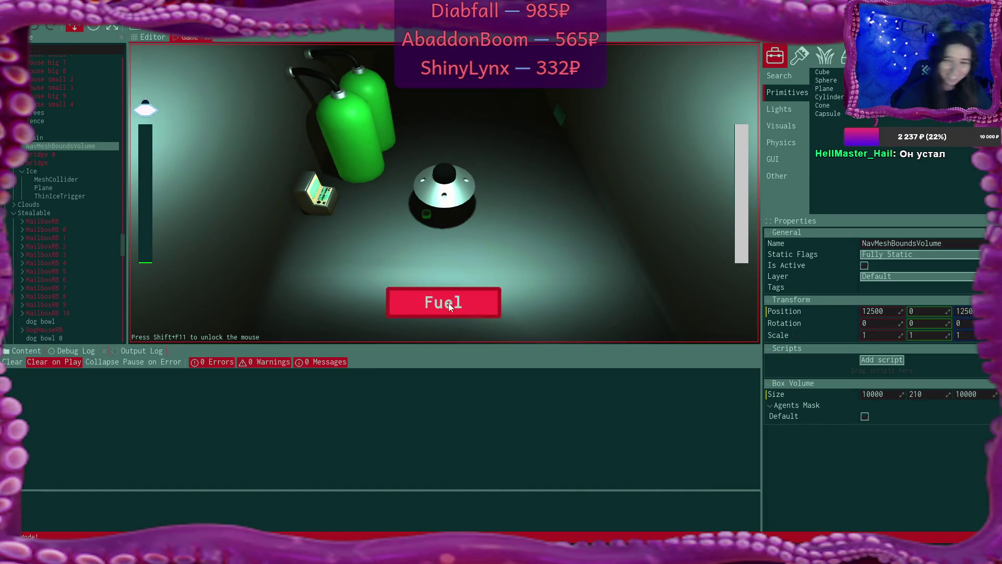
text(Men a)
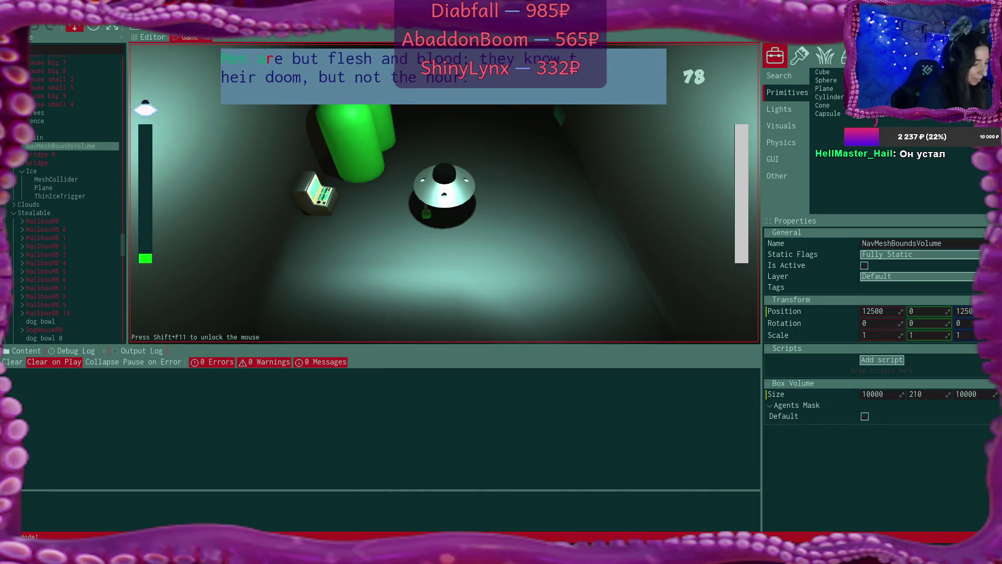
text(re)
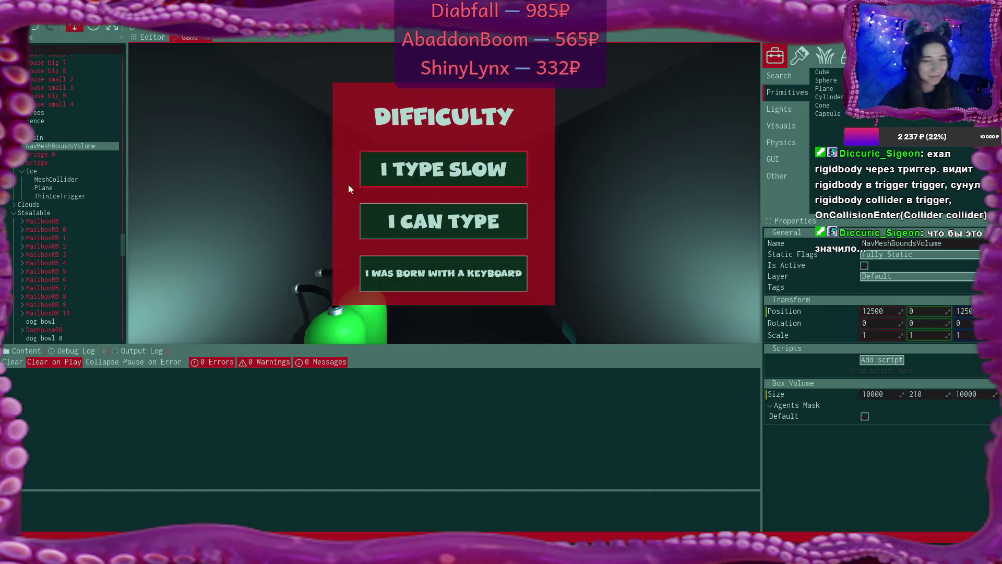
Step: Select GunManRB and set its Gun Man Script Speed to 350
scroll(66, 227, down, 5)
scroll(64, 233, down, 3)
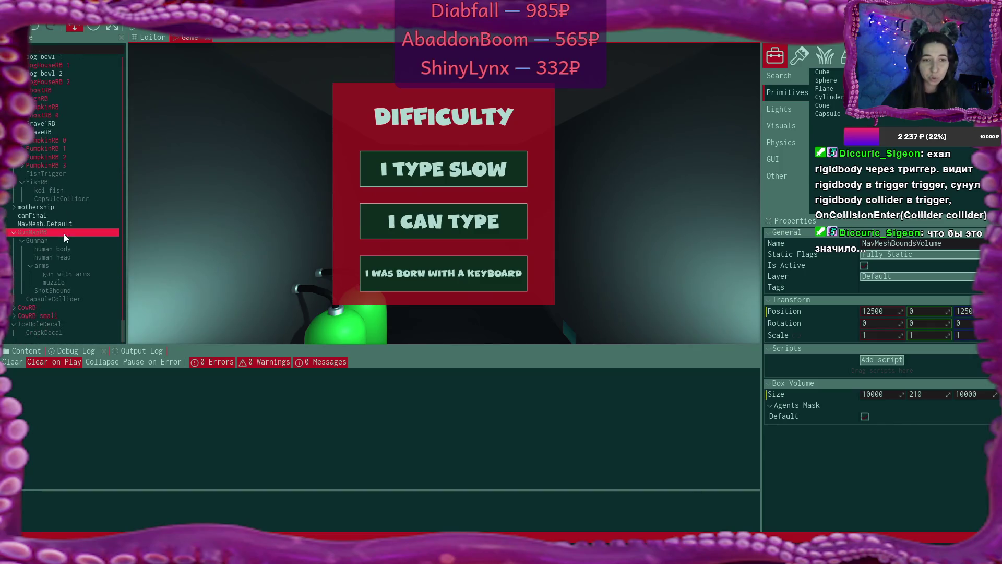
click(55, 232)
scroll(936, 325, down, 6)
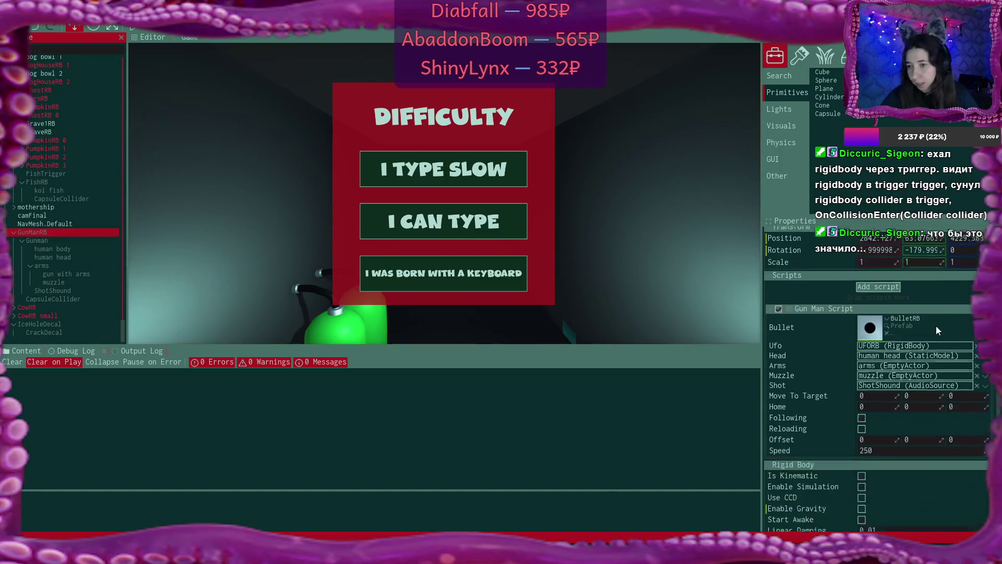
double_click(878, 368)
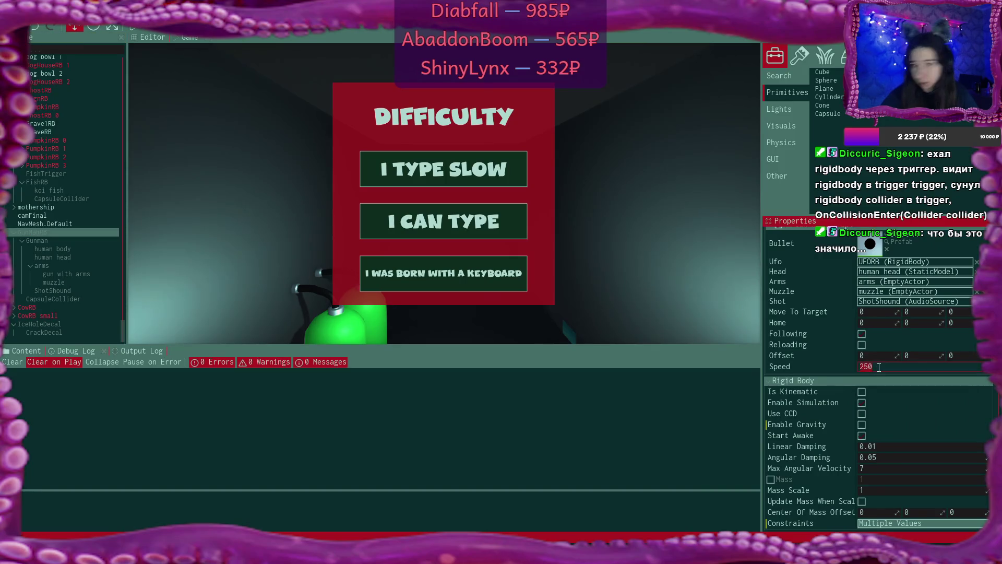
text(3)
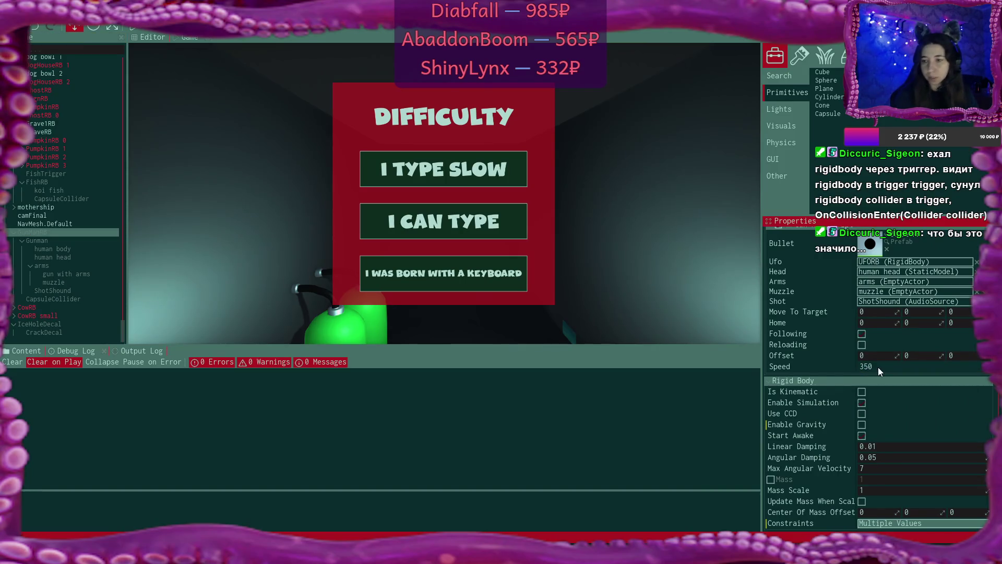
scroll(888, 365, up, 2)
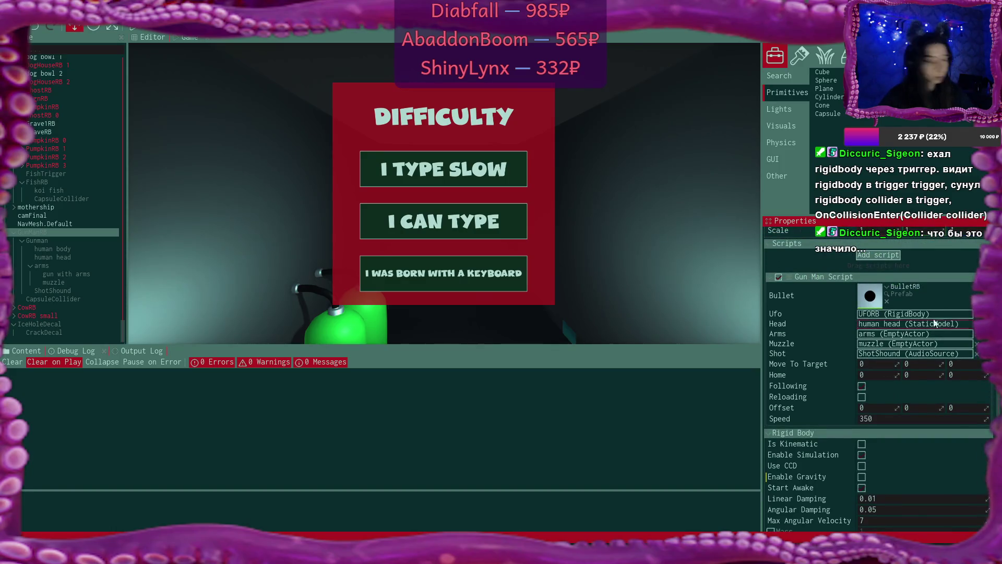
Step: Open the Gun Man Script in the code editor via Edit script
right_click(882, 278)
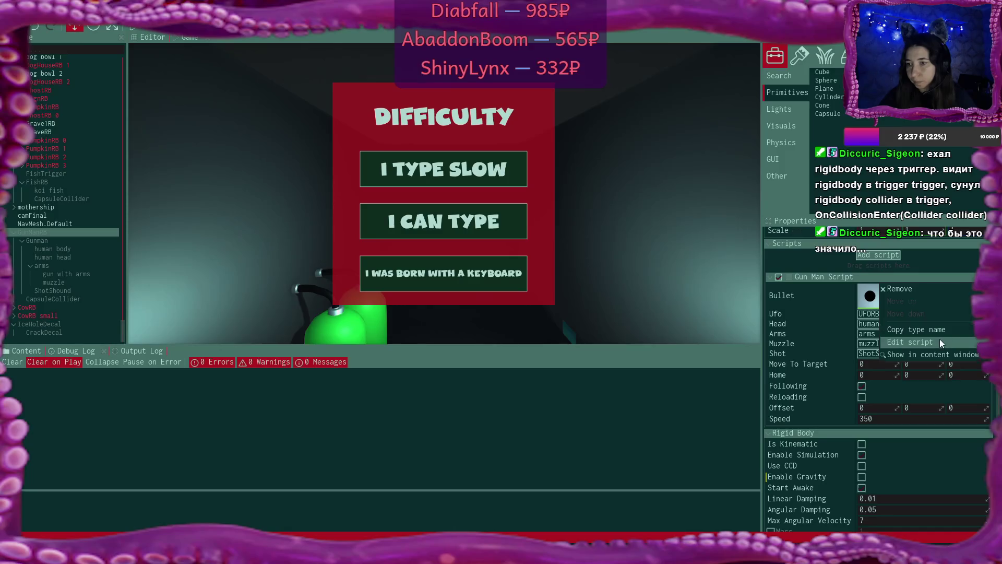
click(939, 340)
scroll(413, 356, down, 7)
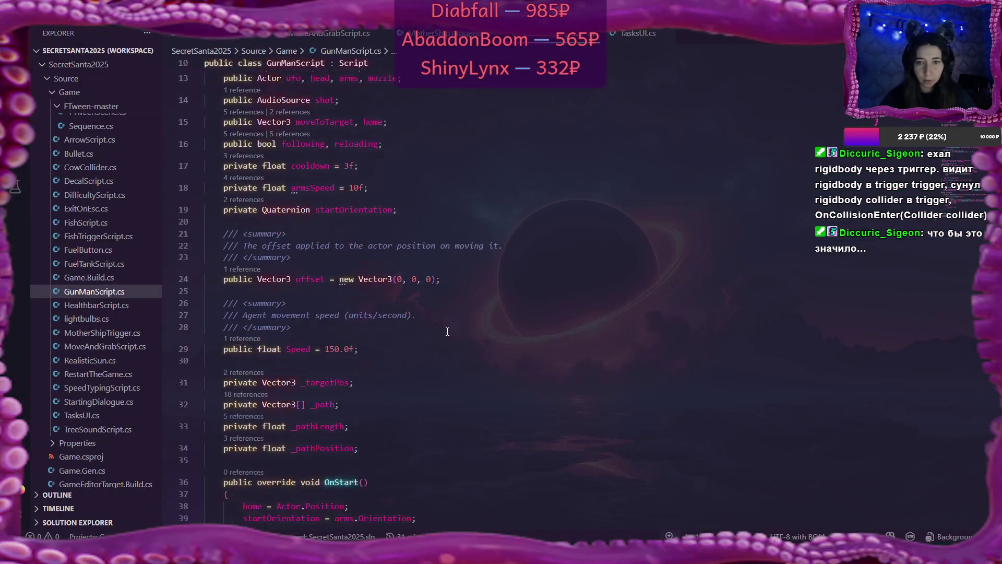
Step: In GunManScript.cs, change armsSpeed from 10 to 8
scroll(447, 331, down, 2)
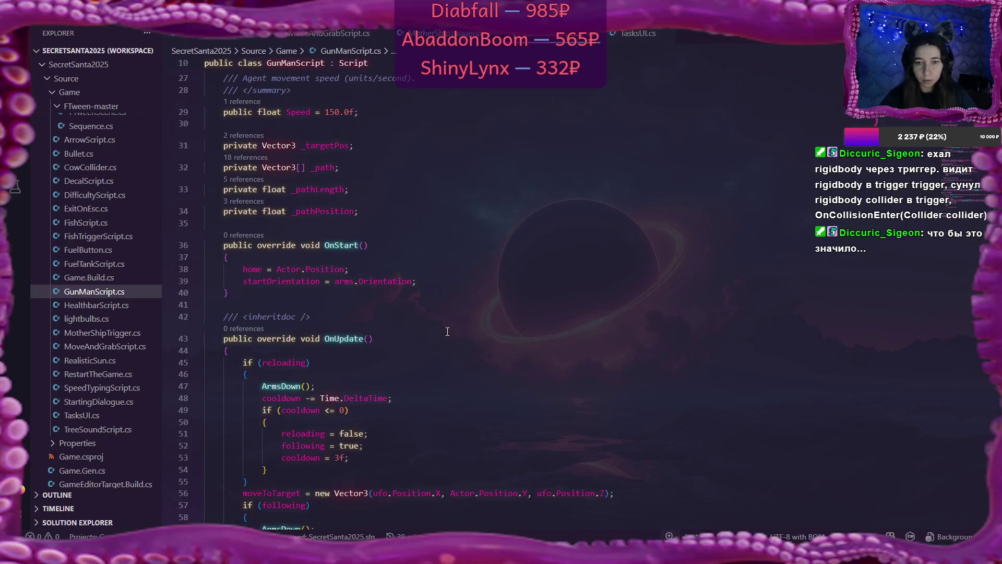
scroll(447, 332, up, 5)
click(360, 214)
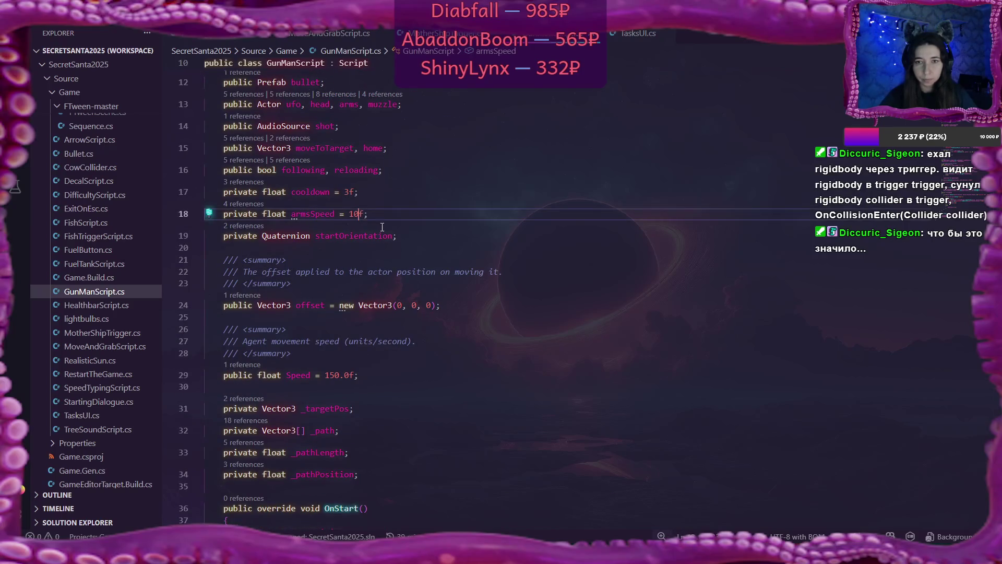
key(BackSpace)
key(BackSpace)
text(8)
key(Down)
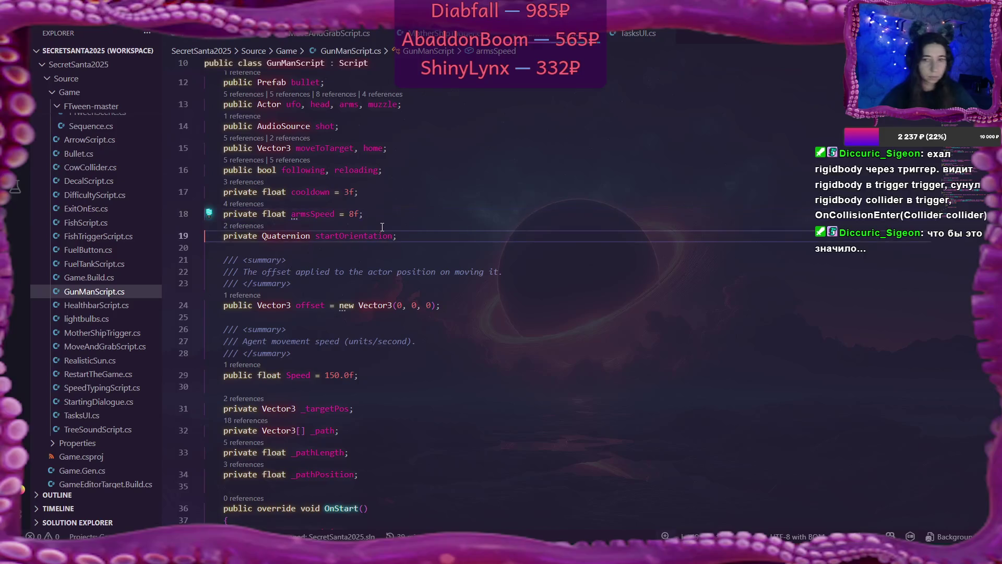
Step: Scroll down to the OnUpdate follow check and place the cursor in 3000f
scroll(382, 227, down, 8)
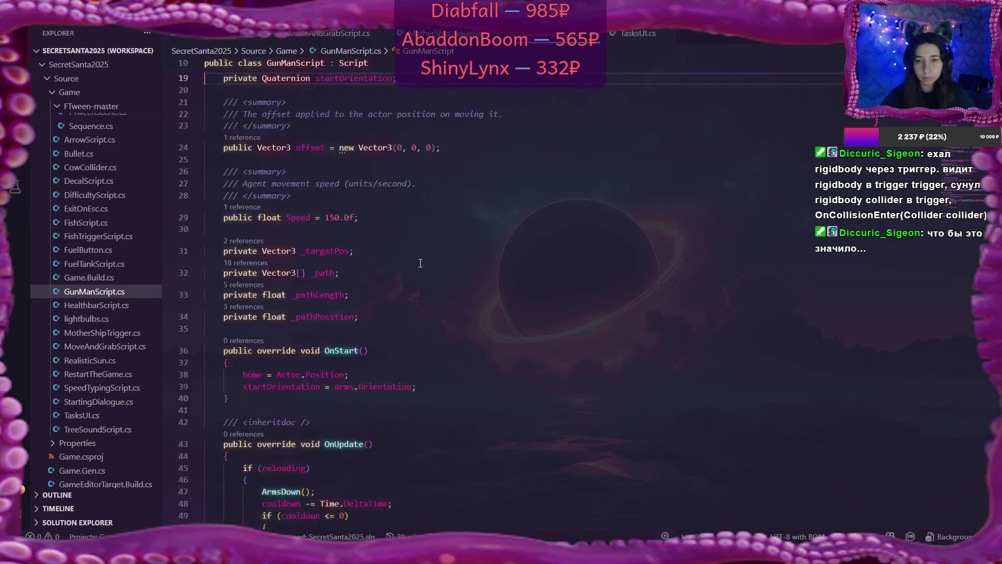
scroll(435, 273, down, 11)
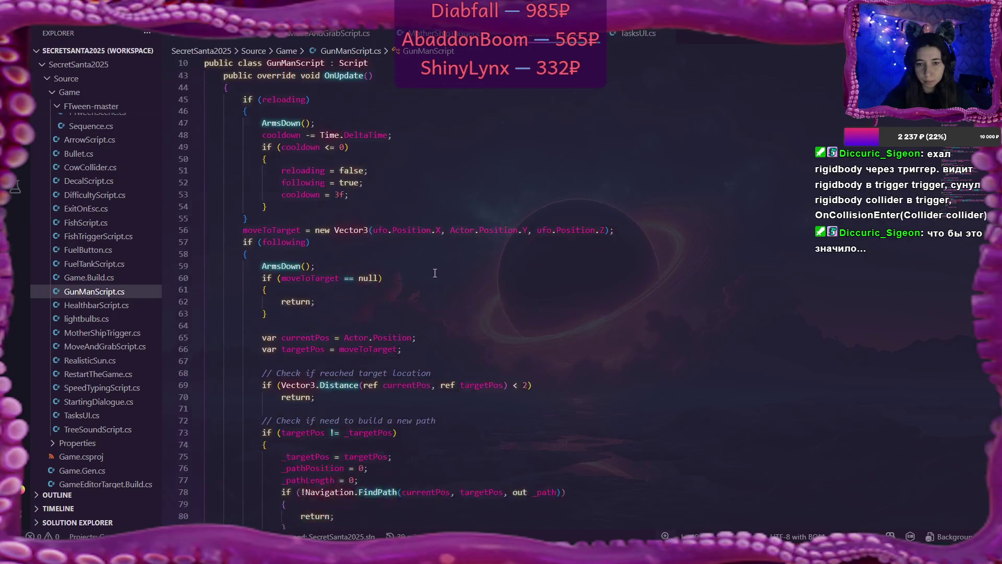
scroll(434, 273, down, 10)
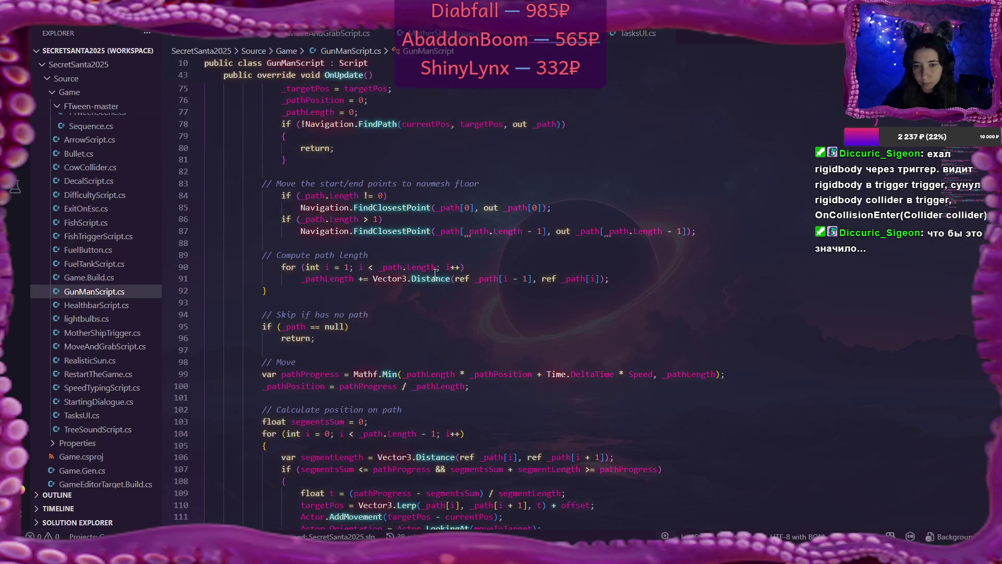
scroll(434, 272, down, 1)
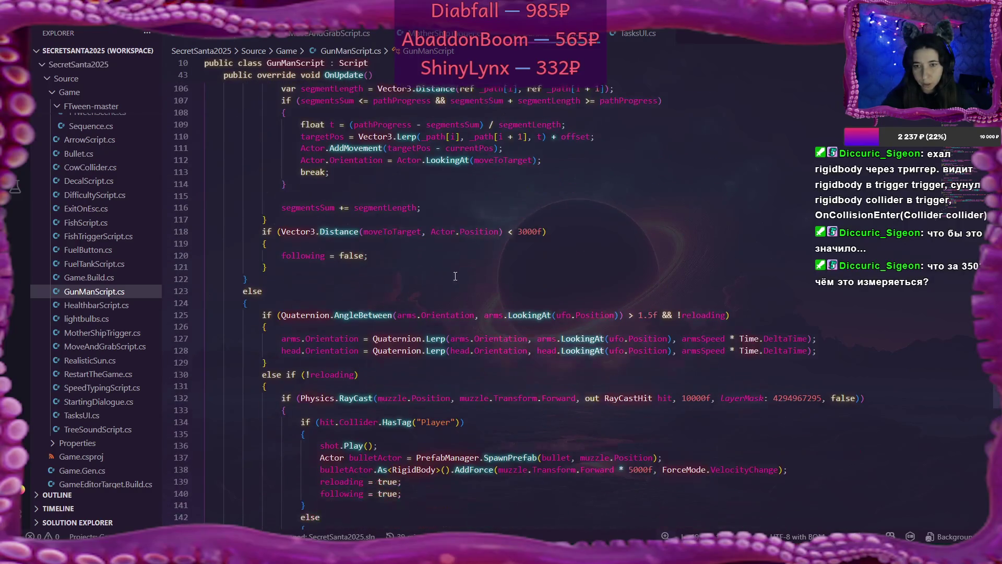
click(521, 232)
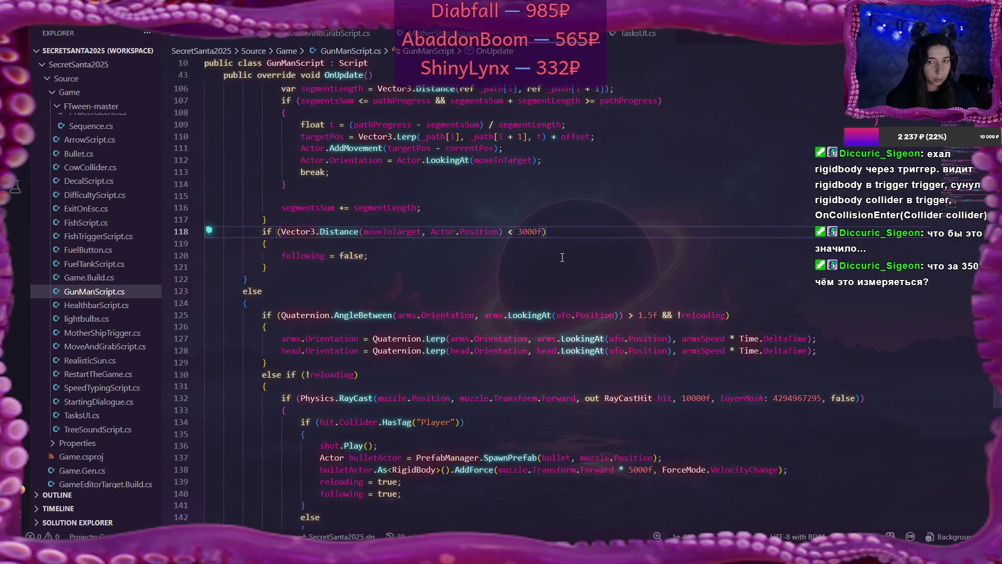
Step: Change the follow-stop distance from 3000f to 1500f
key(BackSpace)
key(Delete)
text(5)
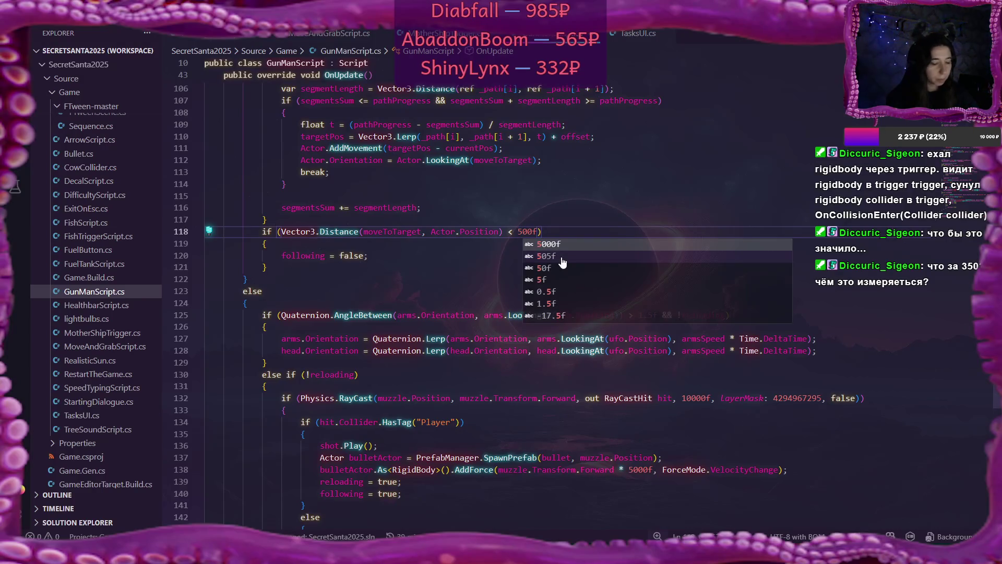
key(BackSpace)
text(15)
click(551, 229)
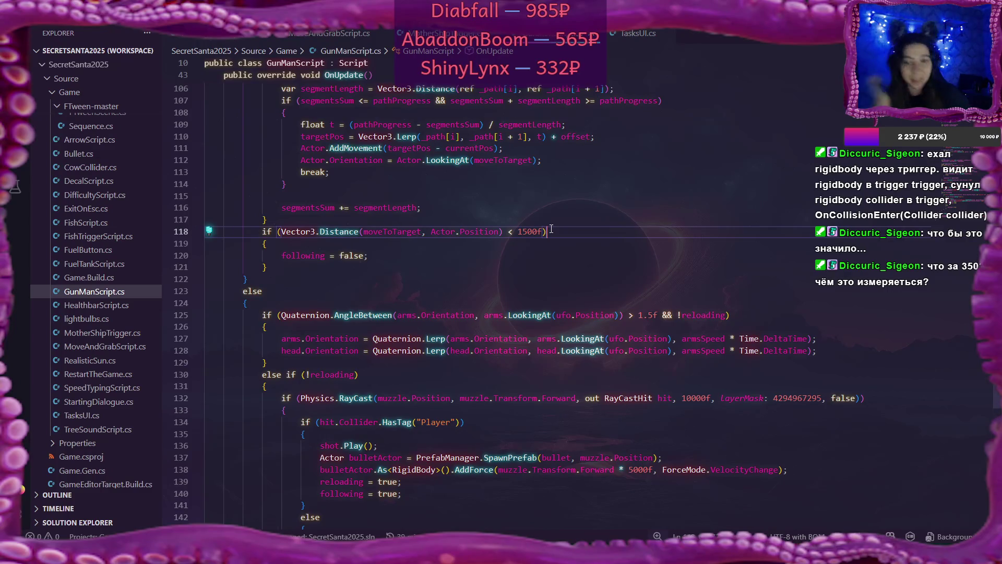
Step: Change the bullet AddForce multiplier from 5000f to 7000f
scroll(563, 230, down, 9)
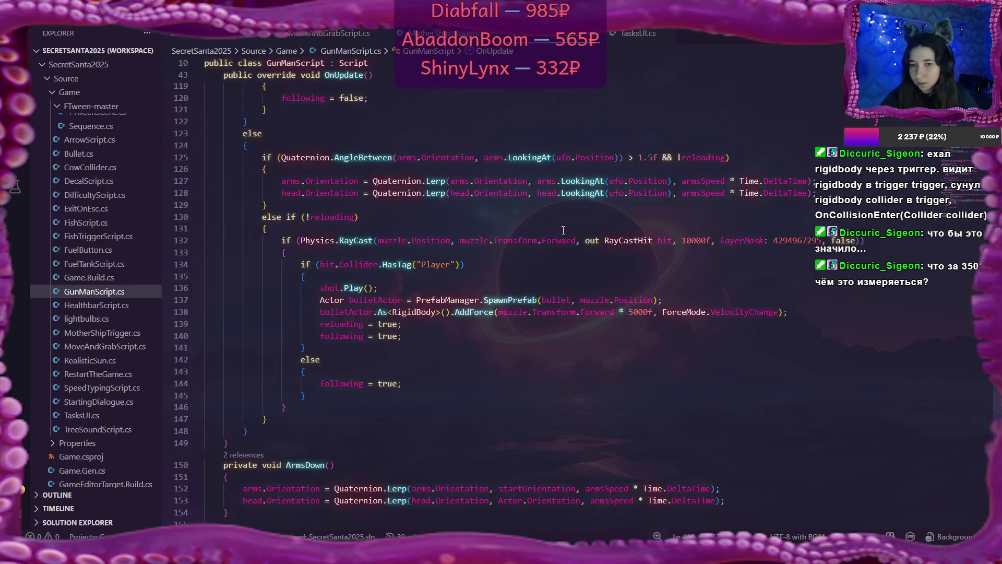
scroll(563, 230, up, 8)
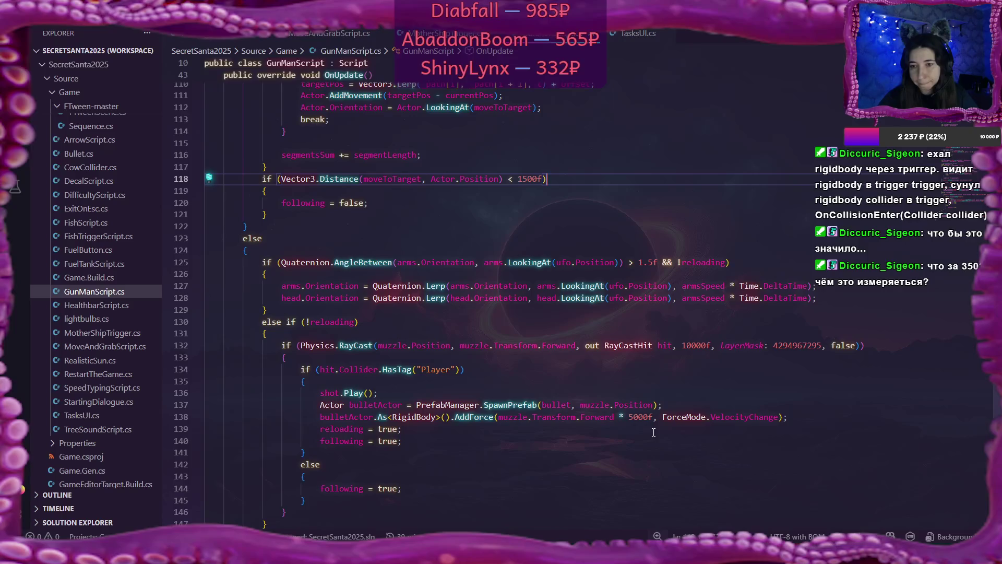
scroll(653, 432, down, 3)
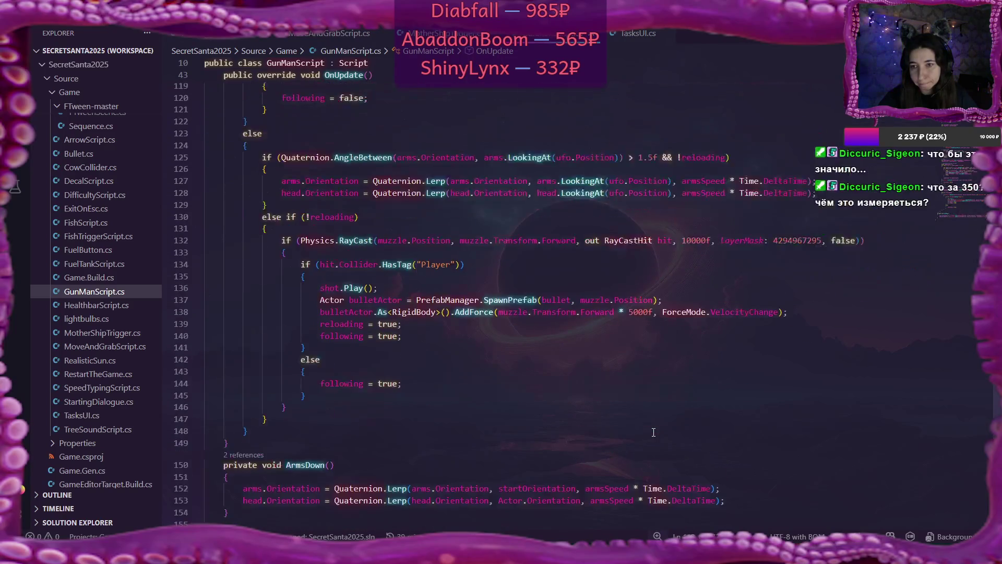
scroll(653, 432, up, 5)
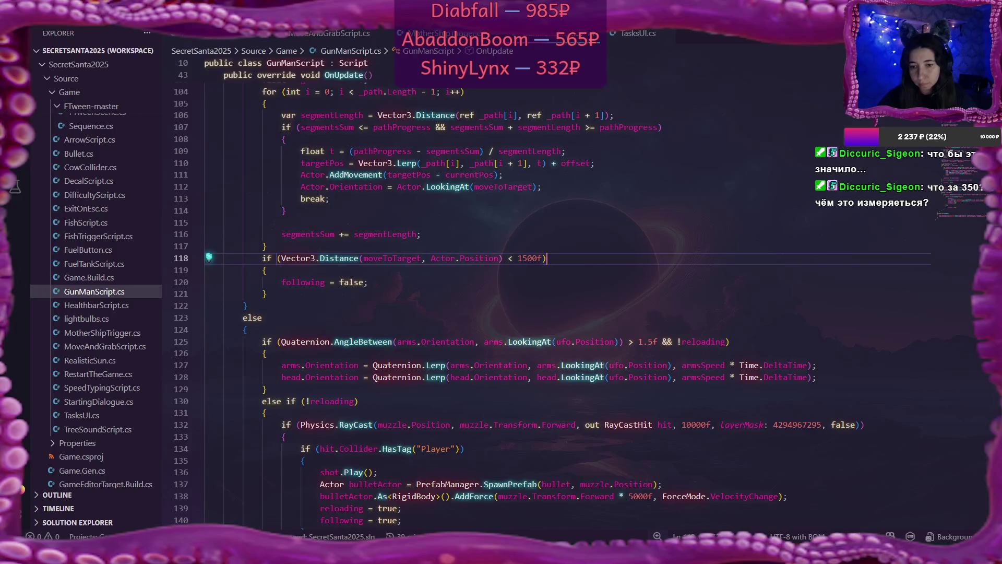
mouse_move(496, 560)
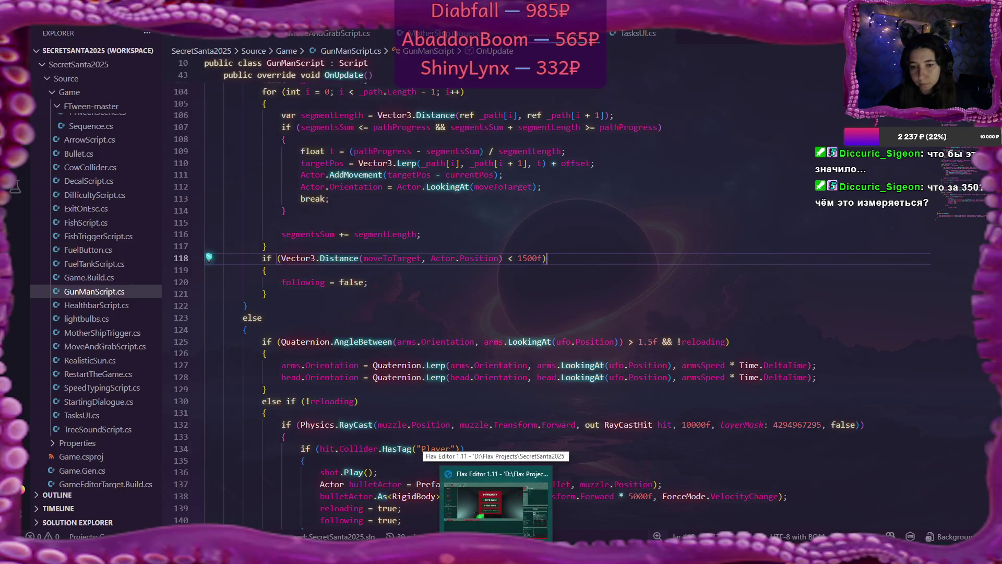
click(637, 499)
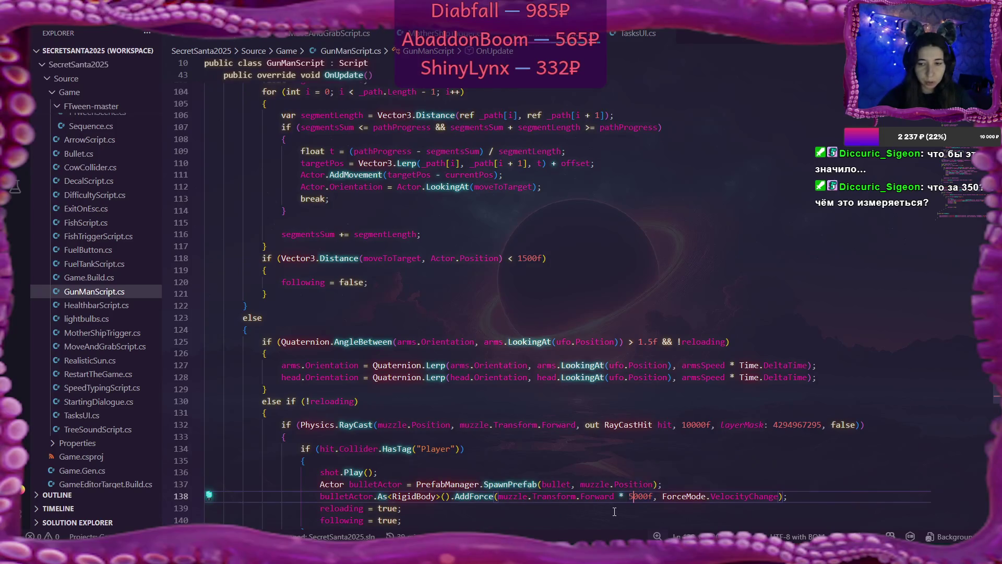
scroll(614, 511, down, 1)
key(BackSpace)
text(7)
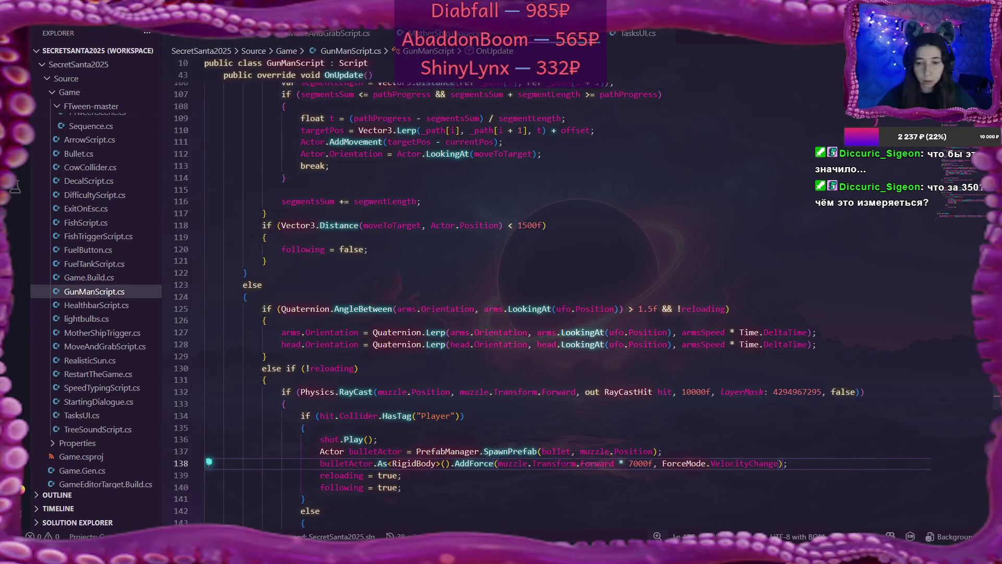
Step: Playtest on I TYPE SLOW, press Fuel, play to the ice area, then stop
key(alt+Tab)
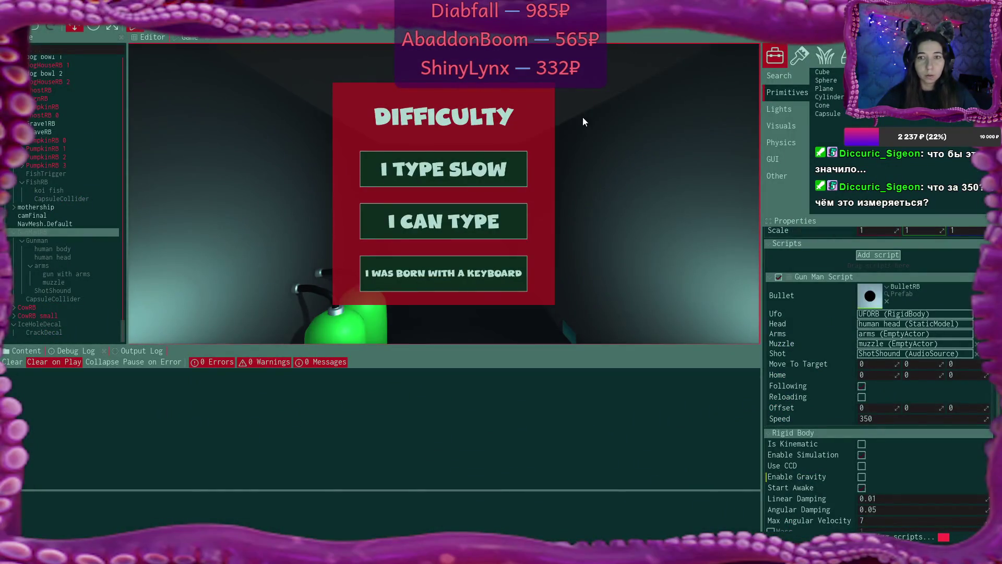
click(482, 171)
key(F5)
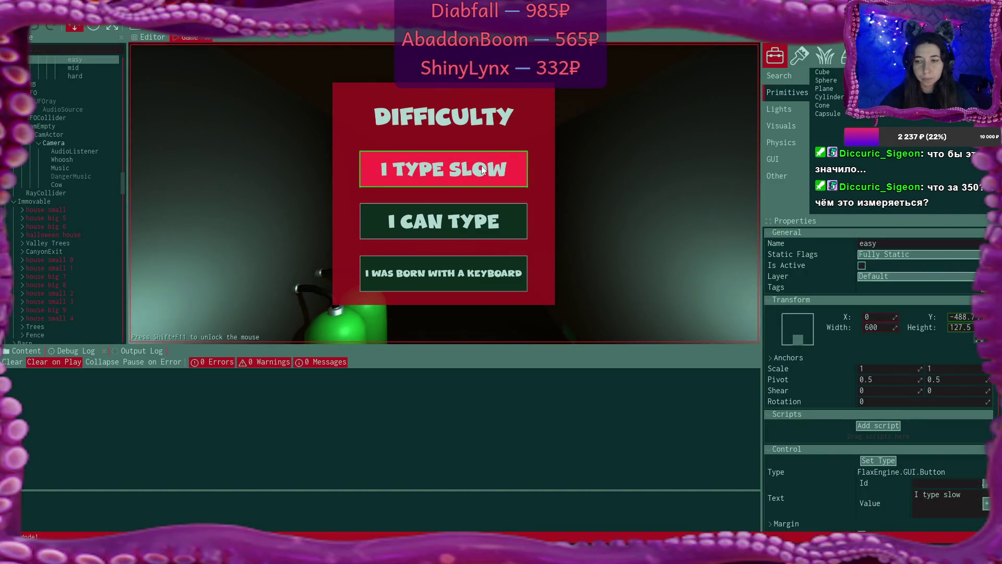
click(483, 170)
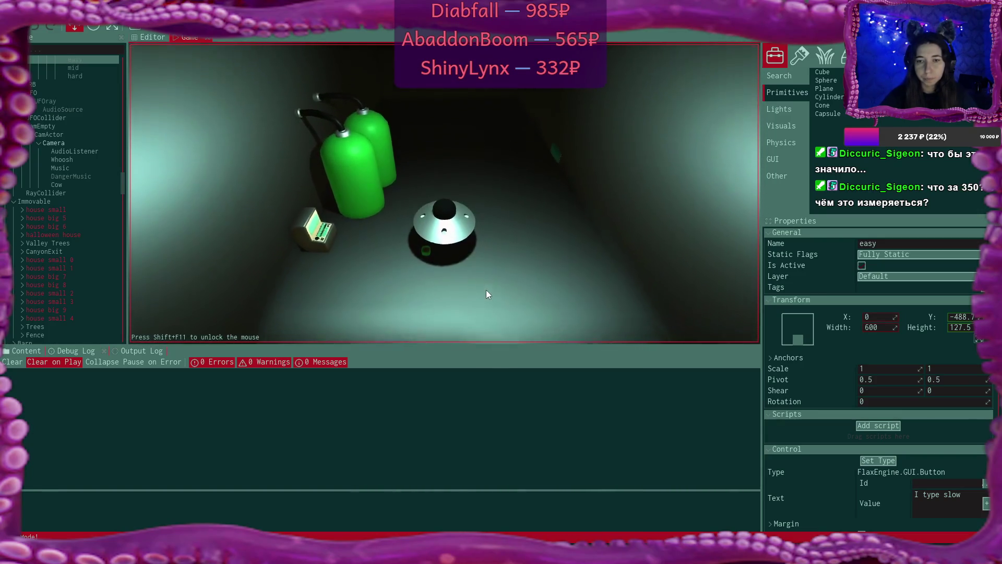
click(459, 302)
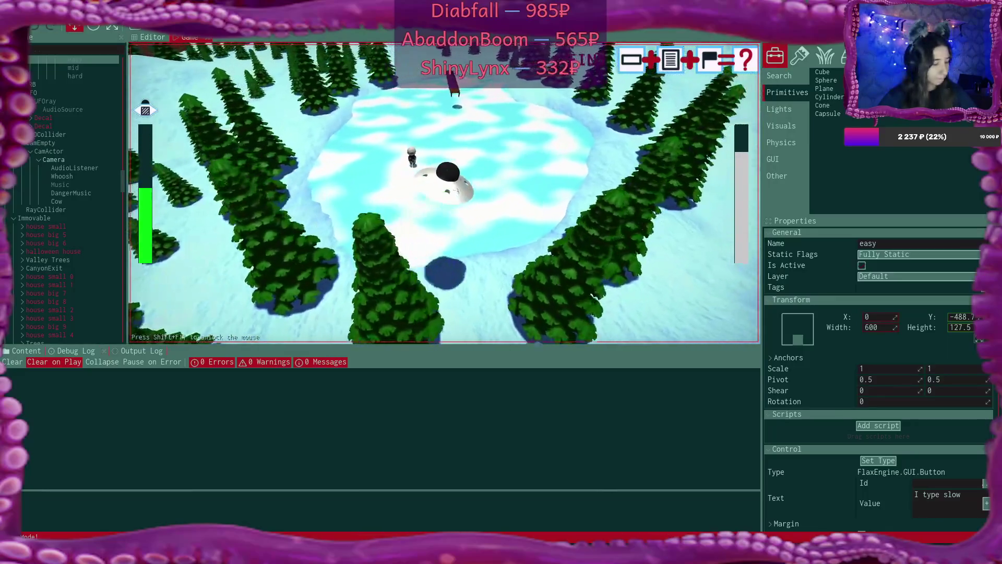
key(F5)
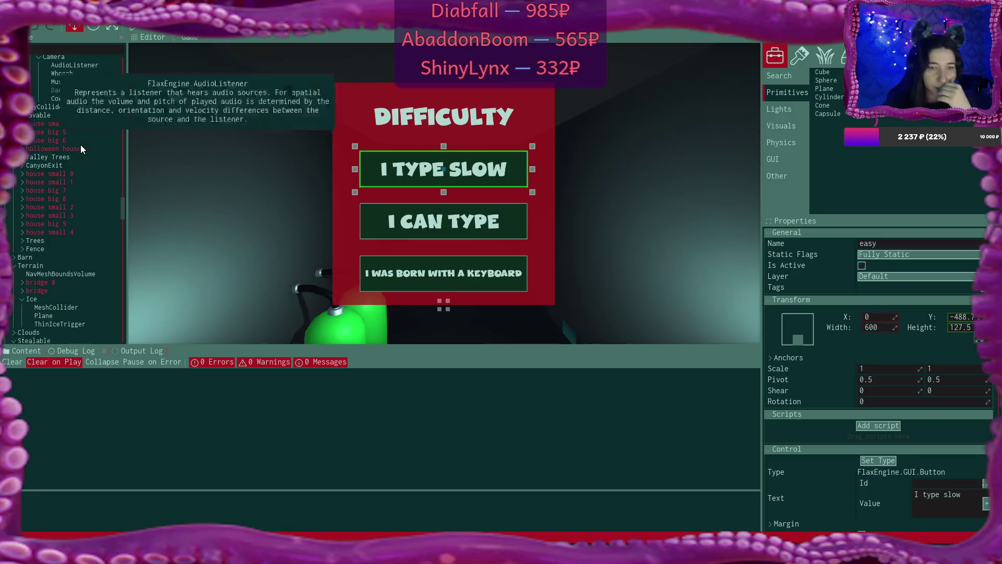
Step: Collapse FishRB, select FishTrigger and toggle its Is Active checkbox
scroll(81, 150, down, 10)
scroll(81, 150, down, 3)
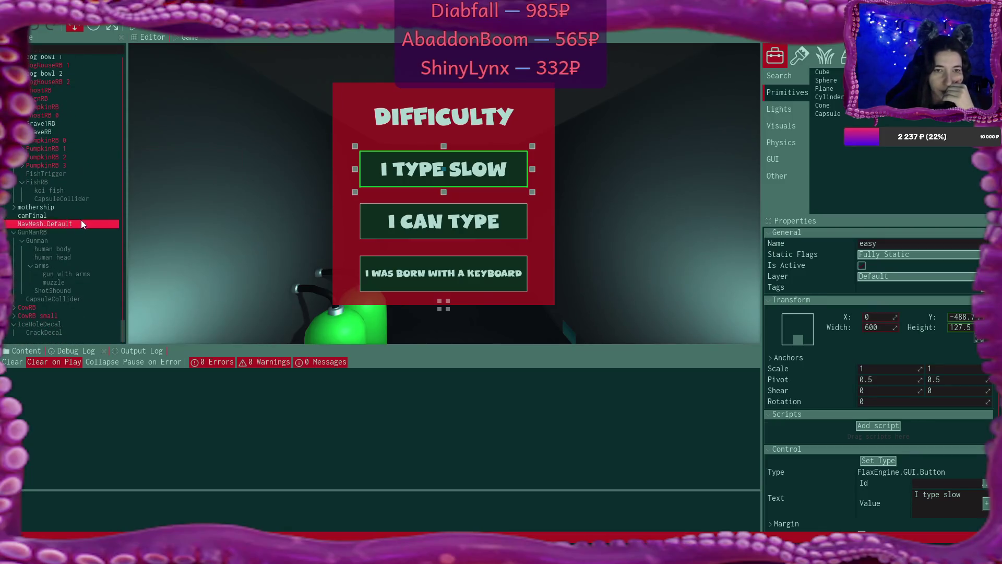
scroll(80, 221, up, 5)
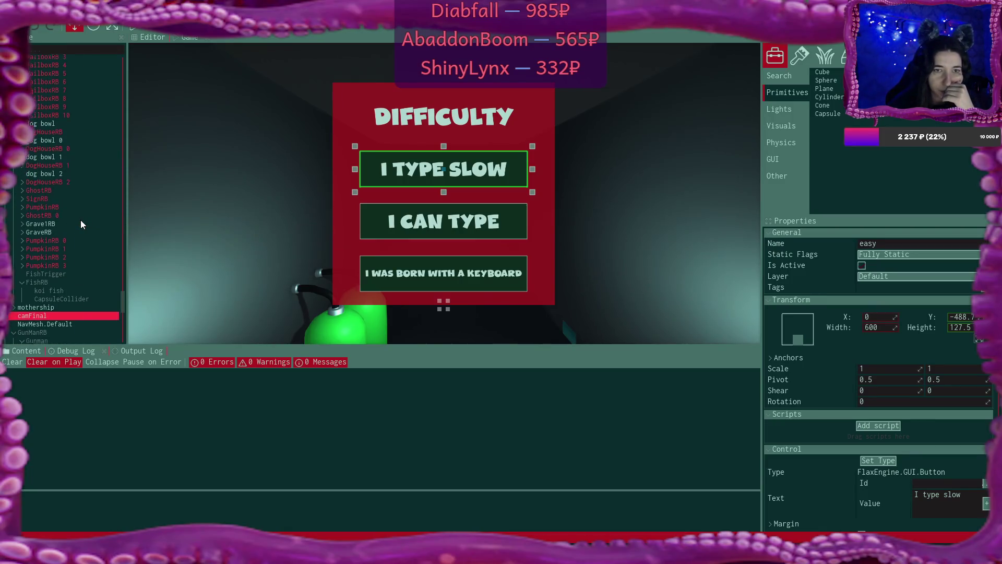
click(23, 288)
click(42, 286)
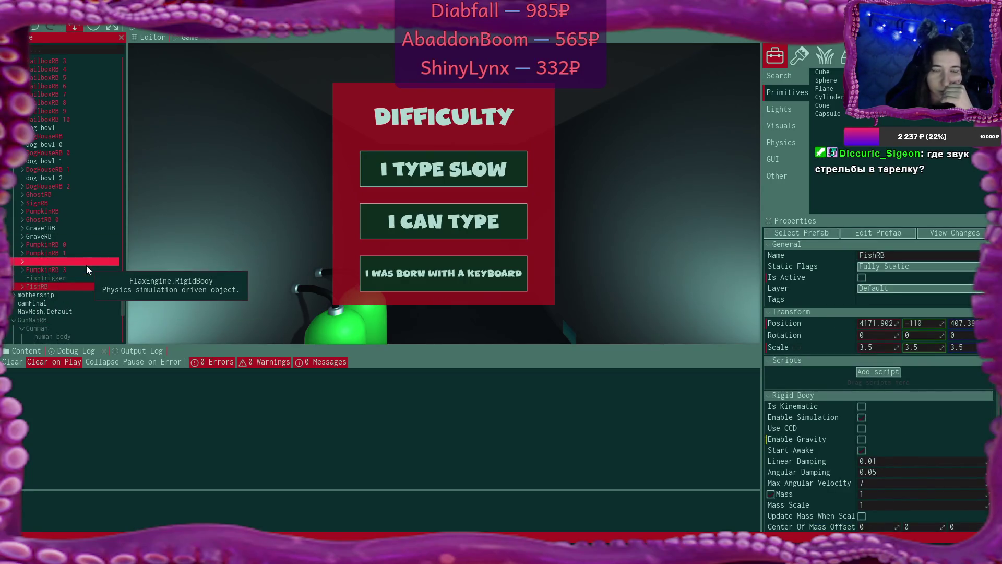
click(887, 279)
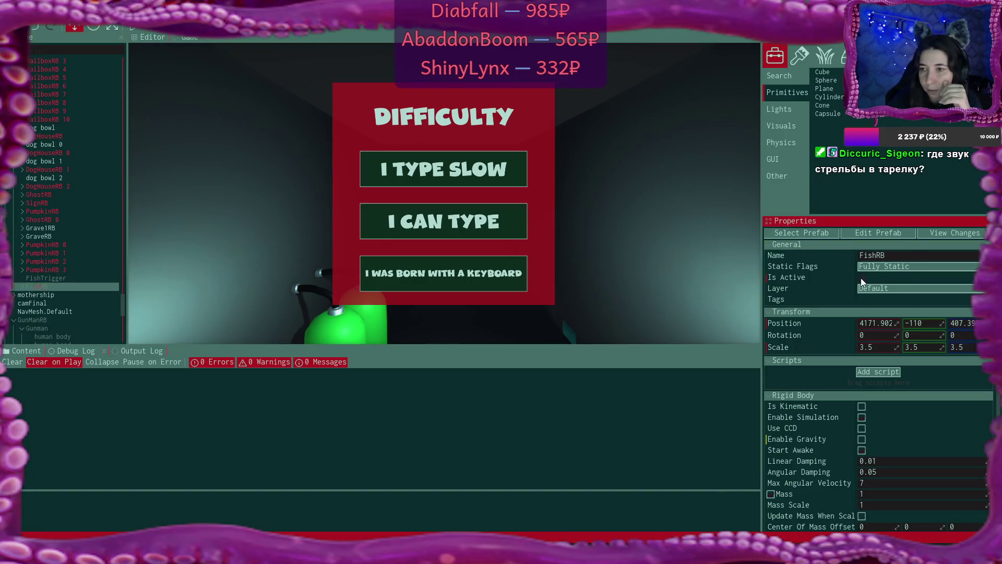
click(82, 277)
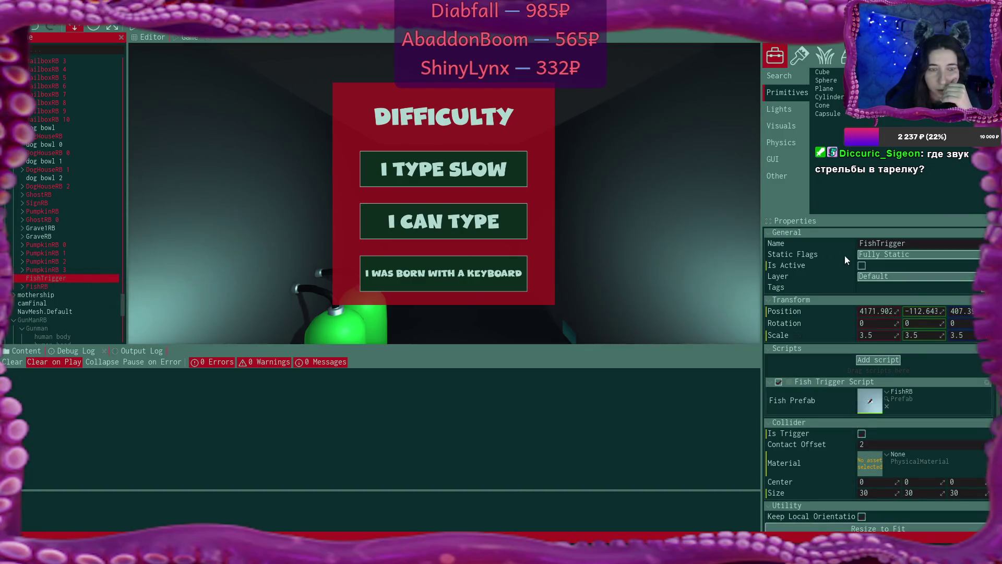
click(864, 266)
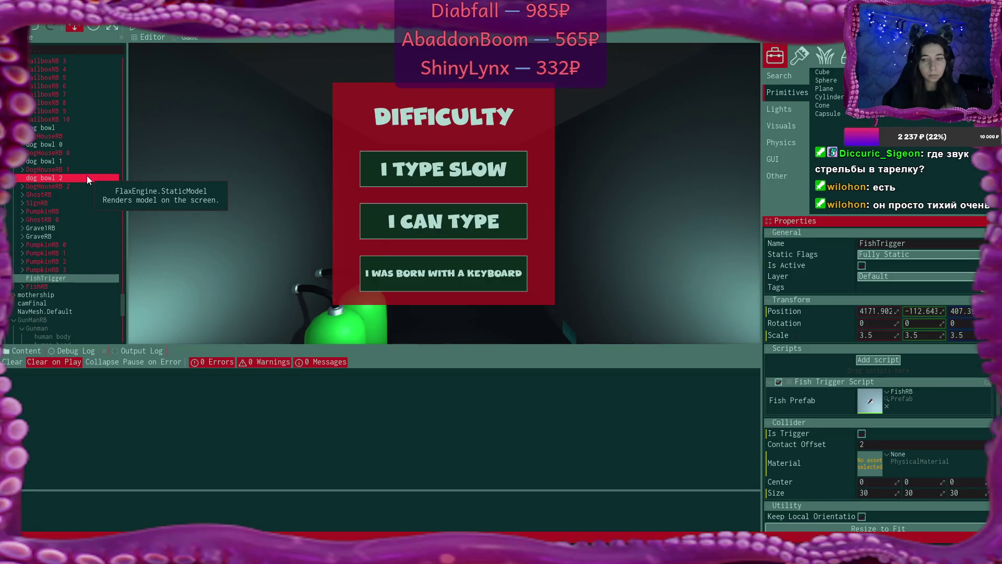
scroll(78, 198, down, 3)
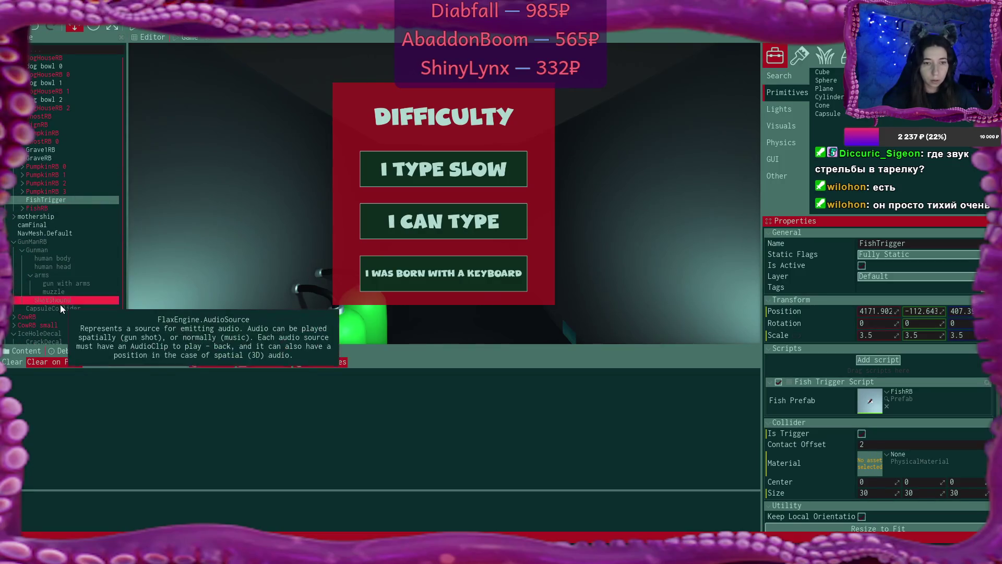
click(63, 300)
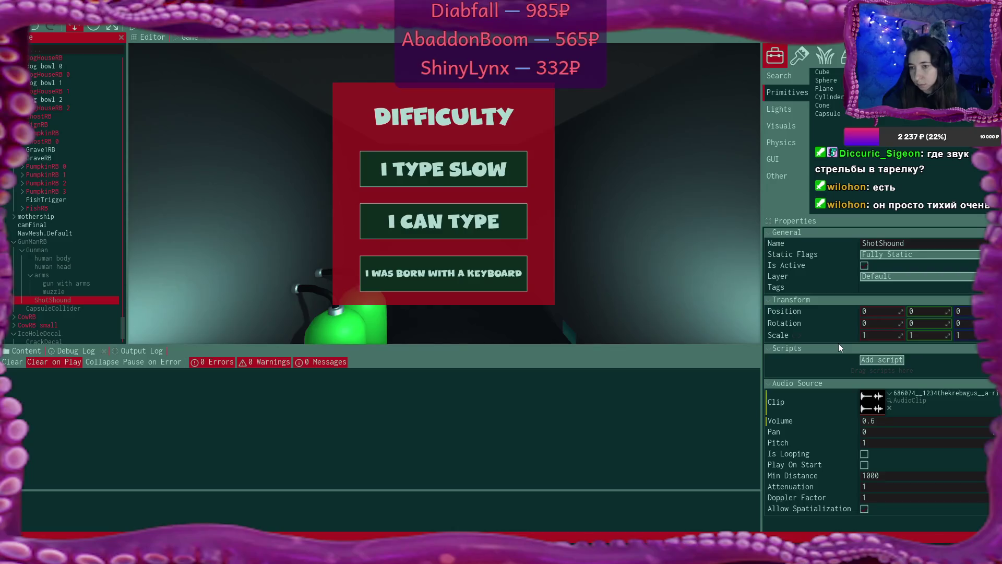
click(906, 421)
text(0,8)
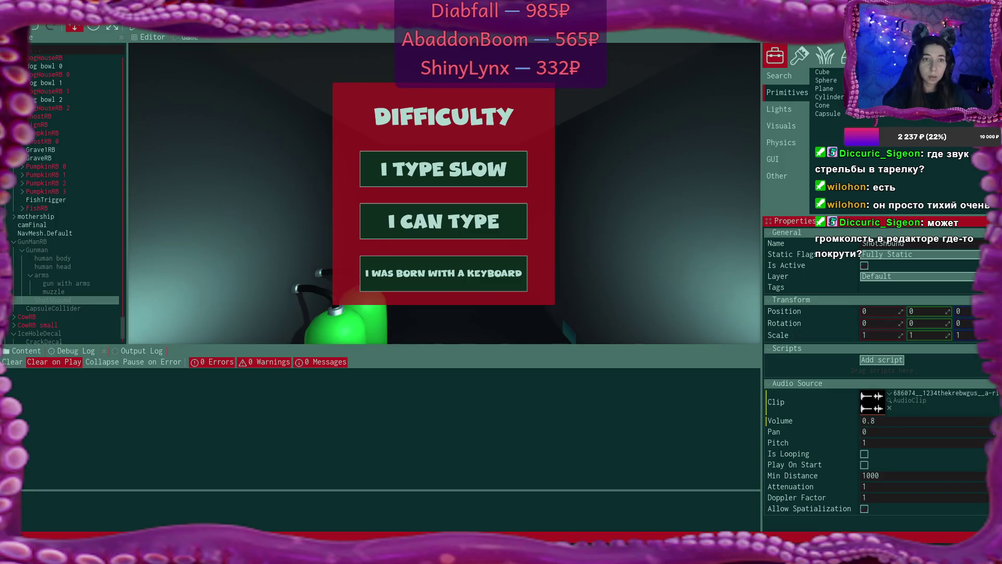
click(274, 164)
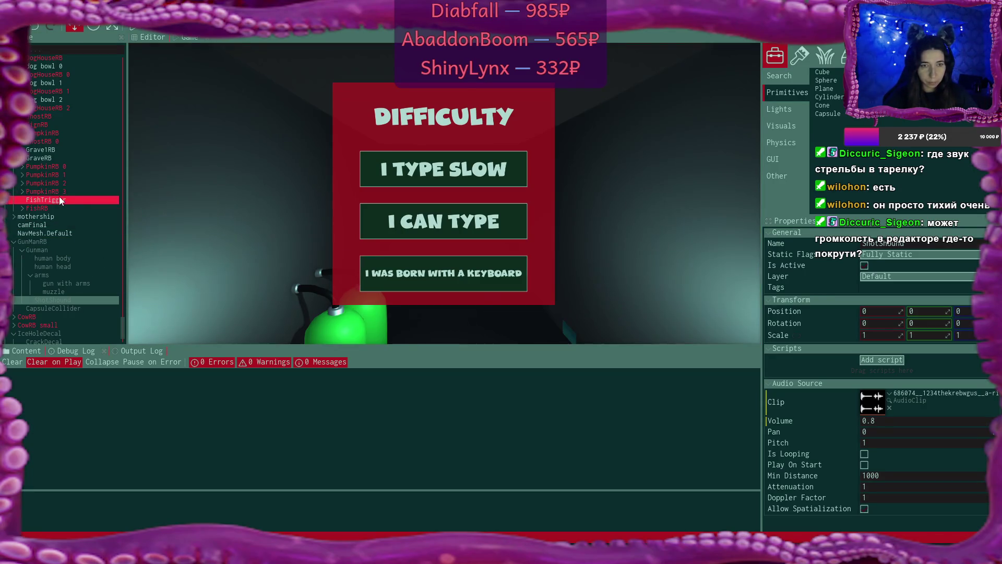
scroll(59, 200, up, 5)
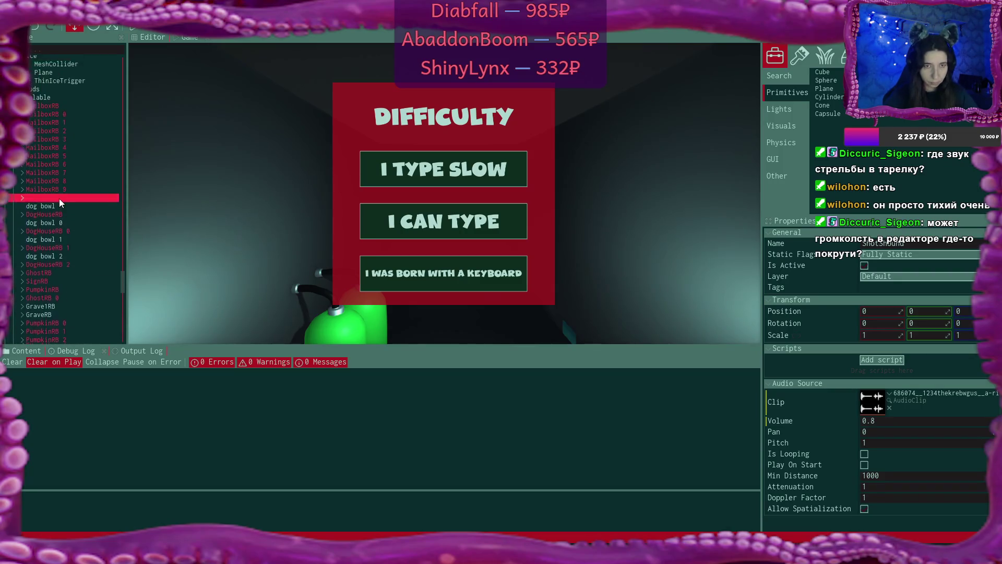
Step: Create a new C# script named ThinIceScript in the Source > Game folder
scroll(58, 198, up, 3)
click(65, 186)
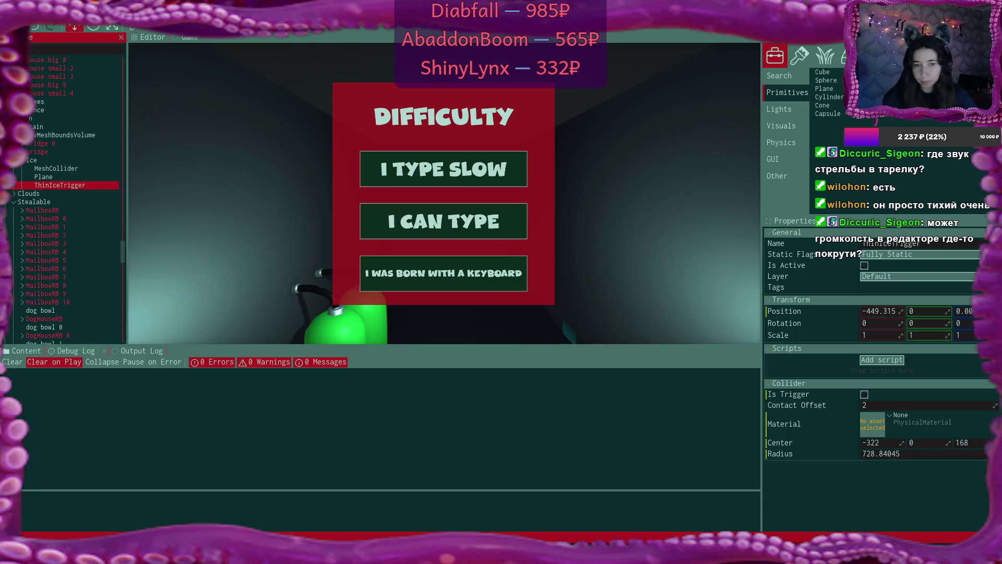
click(19, 354)
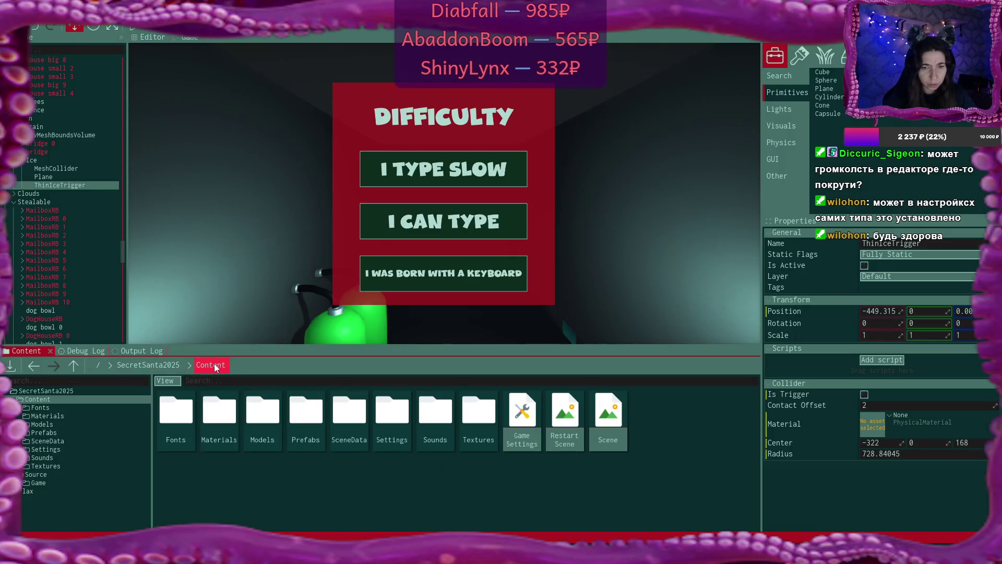
click(152, 368)
double_click(218, 413)
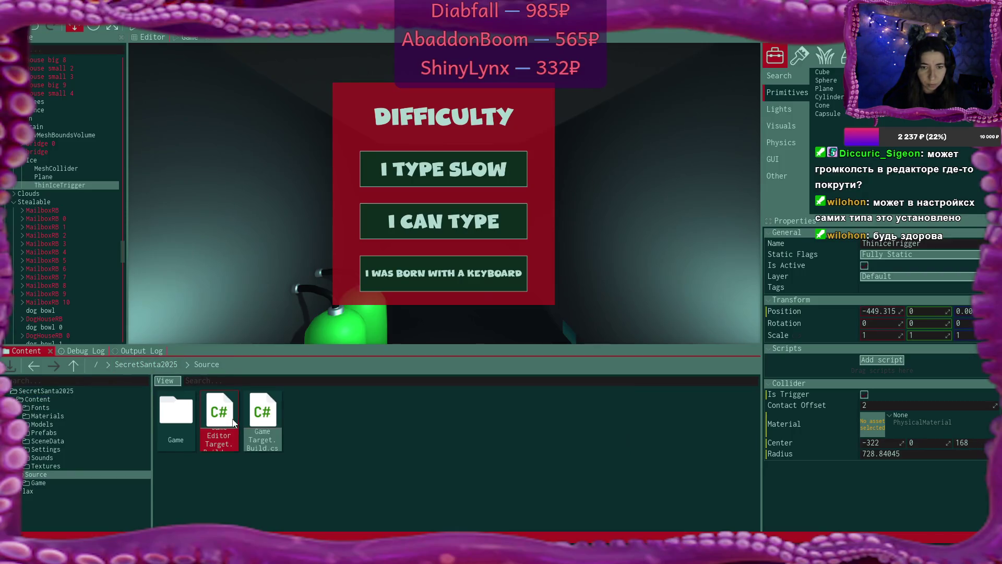
double_click(194, 412)
right_click(596, 491)
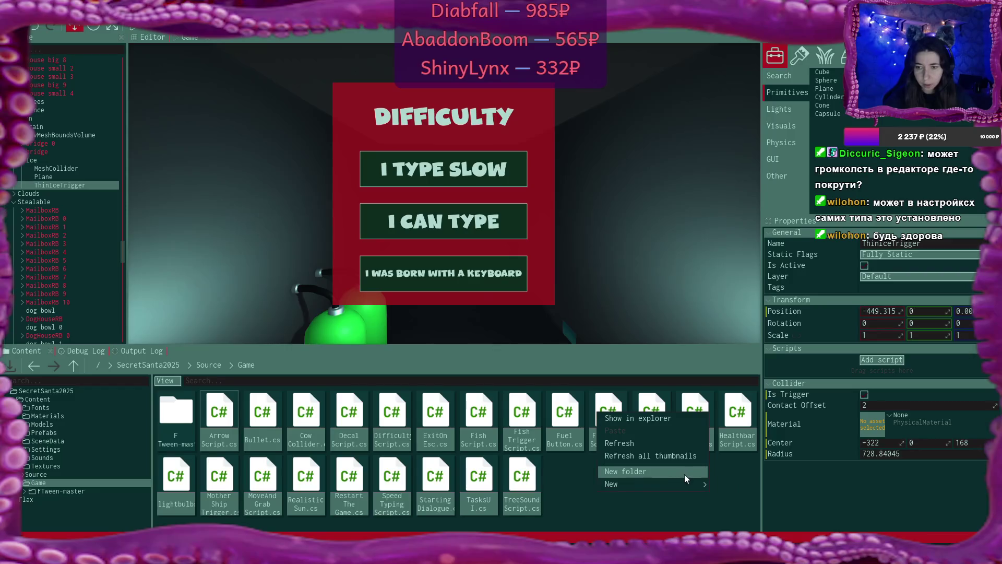
mouse_move(678, 485)
mouse_move(730, 486)
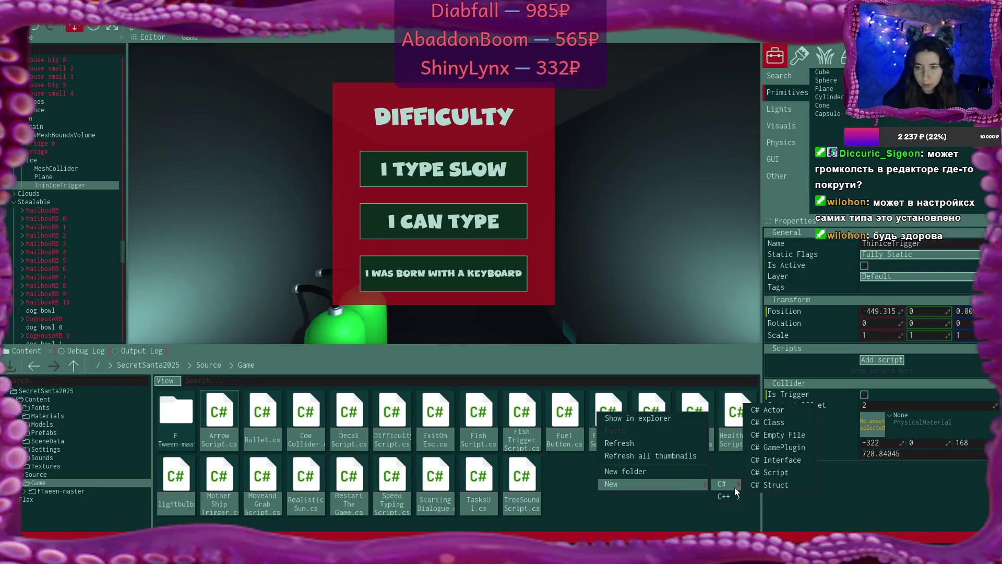
click(788, 475)
text(Thin)
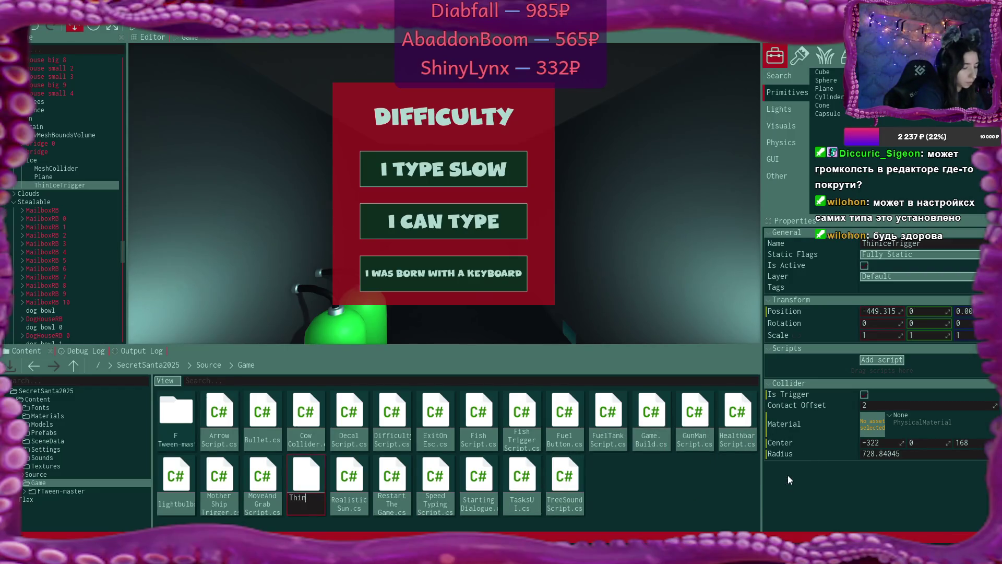
text(IceTri)
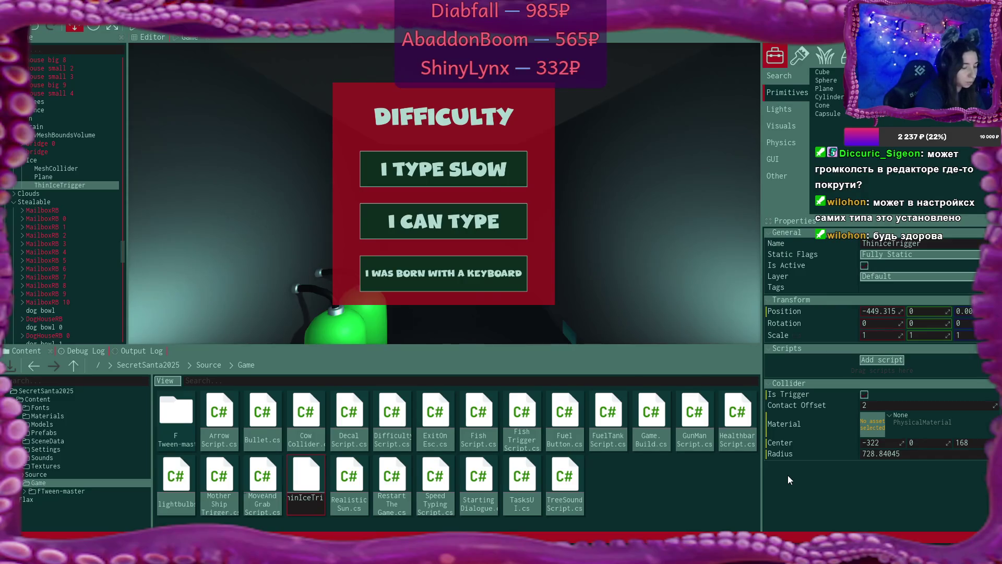
text(Sc)
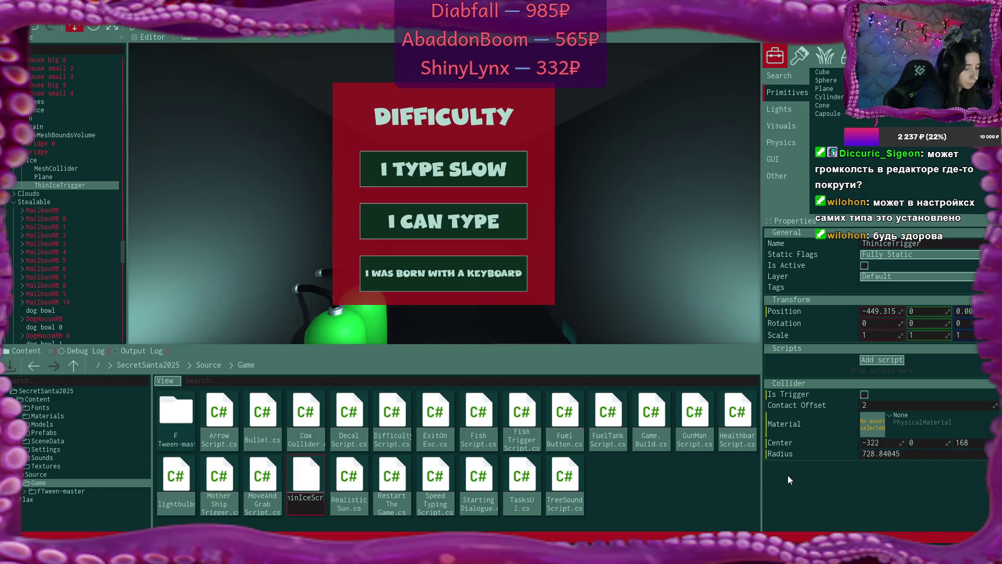
text(ipt)
key(Return)
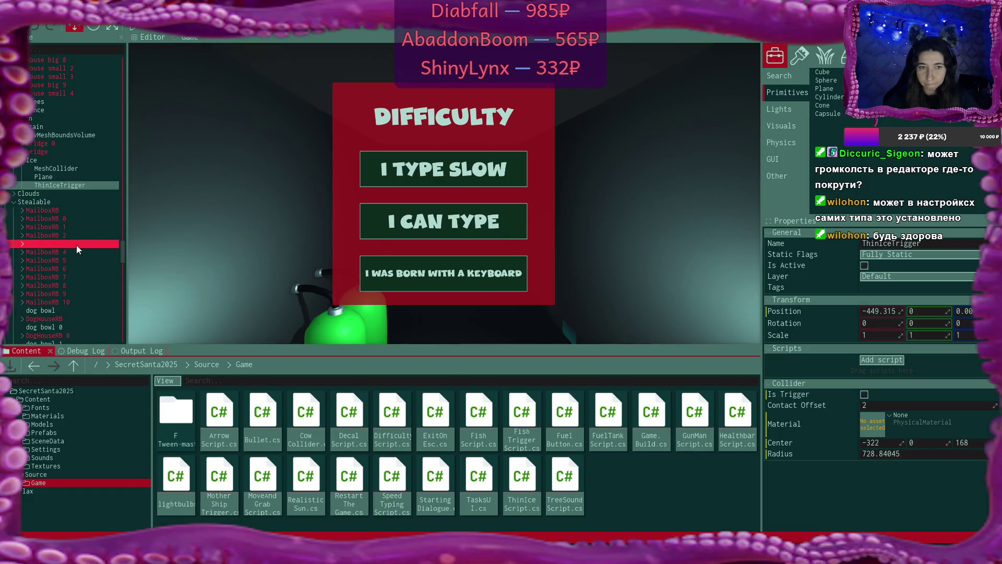
Step: Select GunManRB and open ThinIceScript.cs in Visual Studio Code
scroll(77, 246, down, 5)
scroll(76, 245, down, 4)
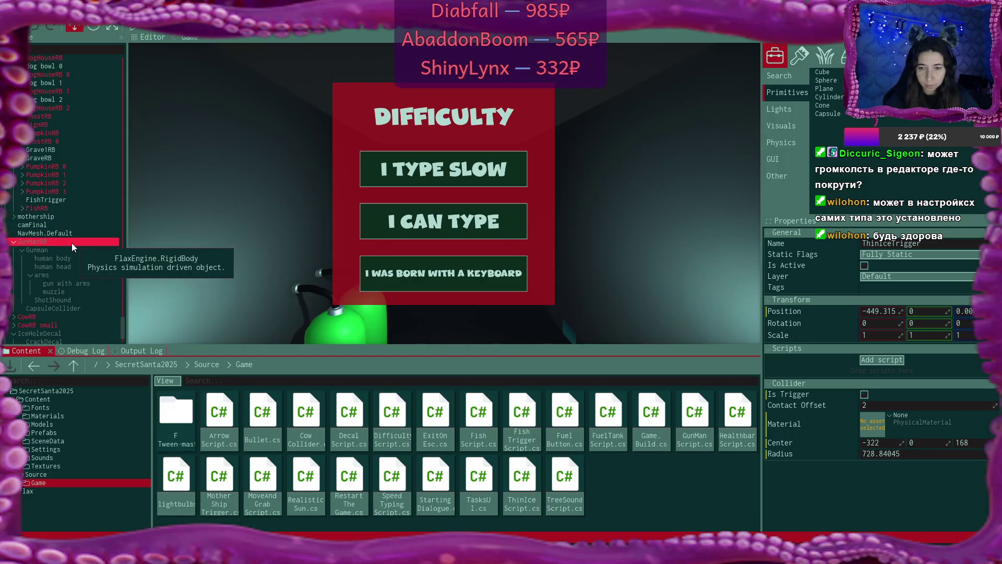
click(71, 242)
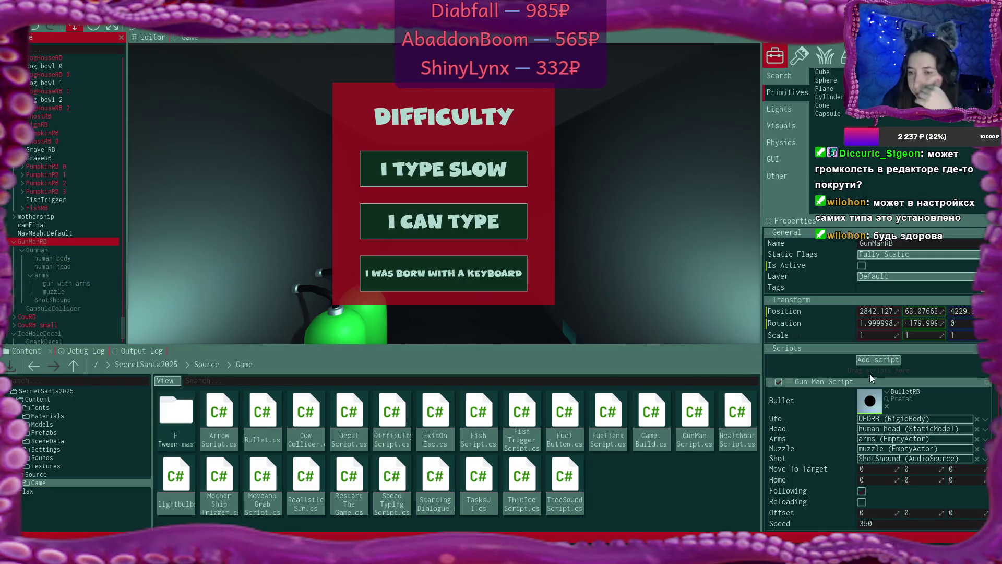
scroll(869, 373, down, 3)
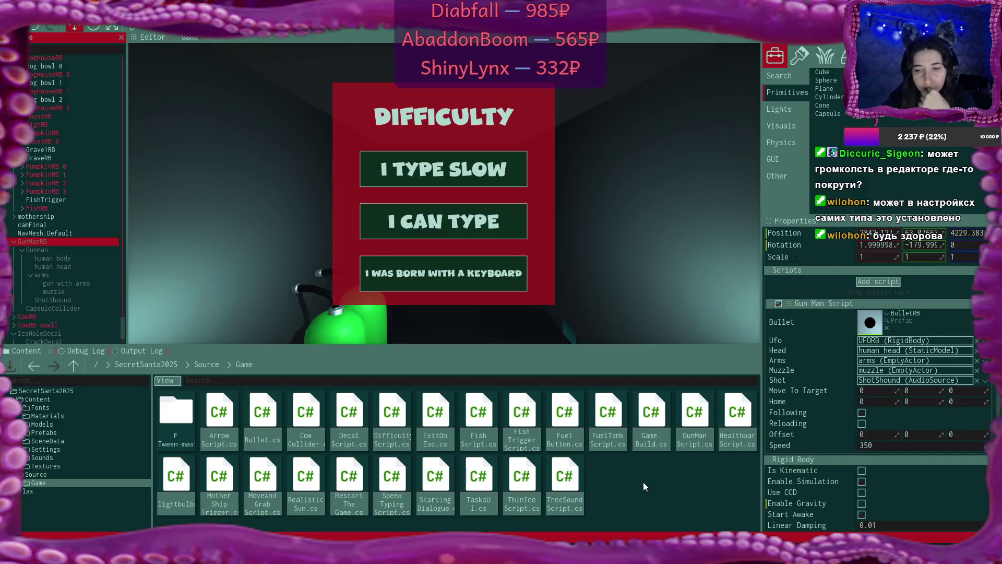
double_click(536, 477)
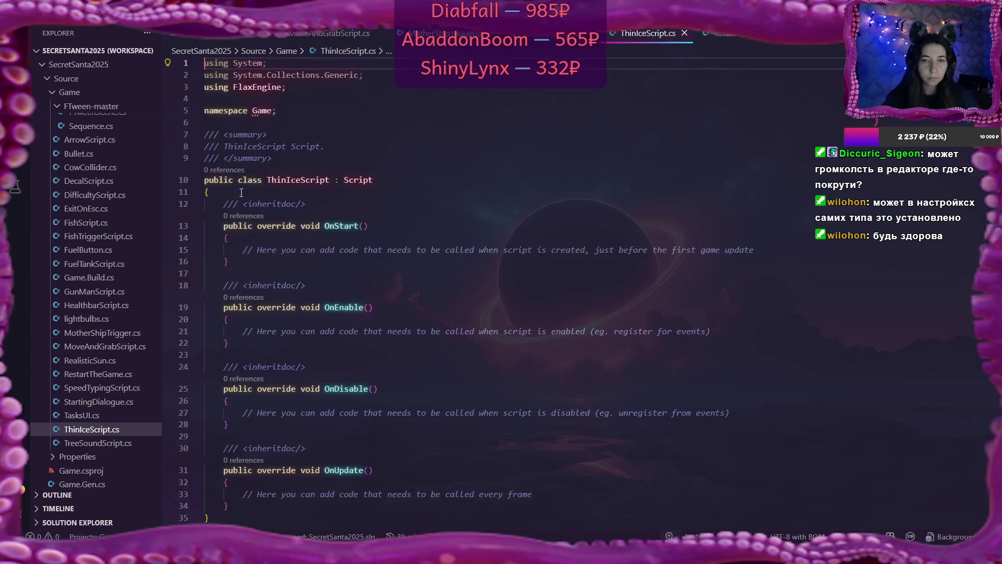
Step: Replace the line-12 doc comment with 'public Actor thinIceDecal;' and save ThinIceScript
drag(224, 203, 319, 208)
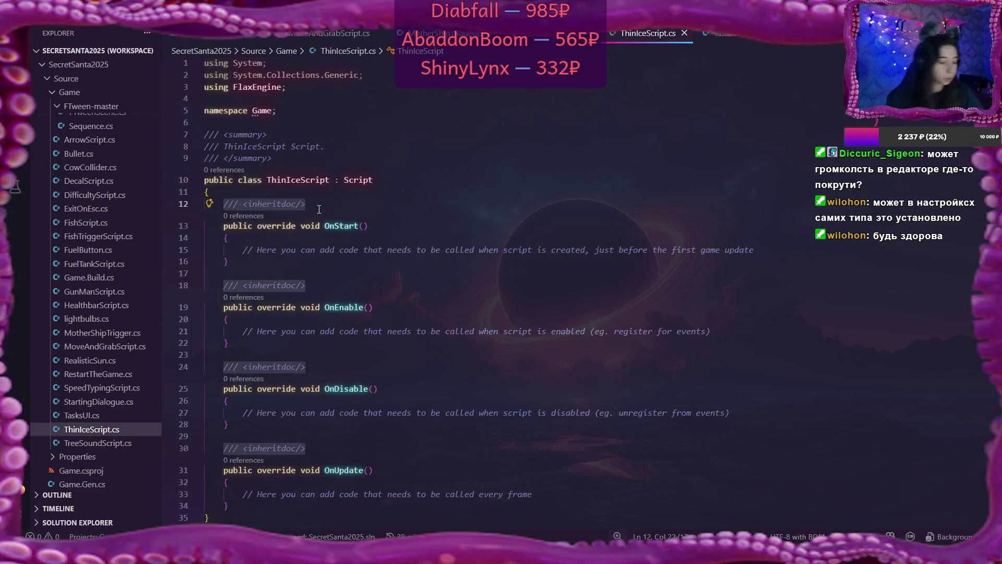
text(p)
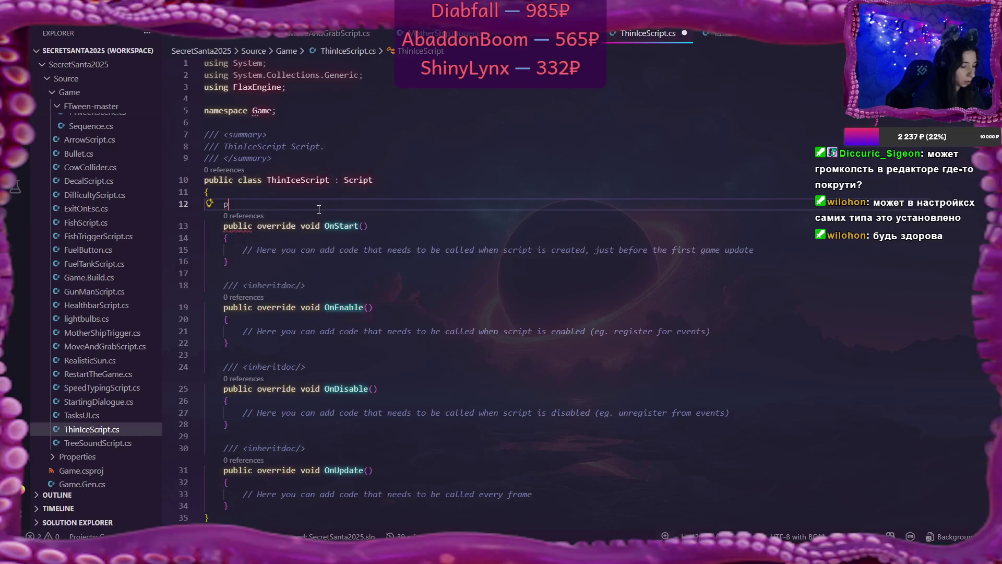
text(ublic Actor )
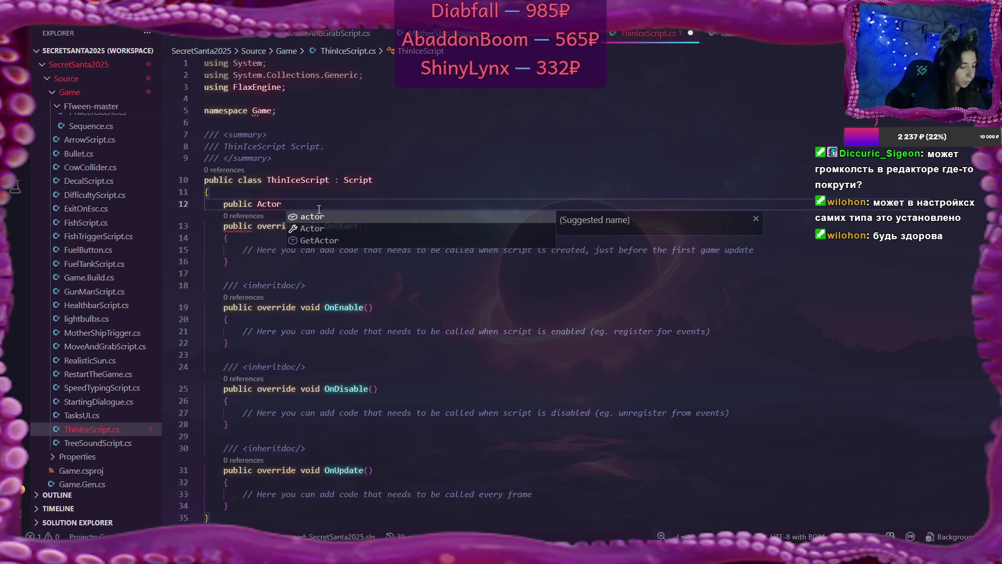
text(thinIce)
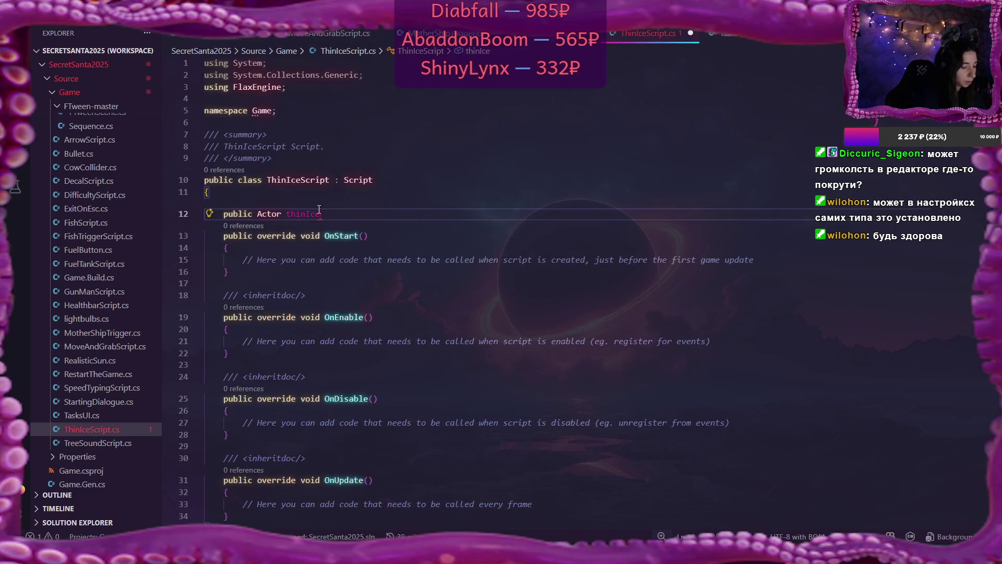
text(Decal;)
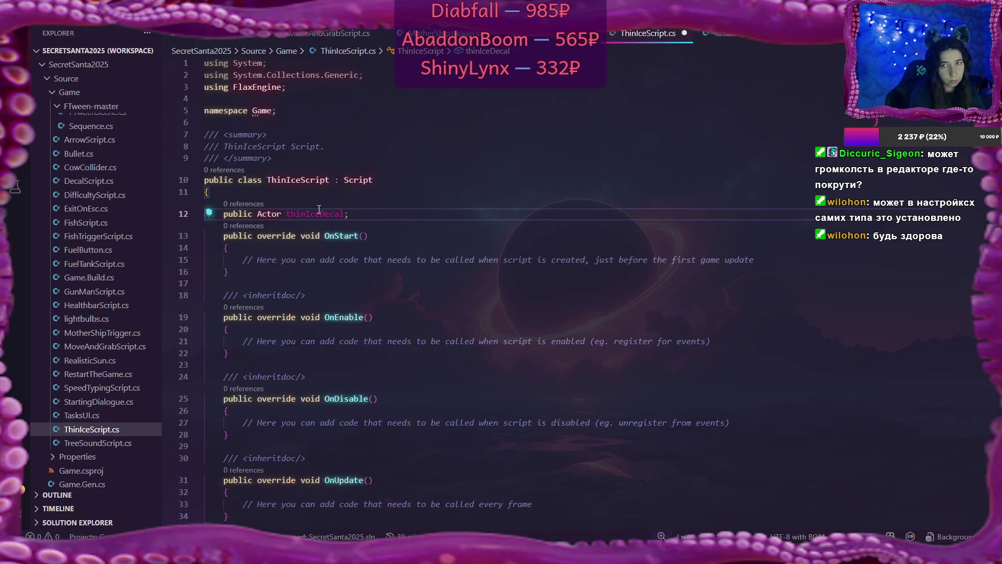
key(ctrl+s)
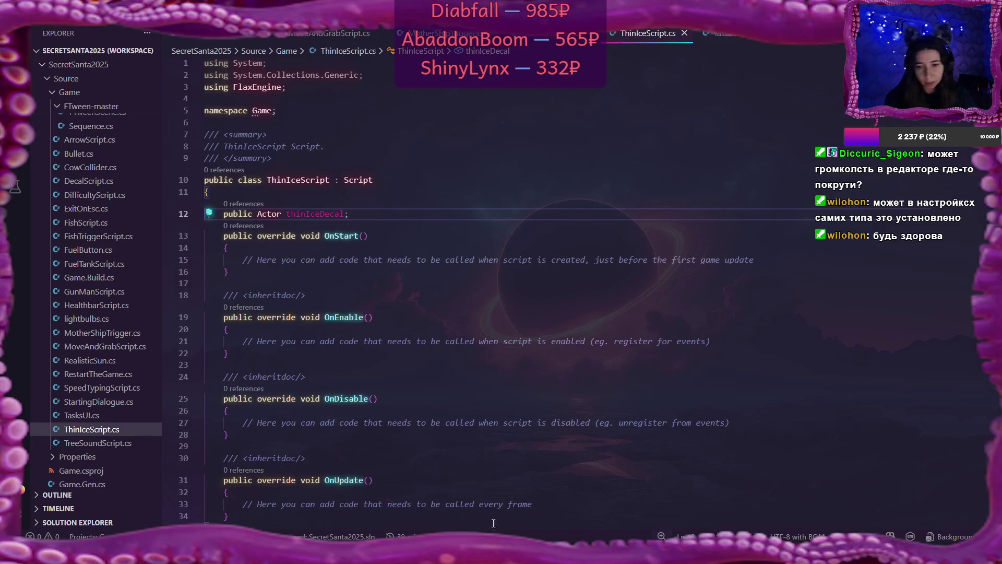
key(alt+Tab)
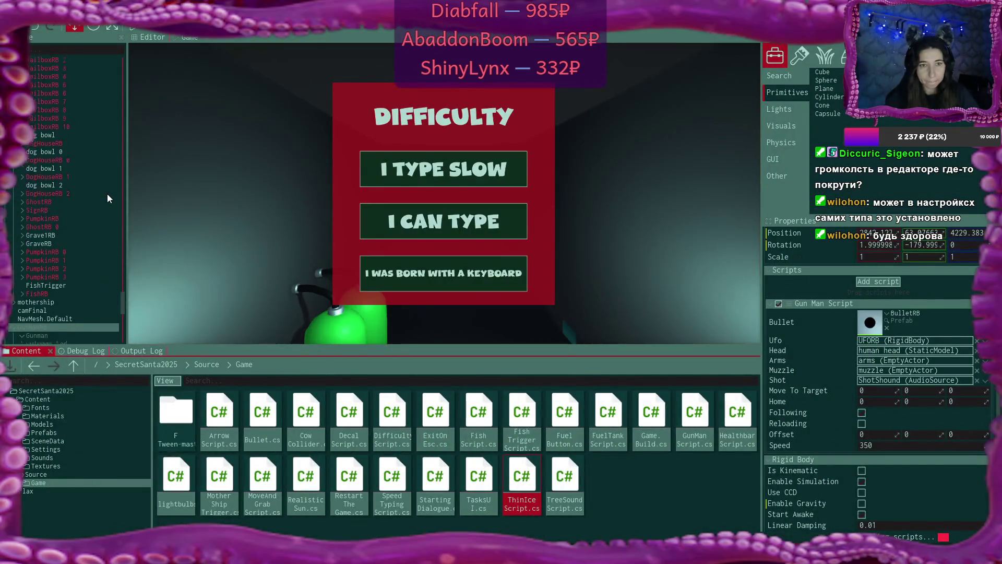
Step: Attach ThinIceScript.cs to the ThinIceTrigger object's Scripts
scroll(107, 193, up, 5)
scroll(107, 199, up, 2)
click(71, 211)
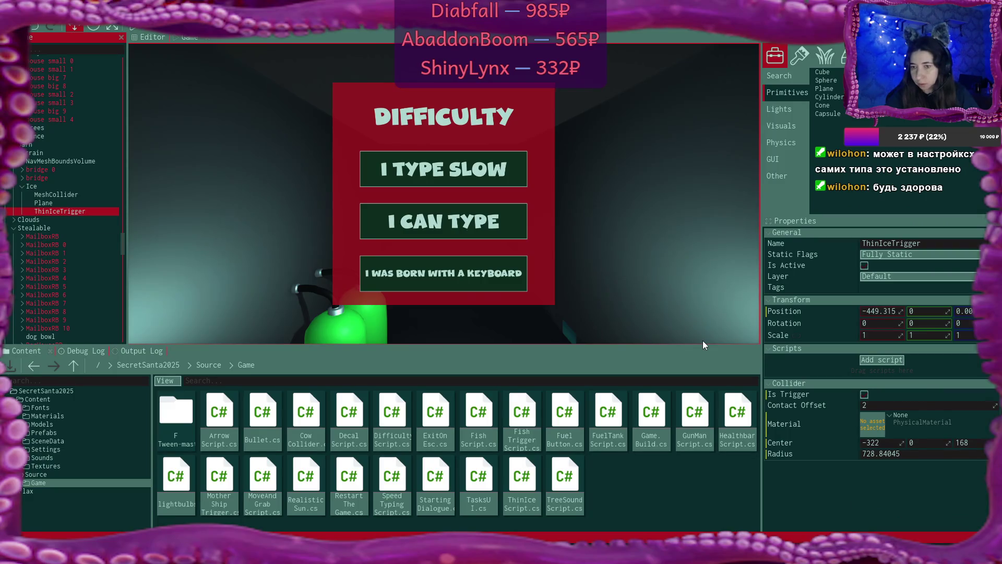
drag(522, 483, 825, 359)
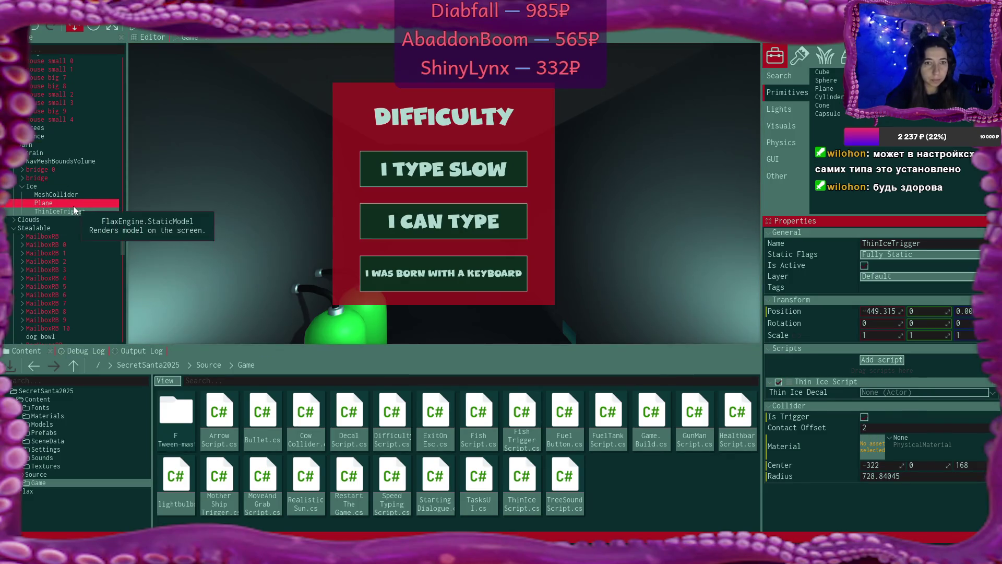
Step: Link IceHoleDecal as the script's Thin Ice Decal, then reopen ThinIceScript's code
scroll(73, 206, down, 10)
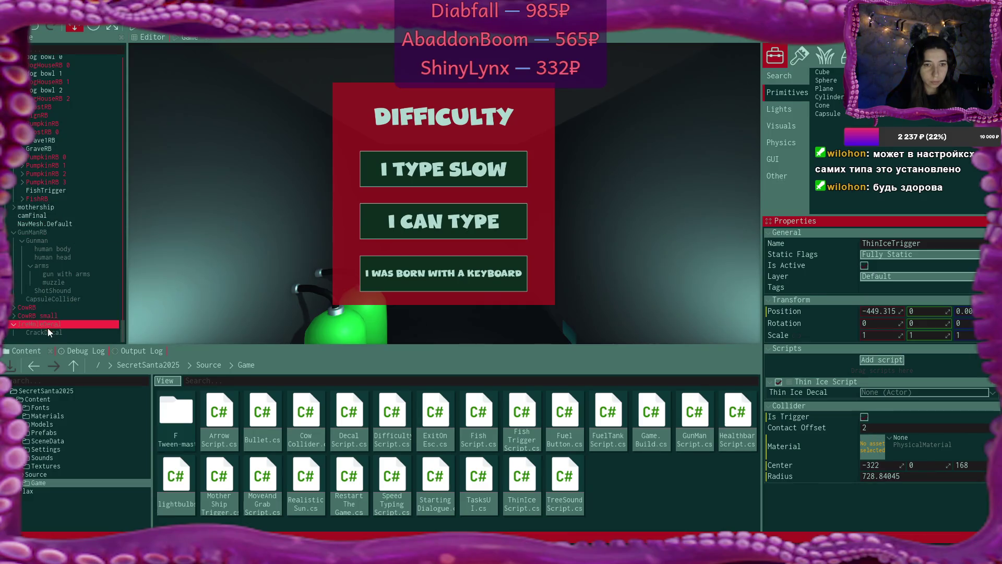
drag(48, 324, 896, 395)
double_click(522, 480)
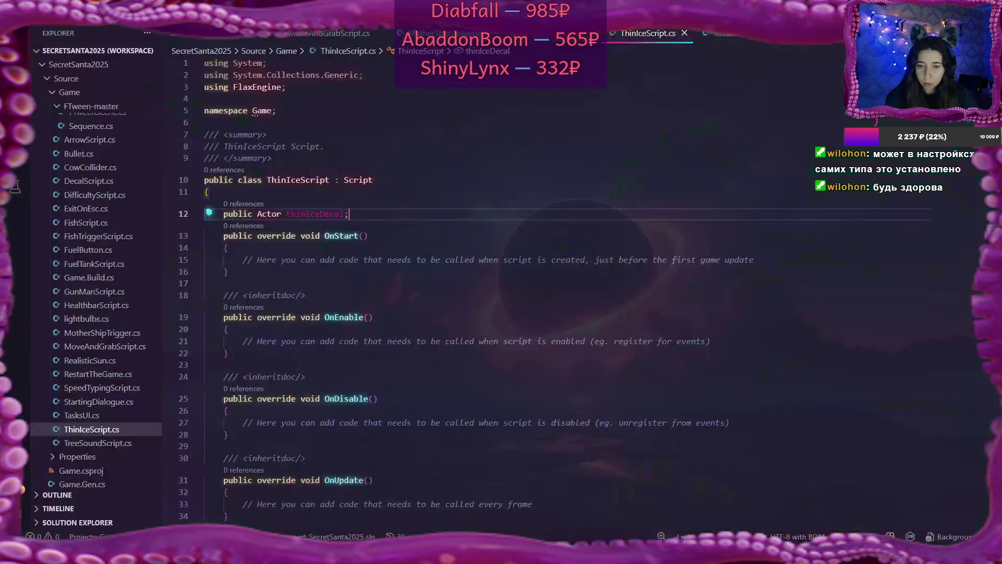
scroll(359, 314, down, 3)
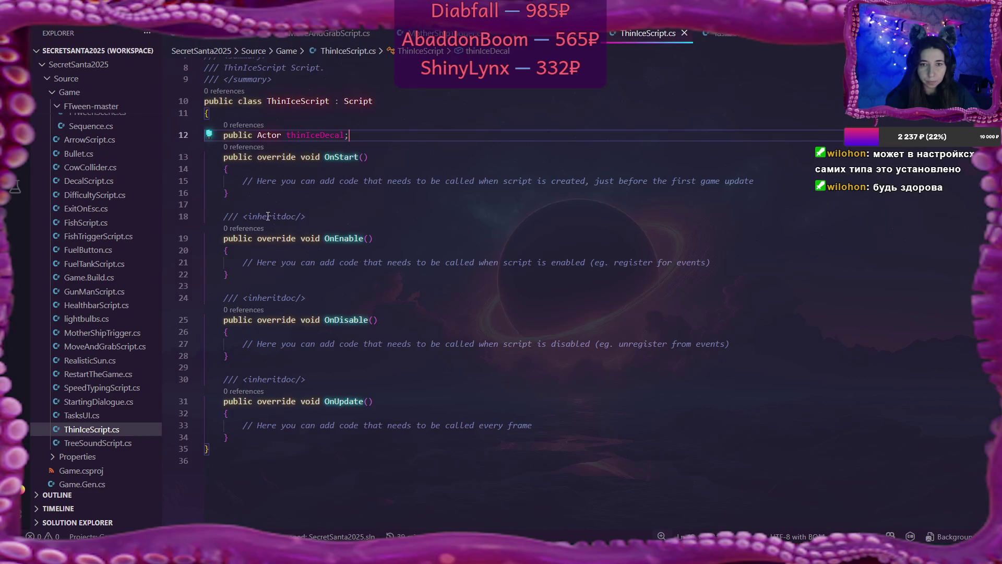
Step: Replace the OnStart placeholder comment with 'Actor.As<Collider>().TriggerEnter += BreakTheIce'
drag(242, 181, 532, 193)
shift+click(758, 180)
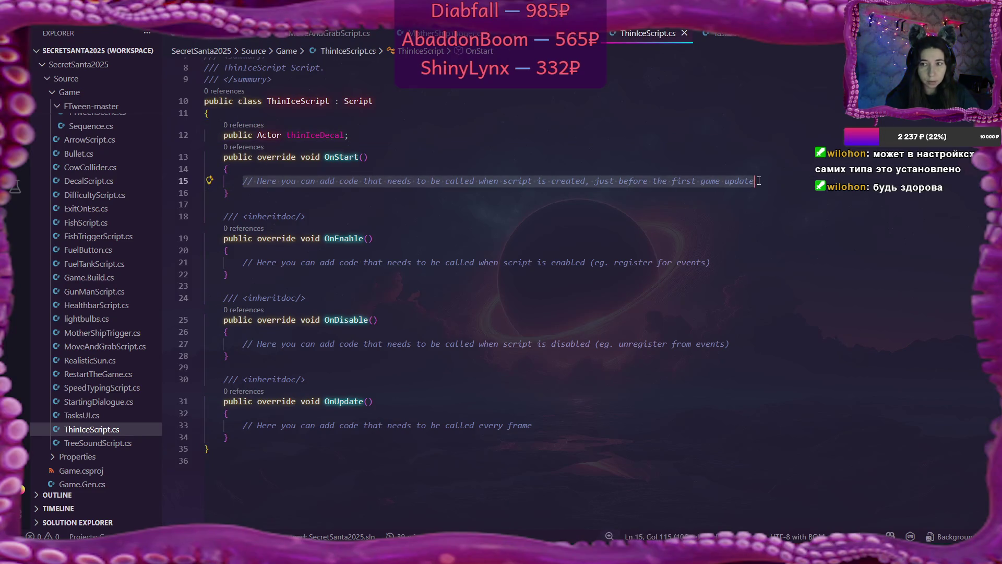
text(Actor.As<C)
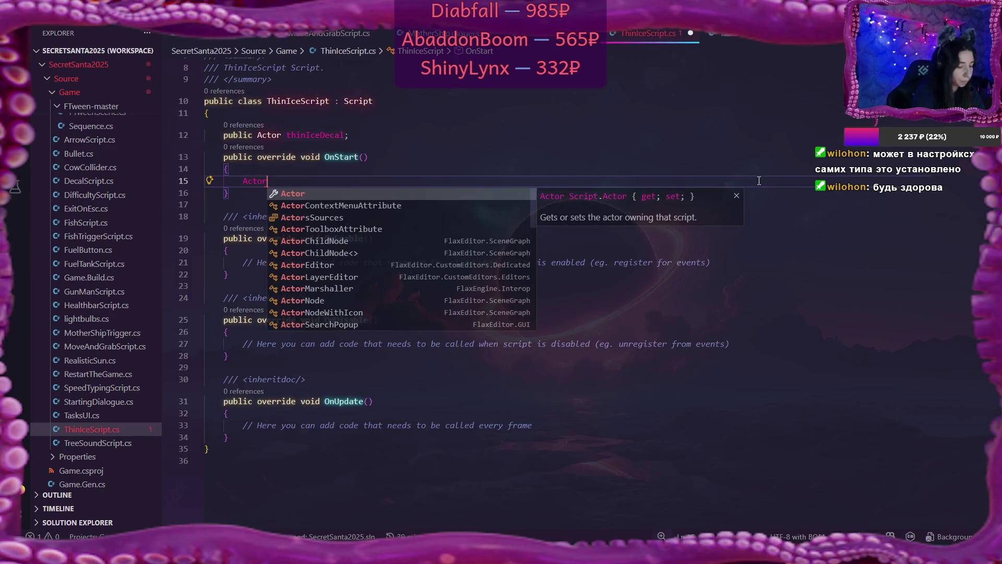
text(oll)
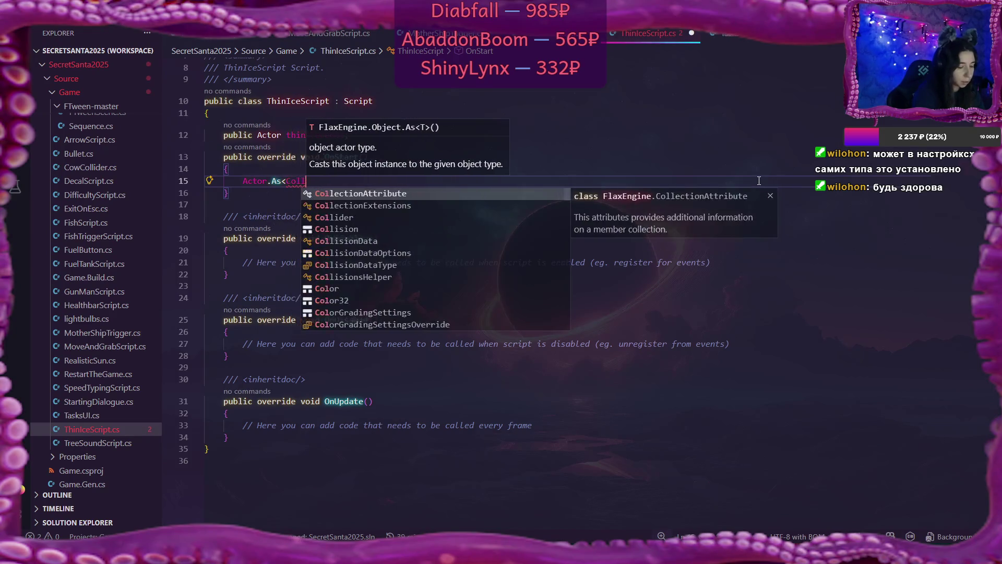
text(ider>().)
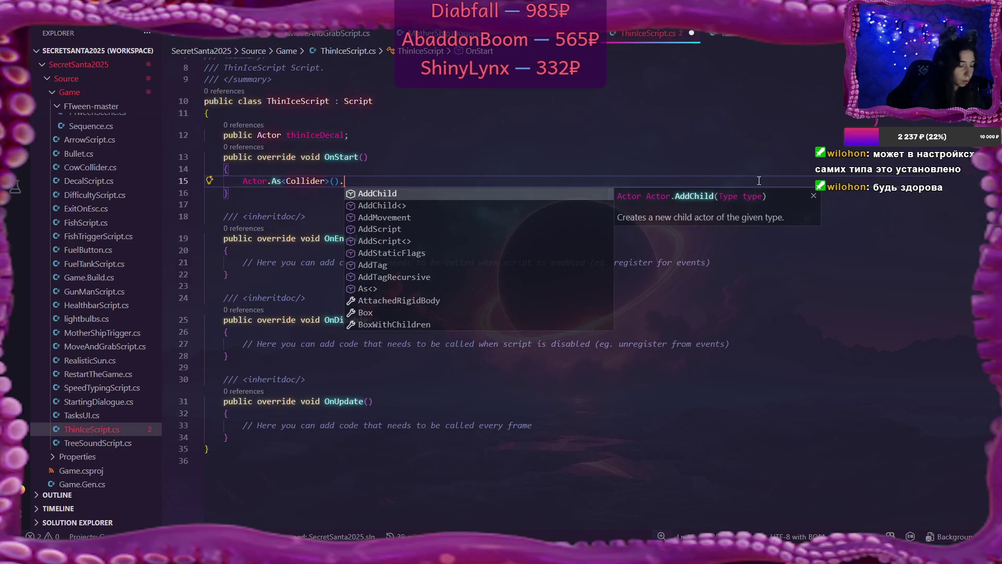
text(Tr)
key(Down)
key(Down)
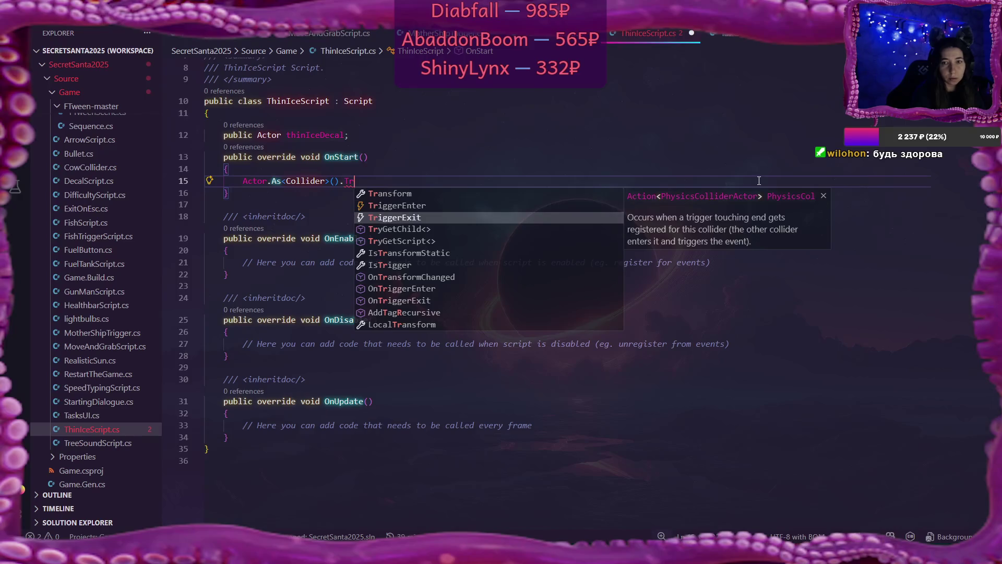
key(Up)
key(Return)
text(+= D)
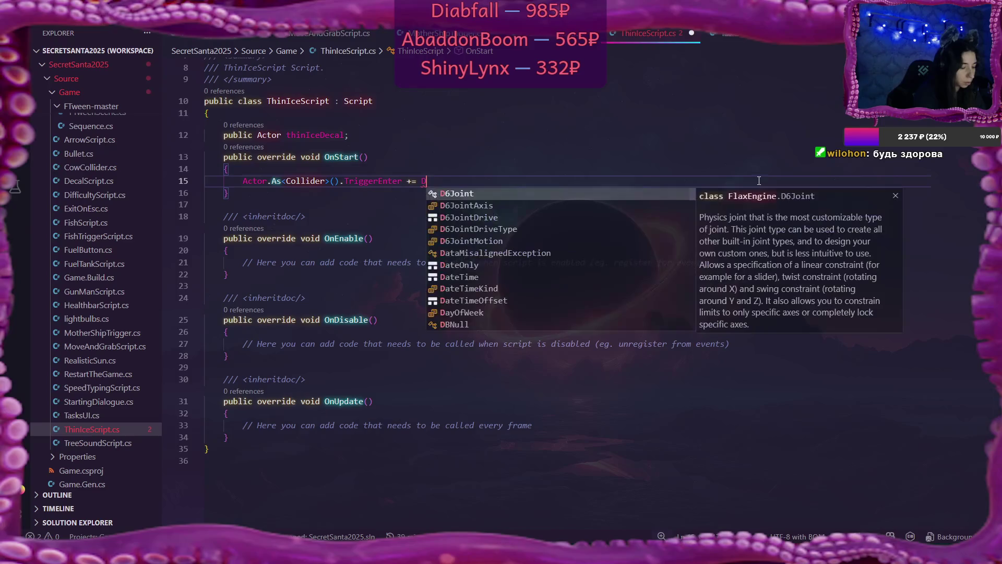
key(Escape)
text(Brea)
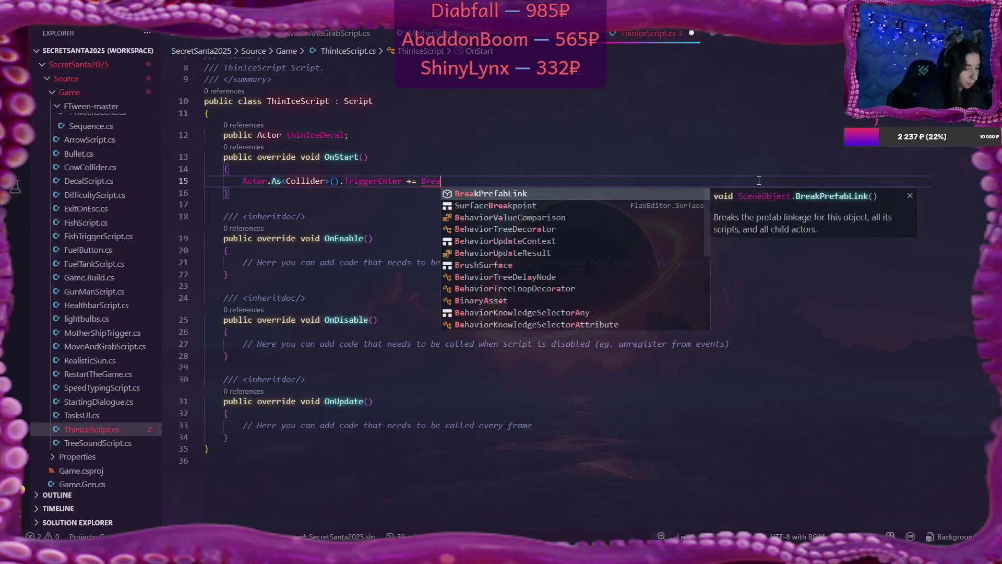
text(kTheICe)
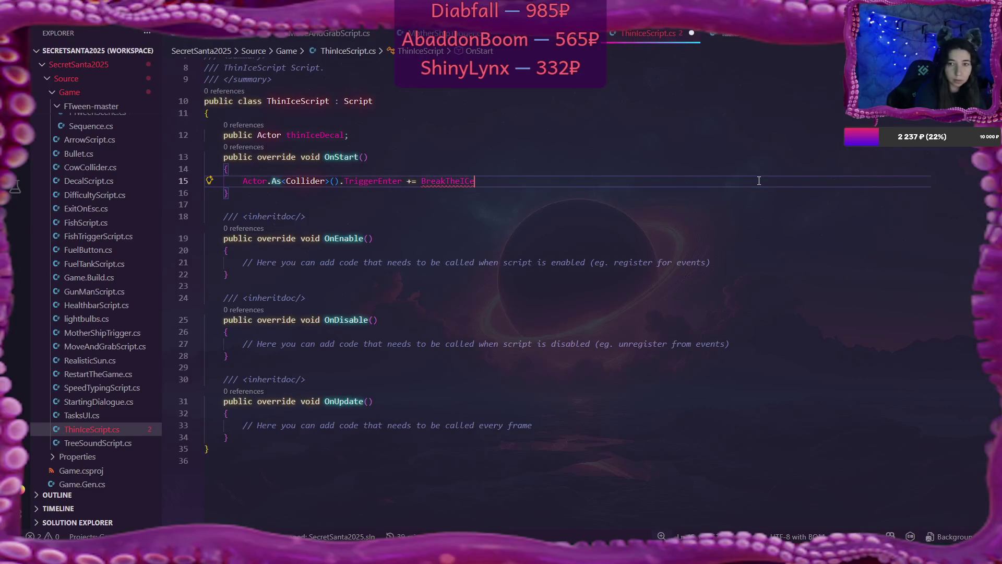
key(BackSpace)
key(BackSpace)
text(ce;)
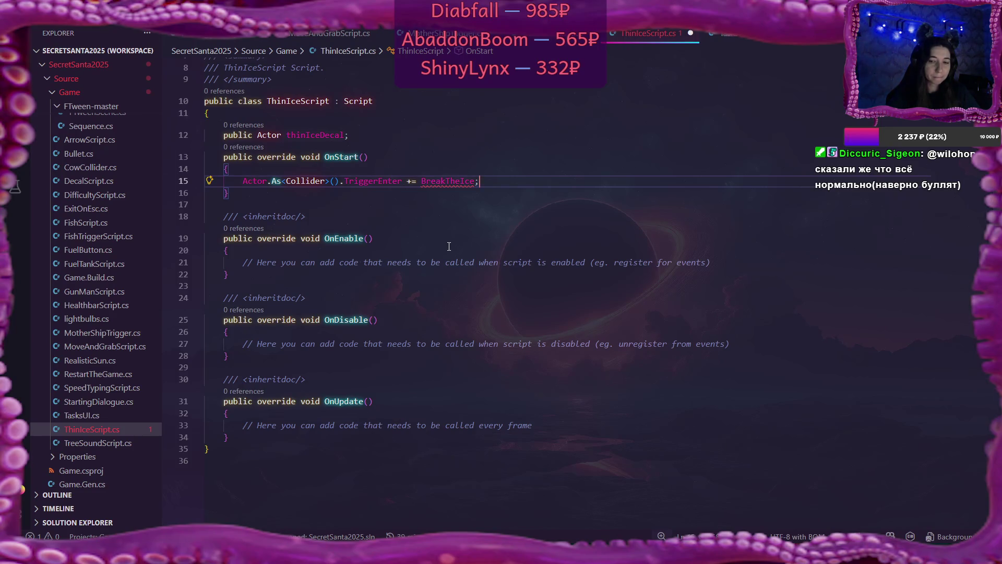
Step: Below OnUpdate, start a new 'private void BreakTheIce()' method line
mouse_move(496, 554)
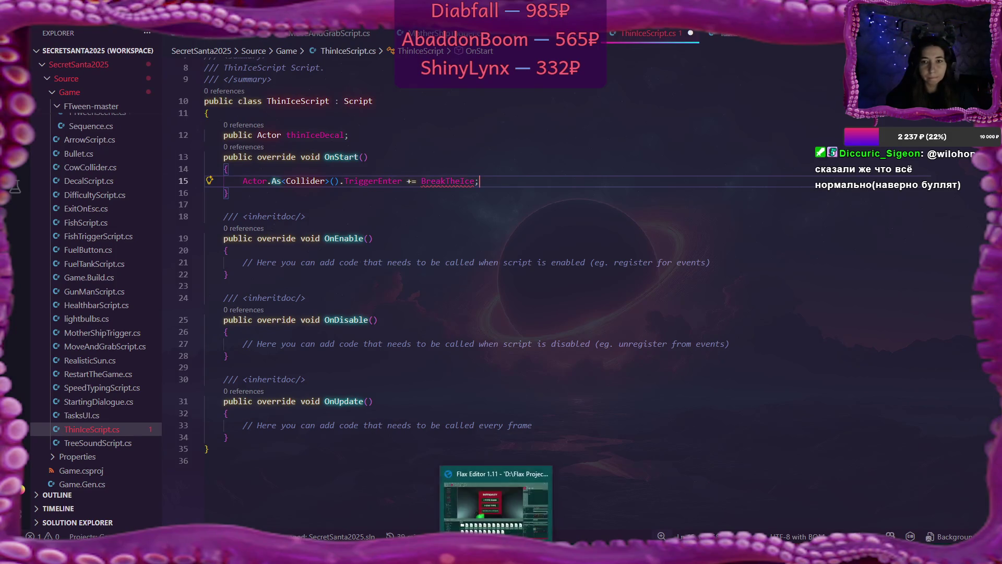
click(236, 441)
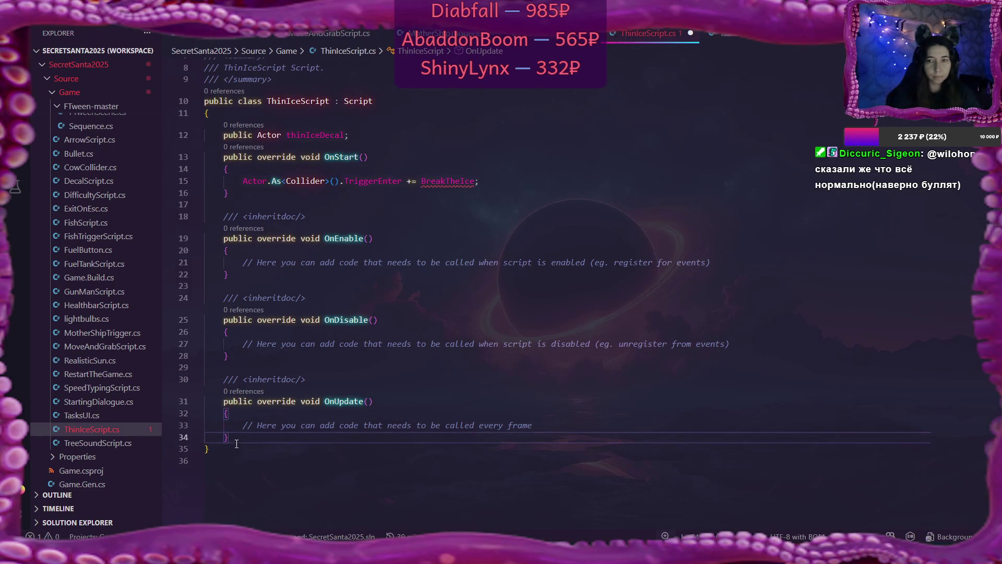
key(Return)
text(BreakT)
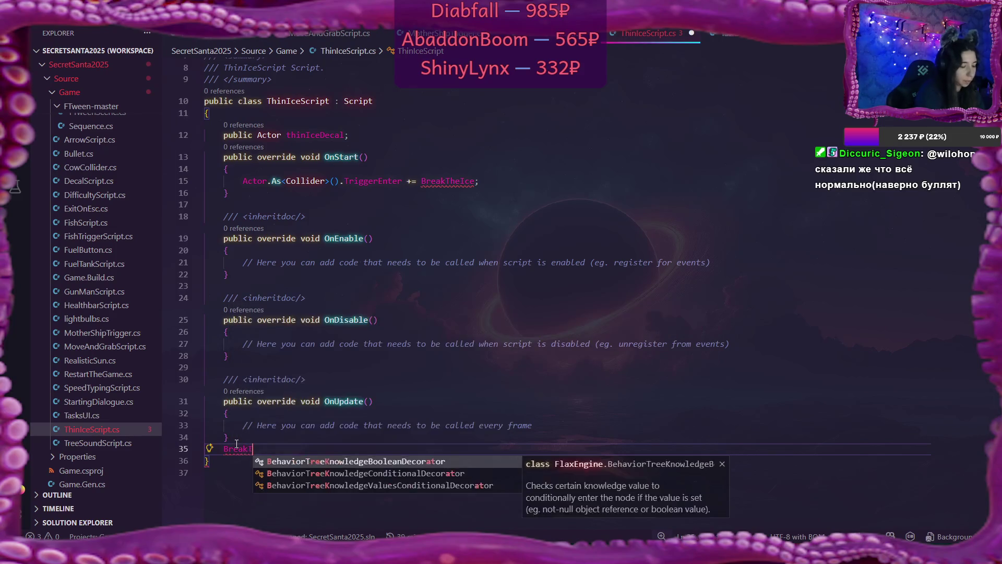
text(heIce)
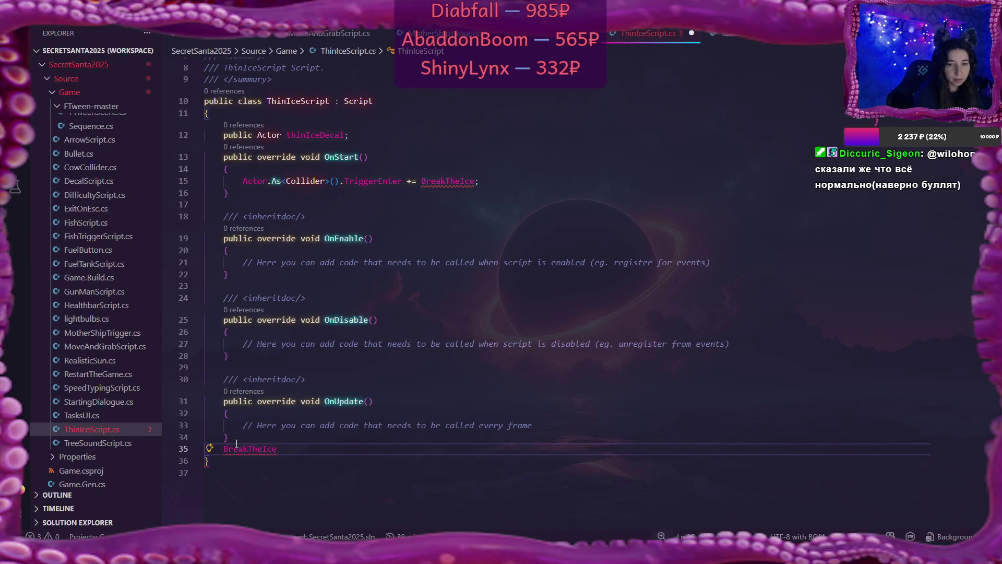
text(())
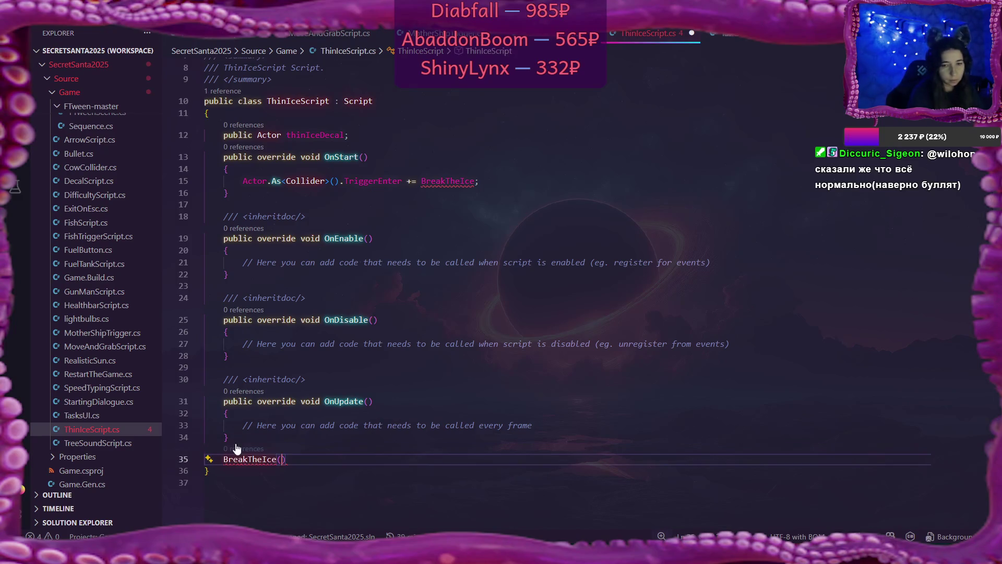
text(private v)
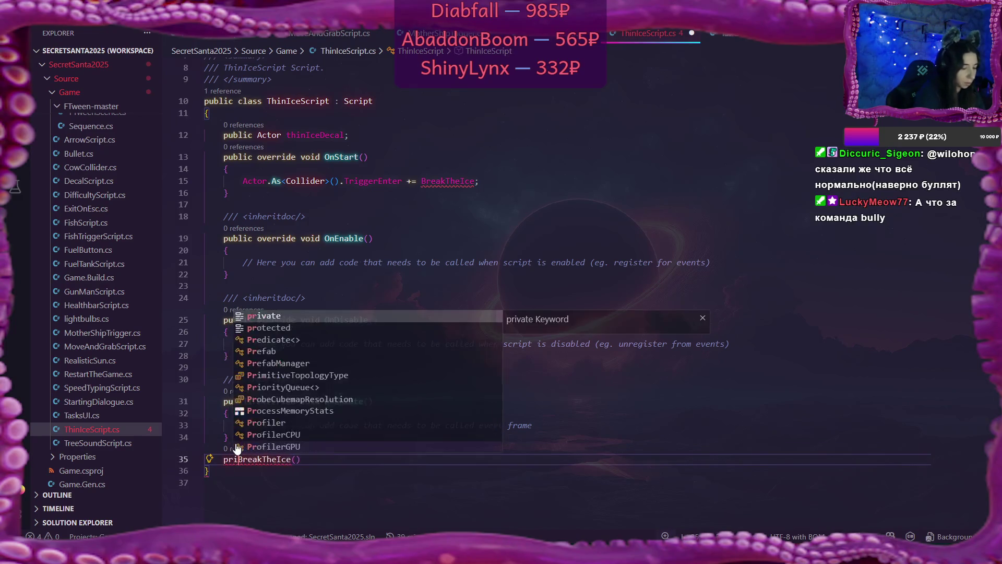
text(oid)
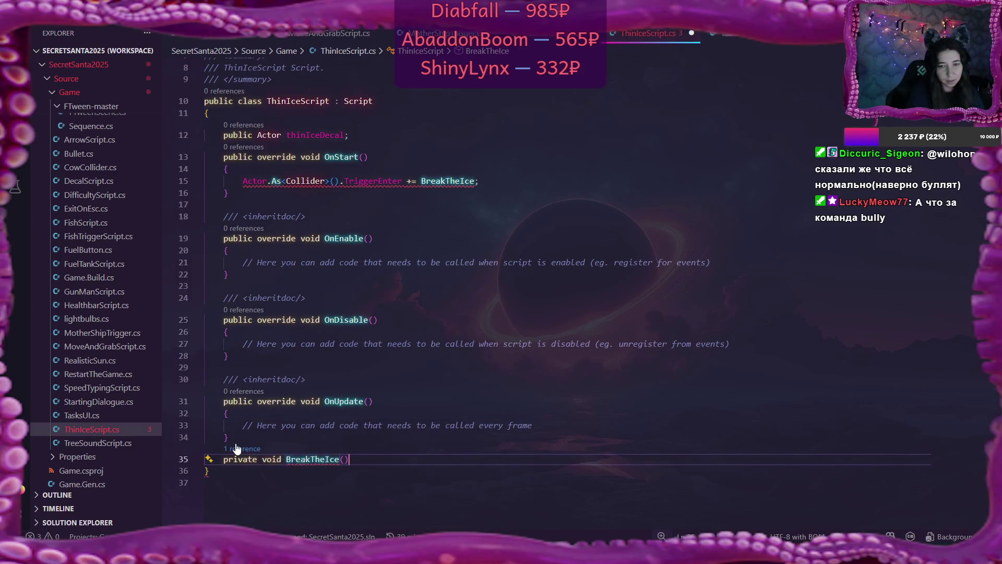
key(End)
key(Left)
Step: Give BreakTheIce a 'PhysicsColliderActor collider' parameter and an empty { } body
text(Phy)
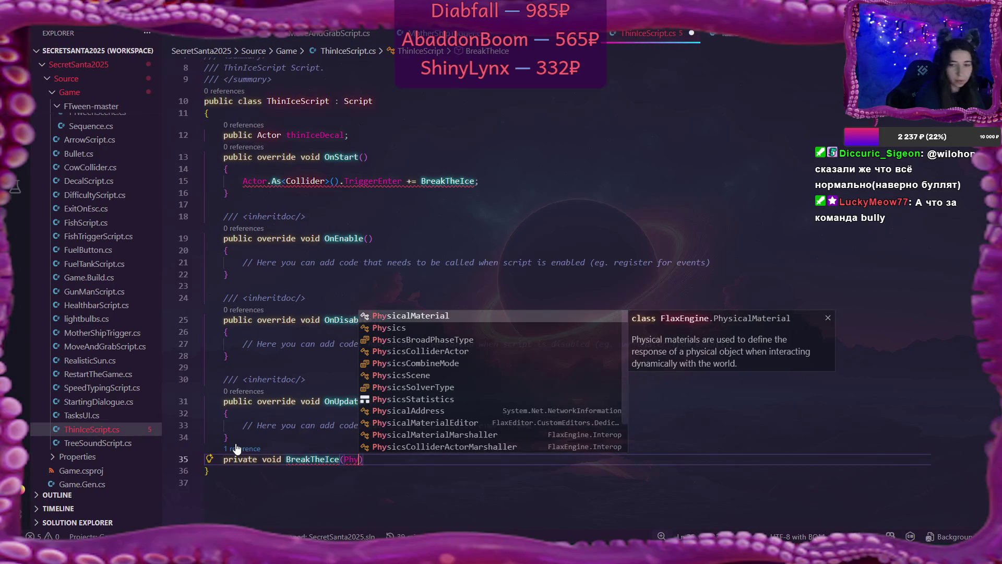
key(Down)
key(Down)
key(Down)
key(Up)
key(Up)
key(Up)
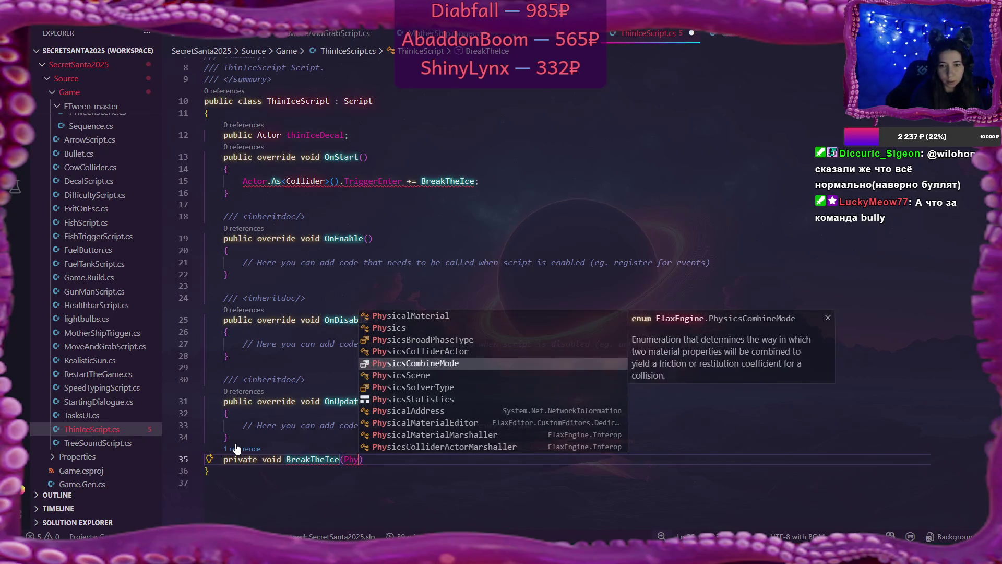
key(Return)
text(collid)
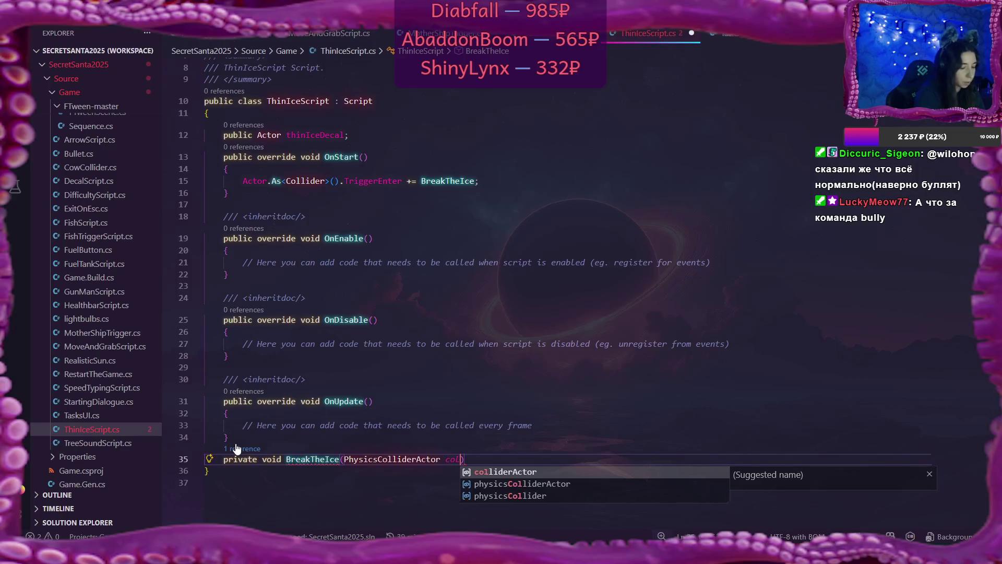
text(er))
key(Return)
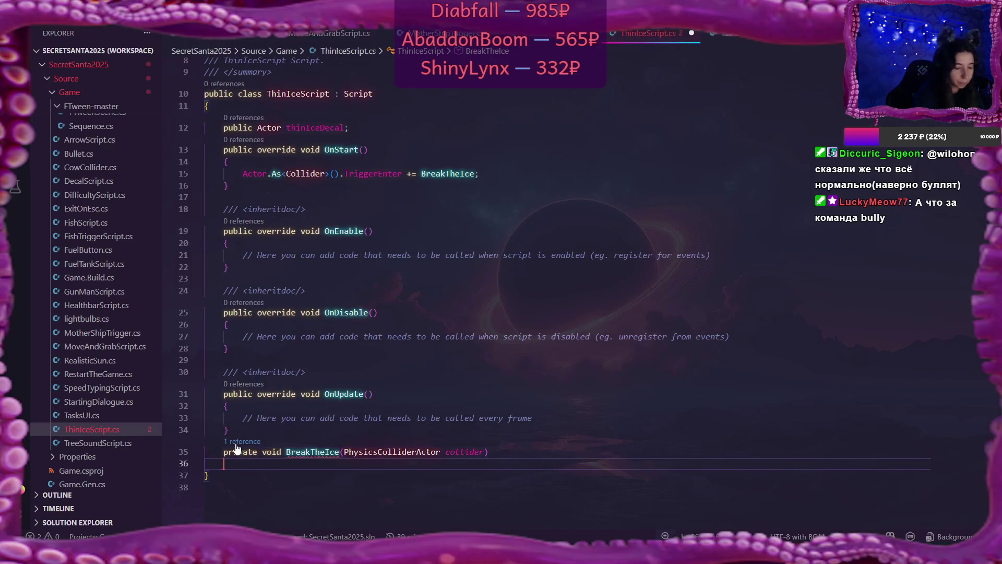
text({)
key(Return)
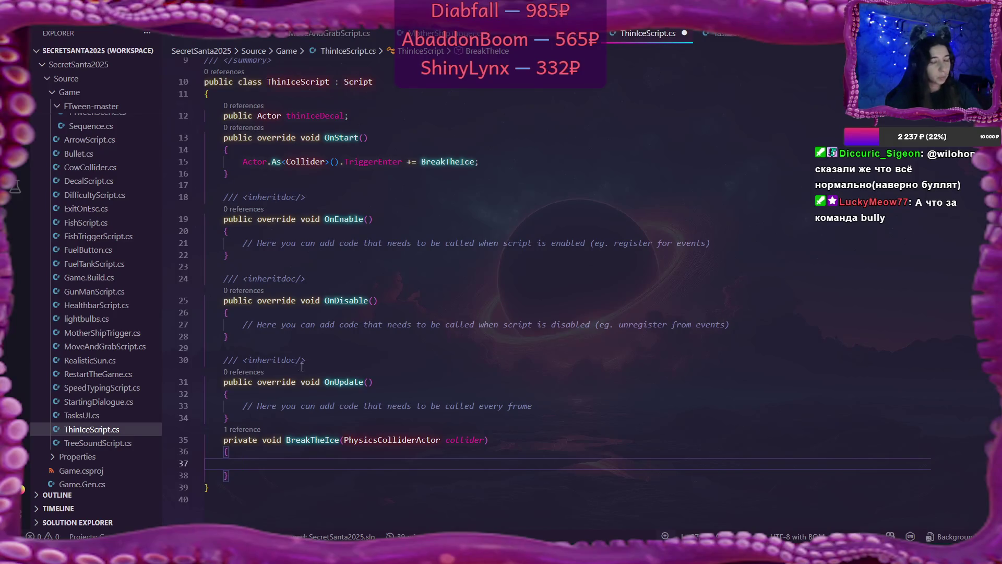
scroll(406, 383, down, 3)
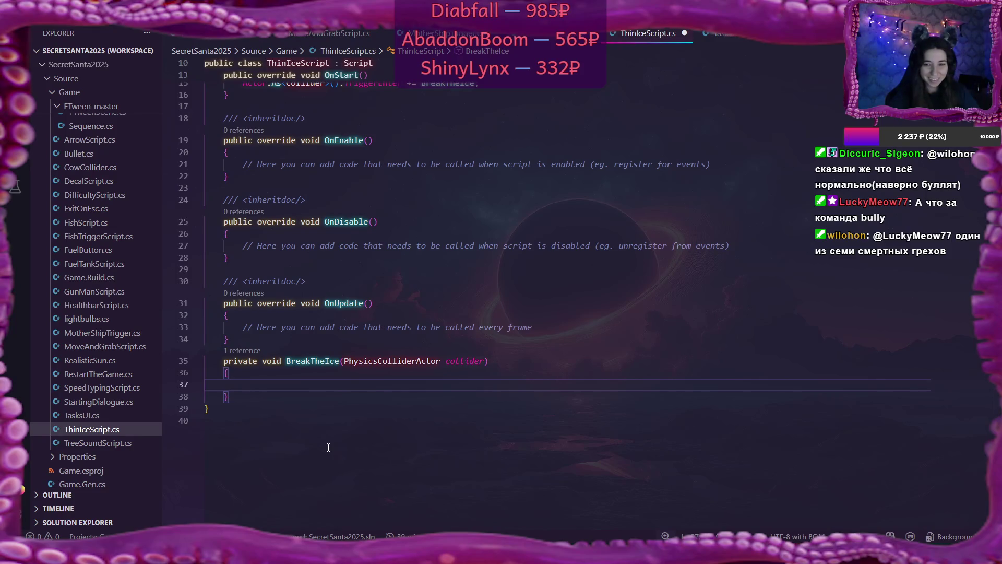
Step: Add an 'if (collider.HasTag("gunman"))' check with an empty block to BreakTheIce
text(i)
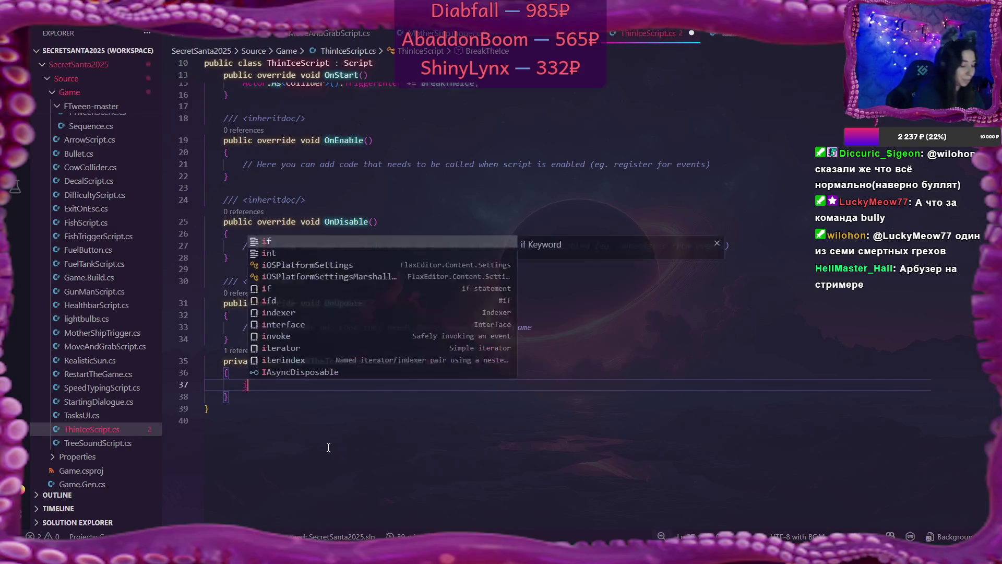
text(f (coll)
key(Tab)
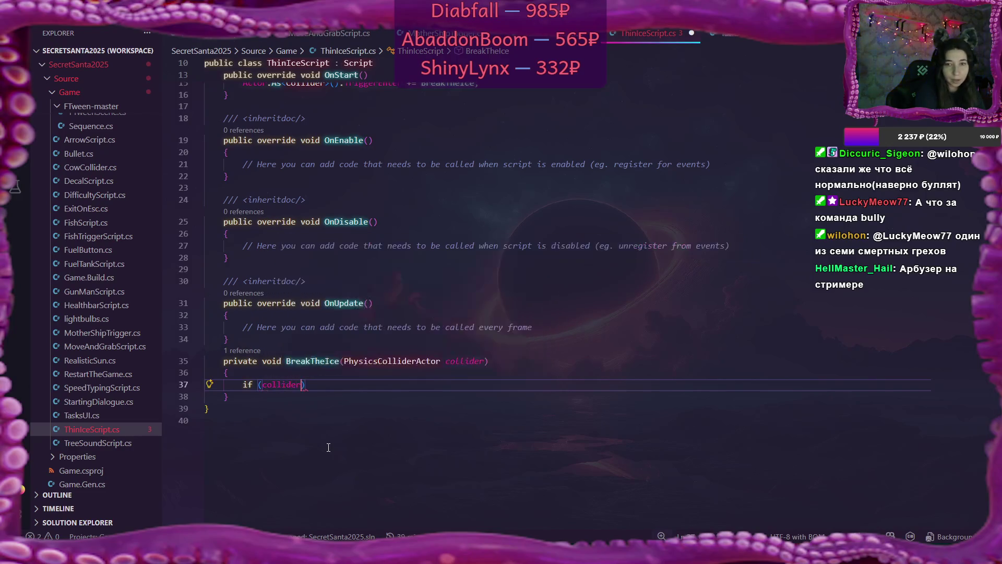
text(.has)
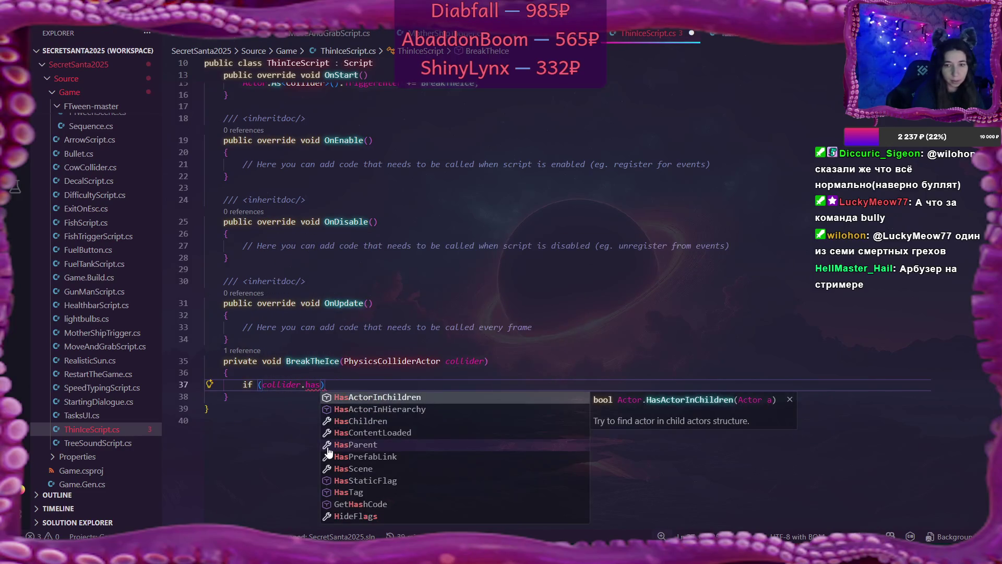
key(Down)
key(Down)
key(Down)
key(Down)
key(Down)
key(Down)
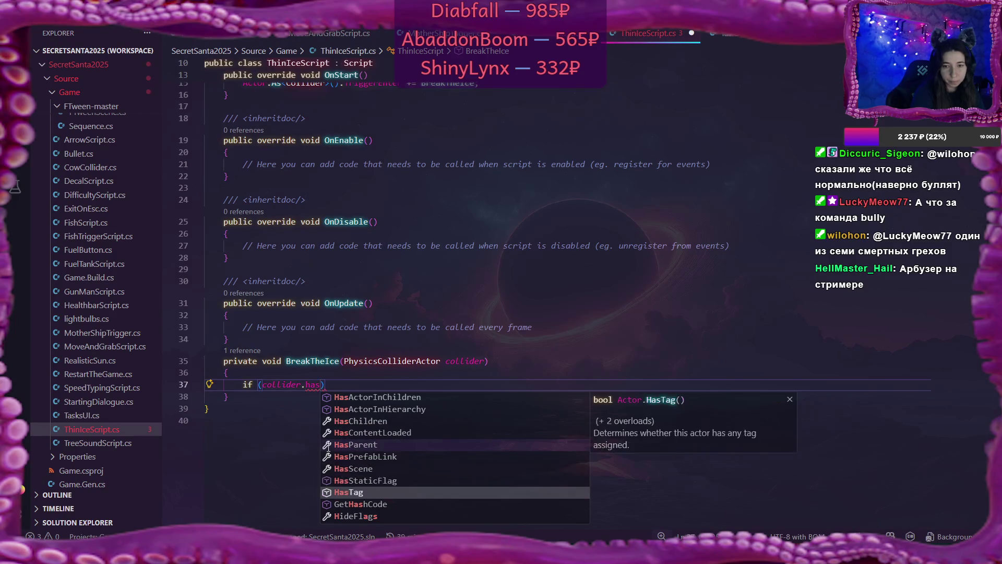
key(Tab)
text(()
text("g)
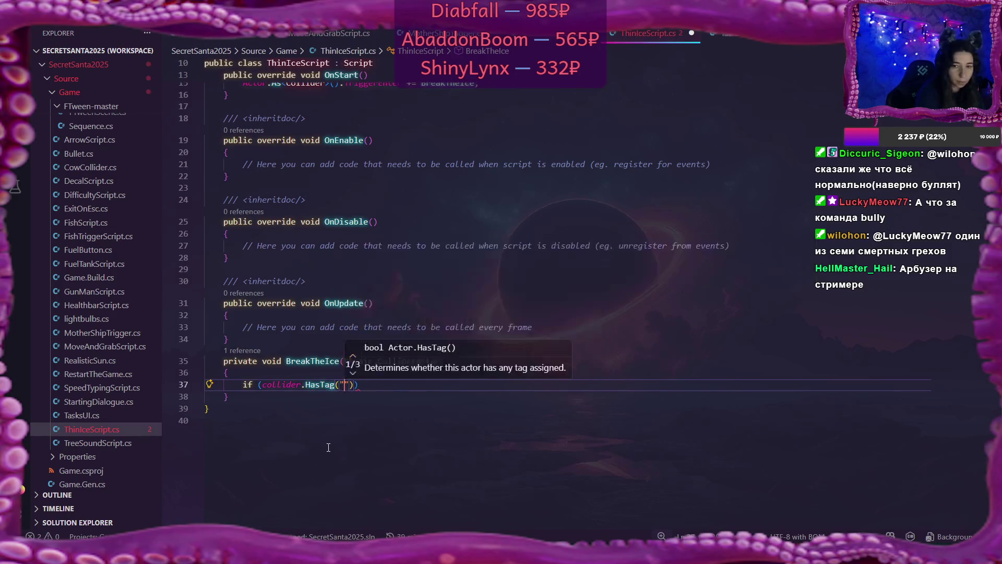
text(unman)
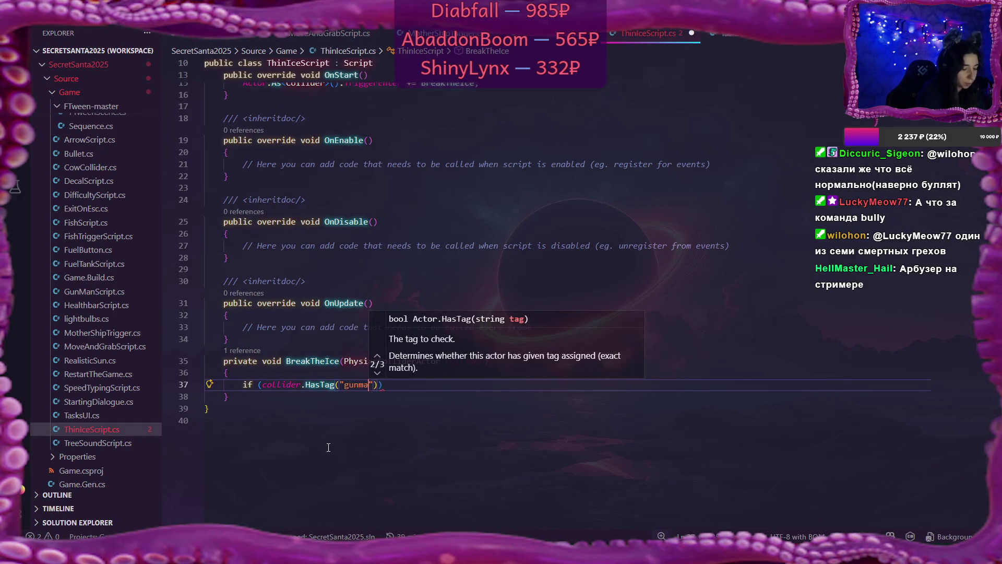
key(End)
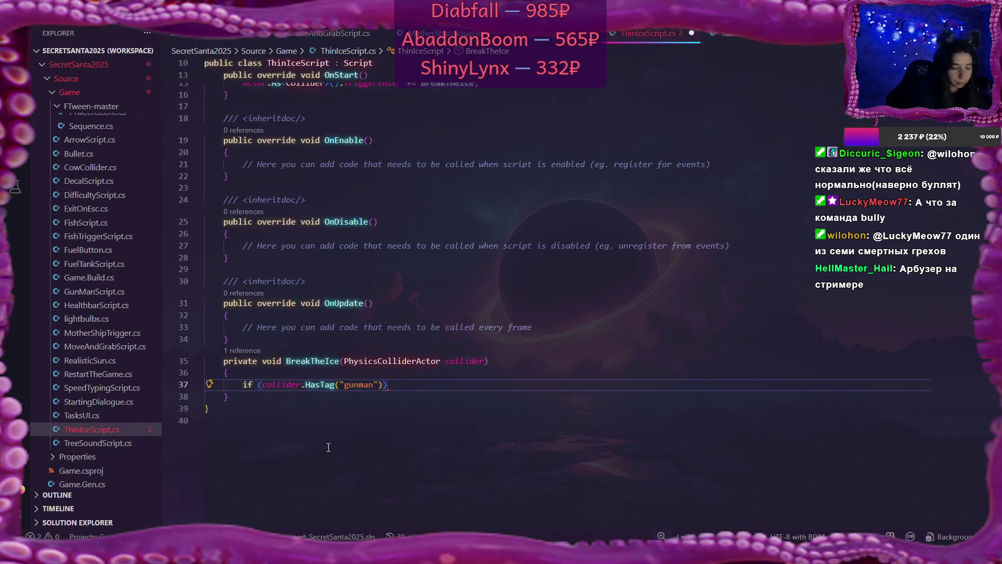
key(Return)
text({)
key(Return)
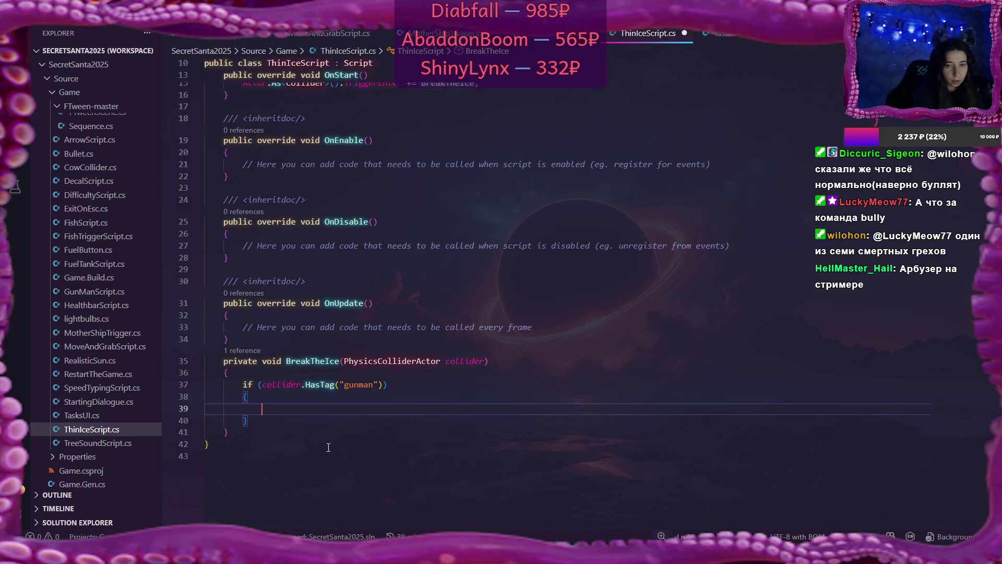
Step: Inside the if block, write 'collider.Parent.GetScript<GunManScript>().Enabled = false;'
text(collid)
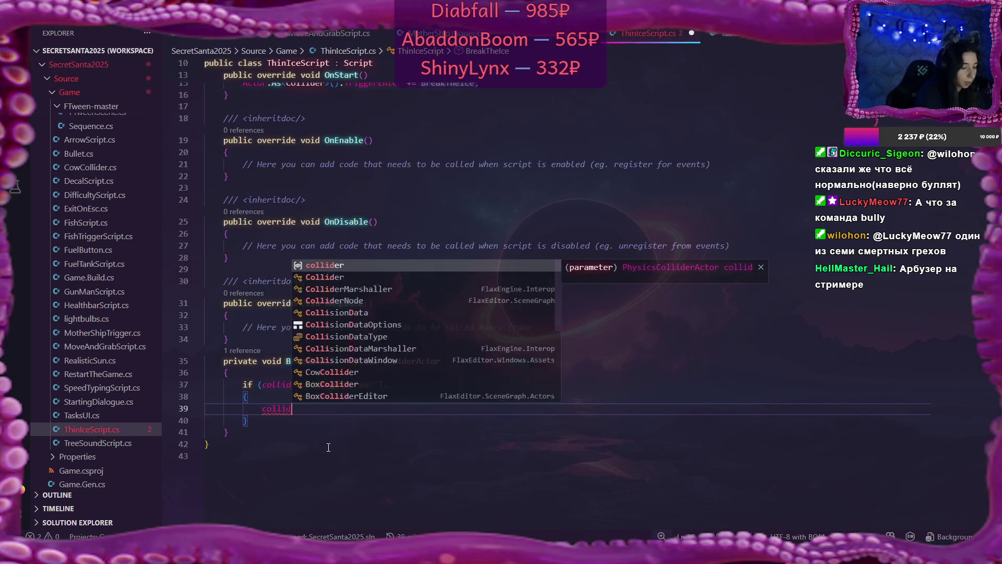
text(er.Paren)
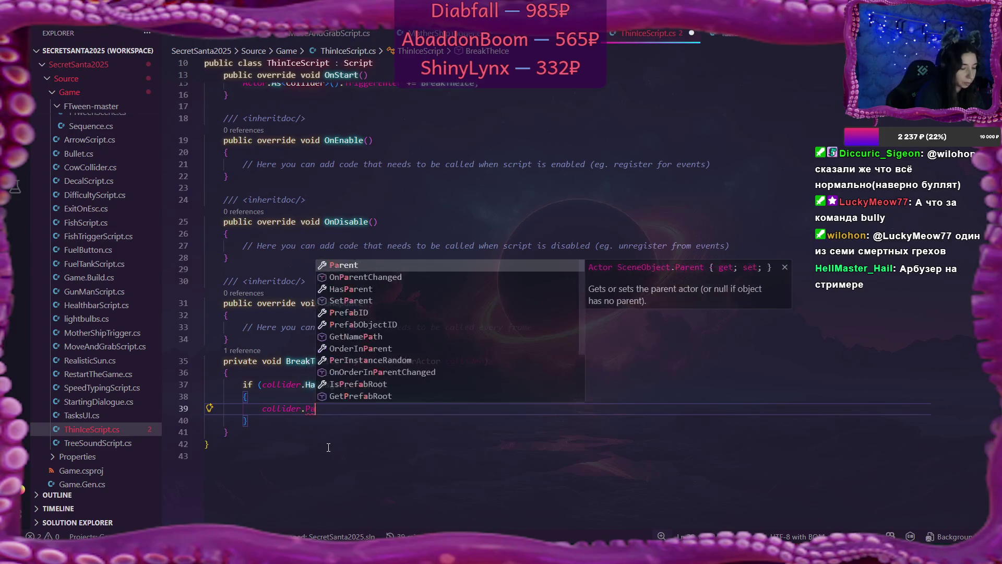
key(Tab)
text(.)
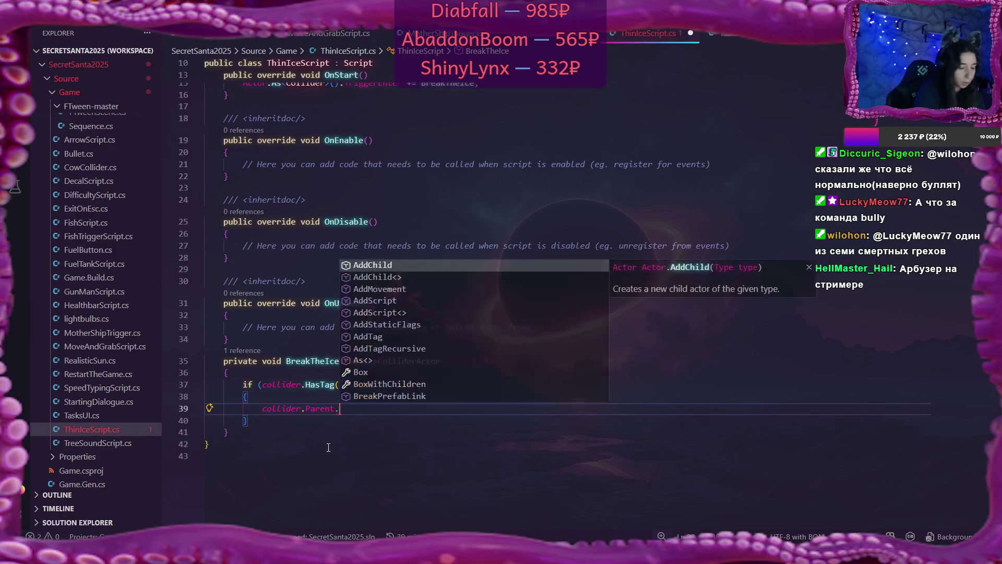
text(Get)
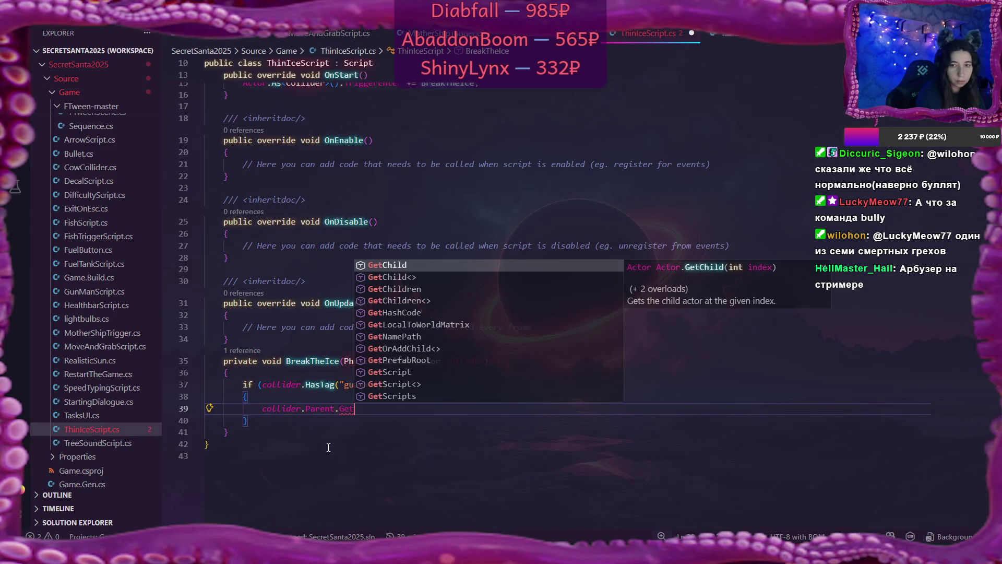
text(Scr)
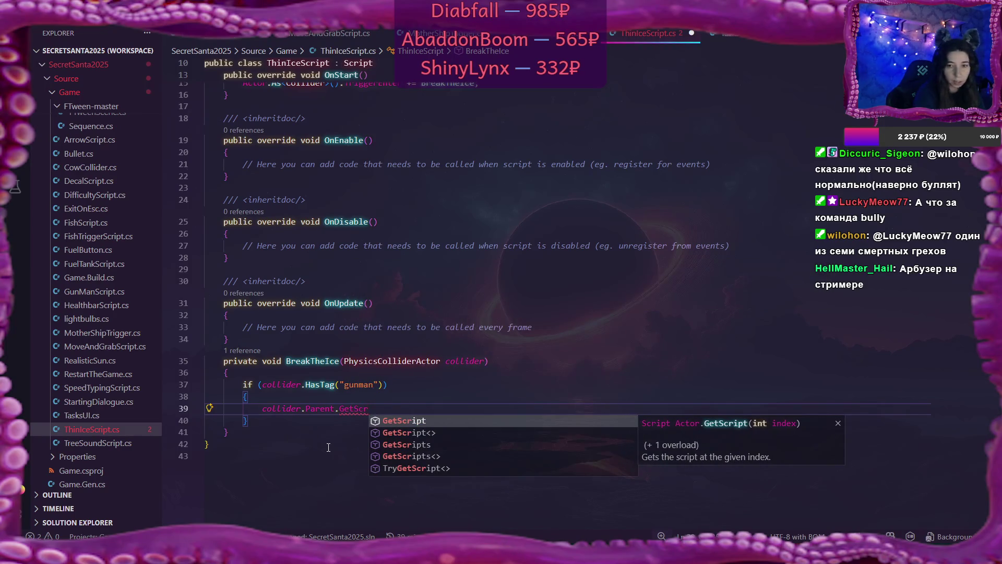
key(Tab)
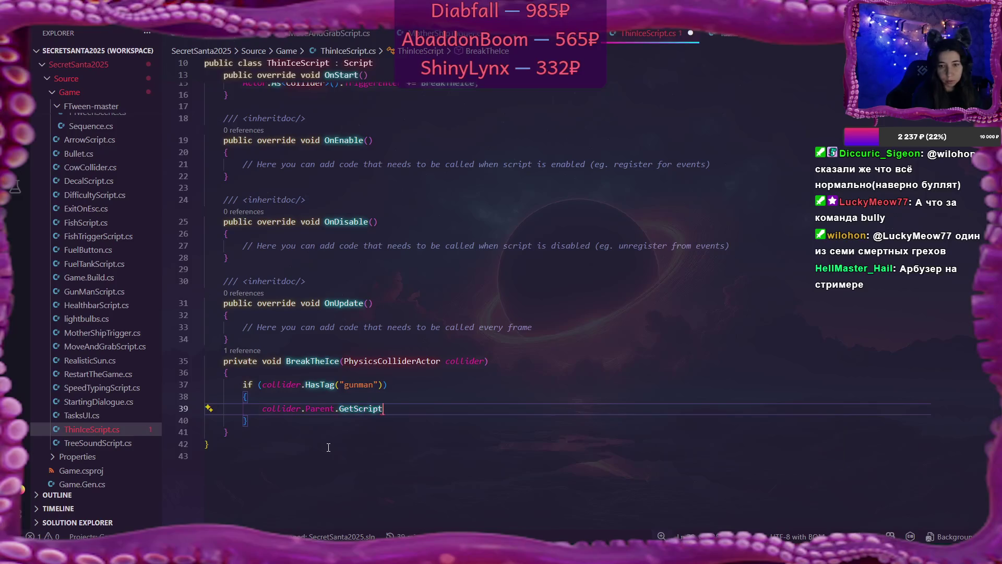
text(<Gu)
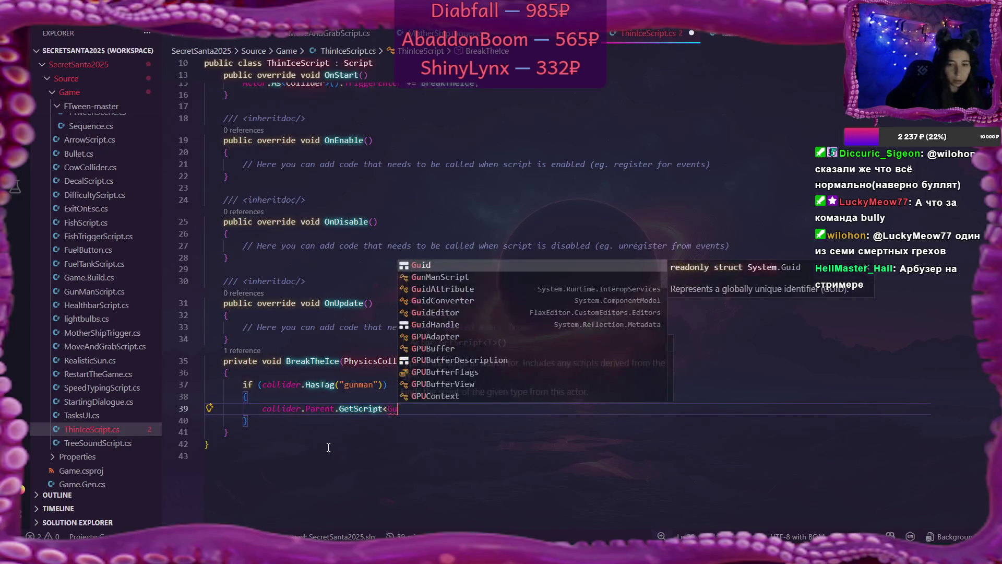
key(Down)
key(Tab)
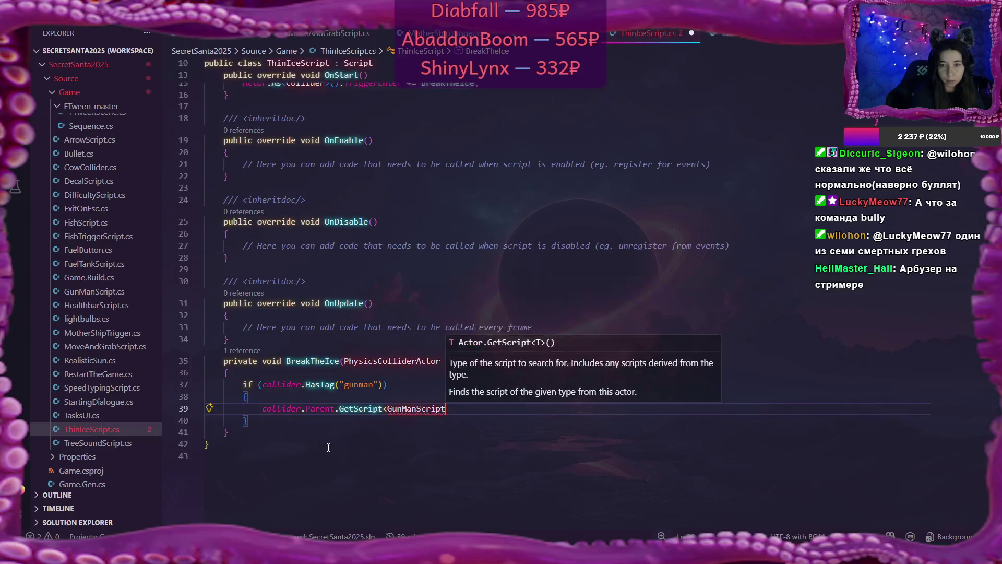
text(>)
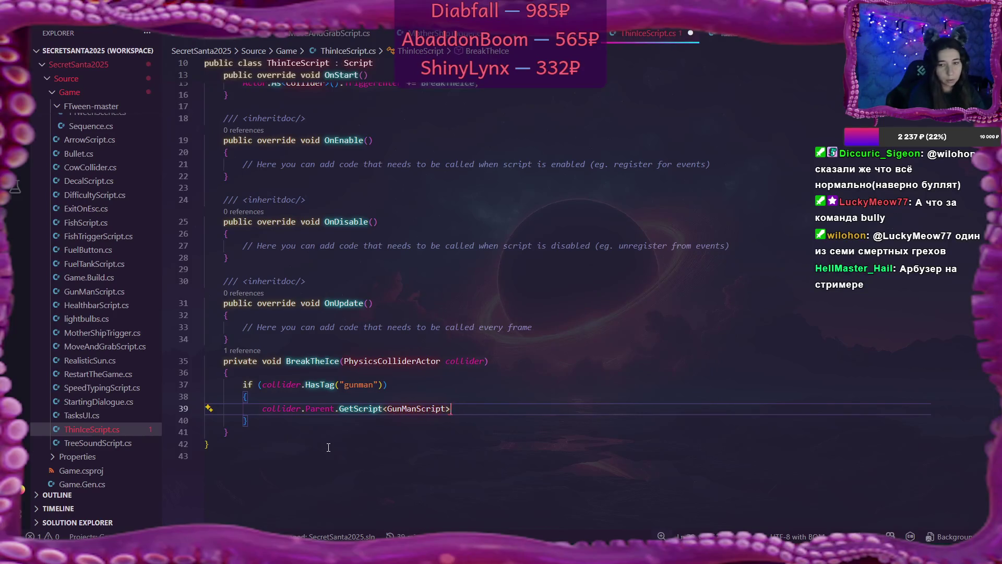
text(().)
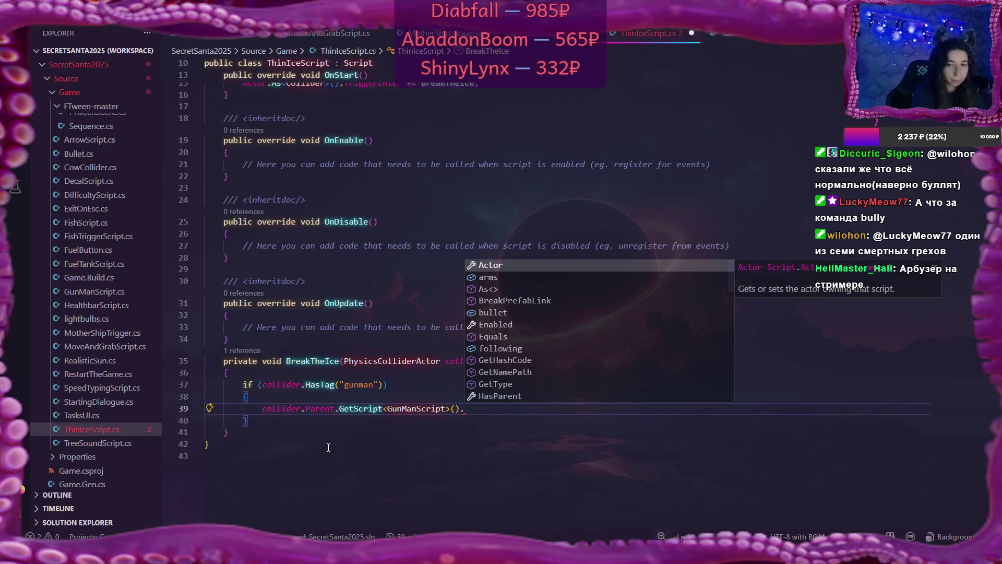
text(Is)
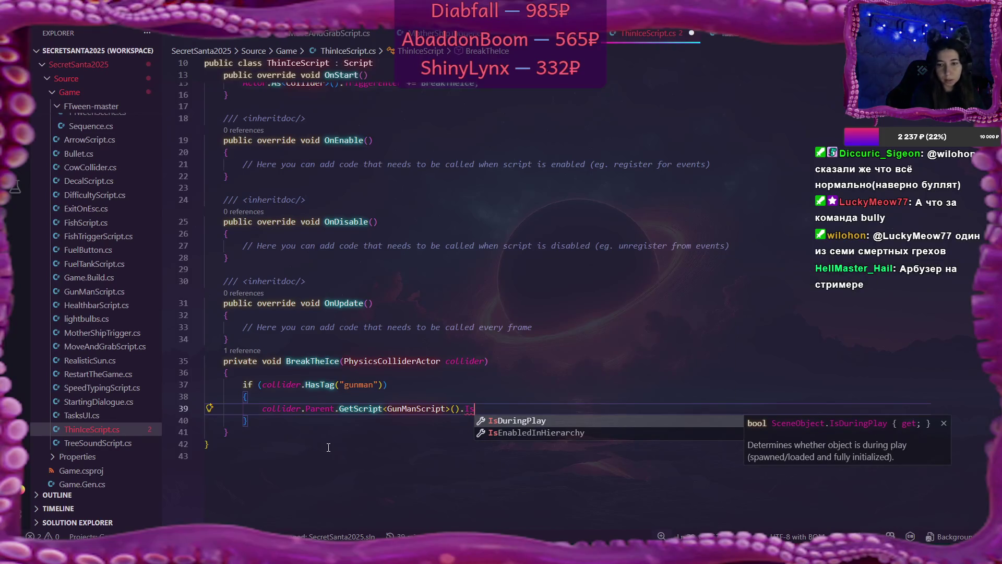
key(BackSpace)
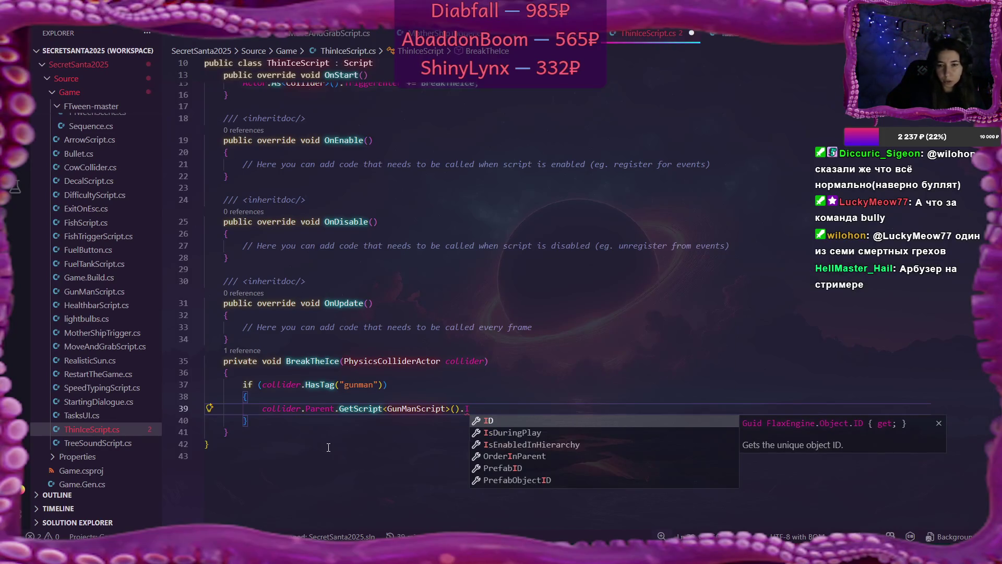
key(Down)
key(Down)
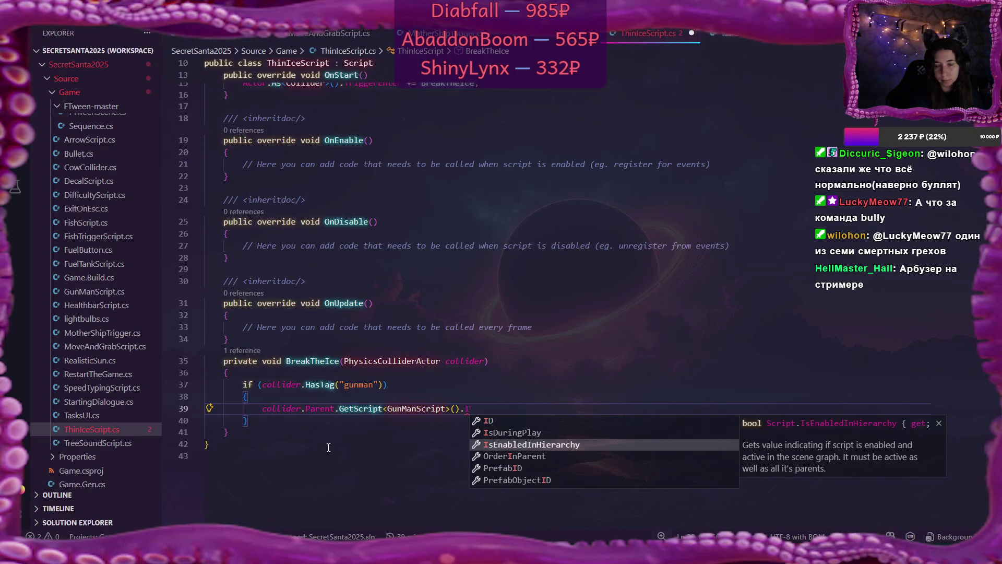
key(BackSpace)
text(En)
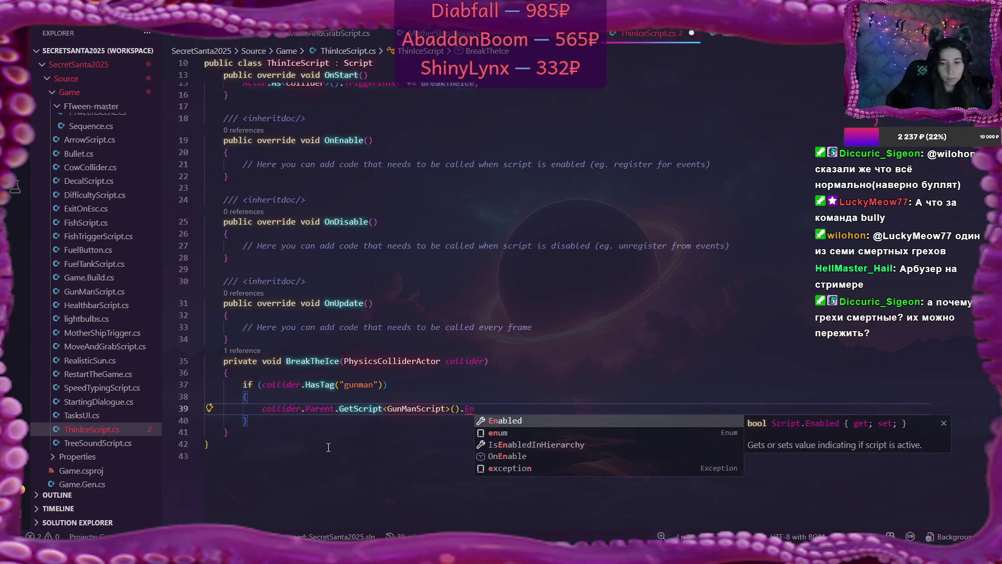
key(Return)
text(= false;)
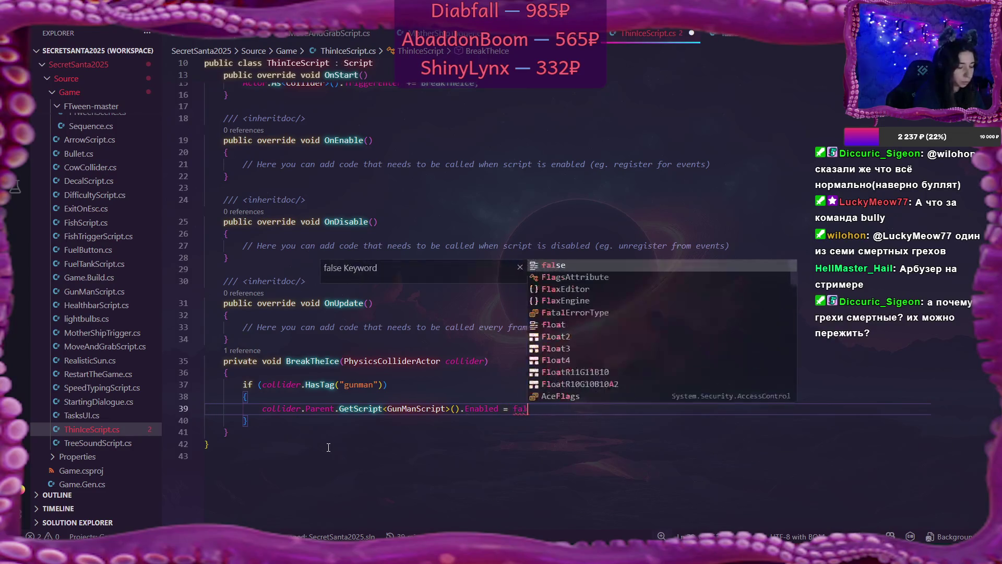
key(Return)
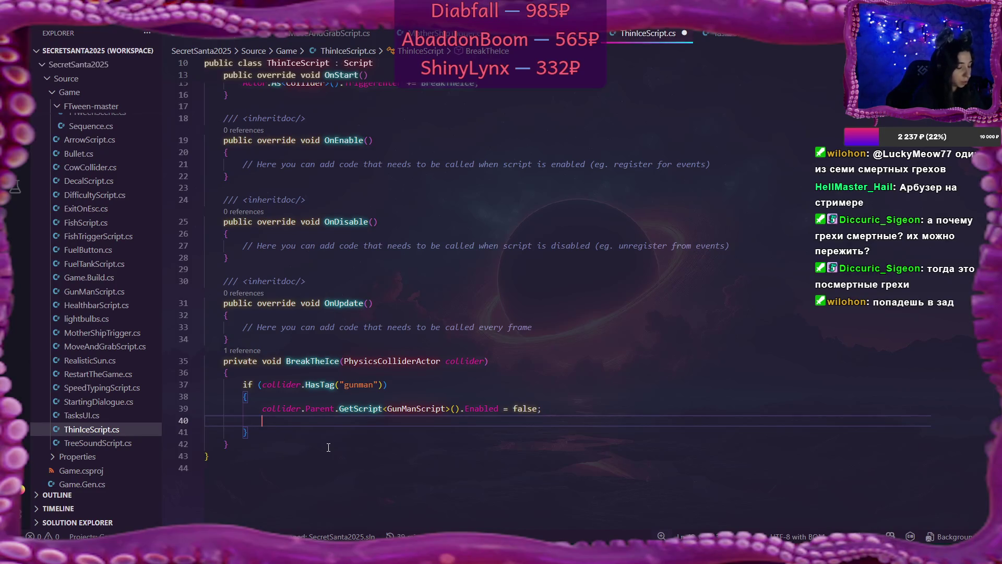
text(ic)
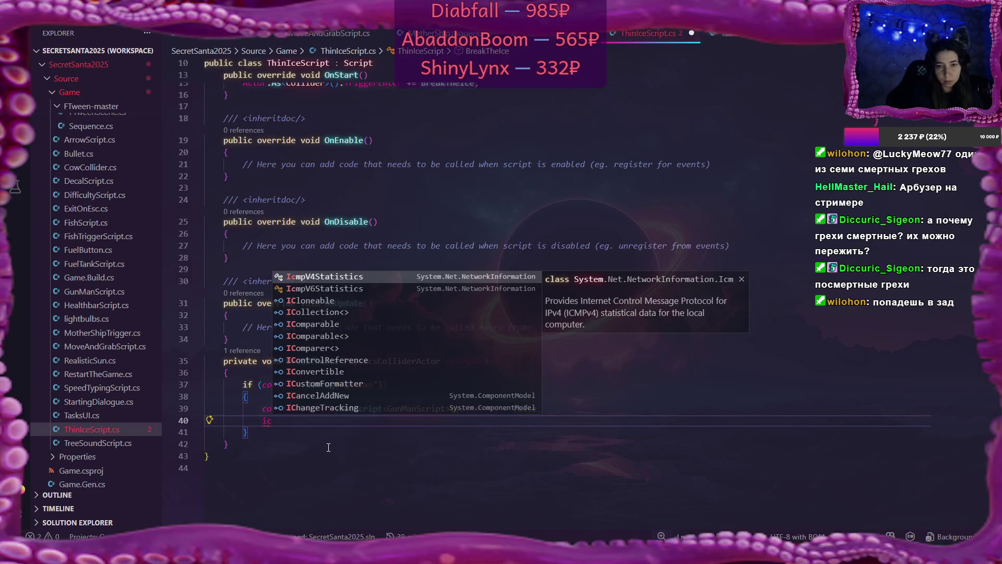
Step: Replace the stray letters on line 40 with 'thinIceDecal.IsActive = true;'
key(BackSpace)
key(BackSpace)
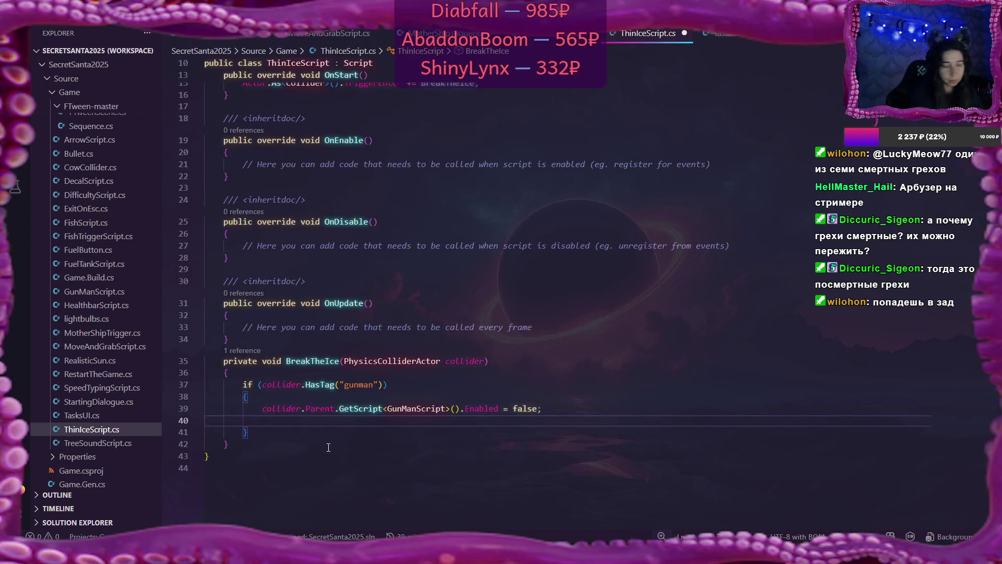
scroll(333, 452, up, 4)
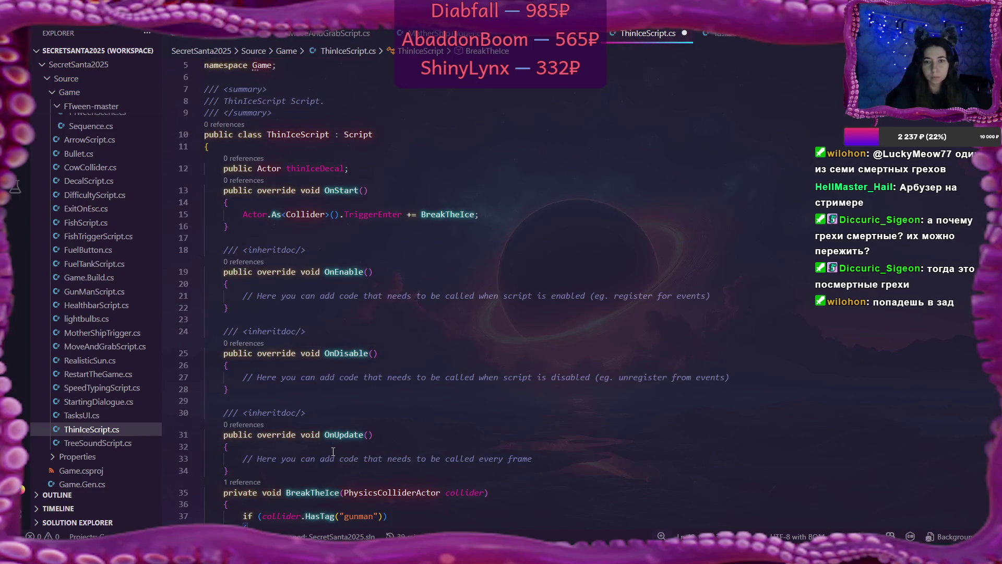
scroll(332, 452, down, 4)
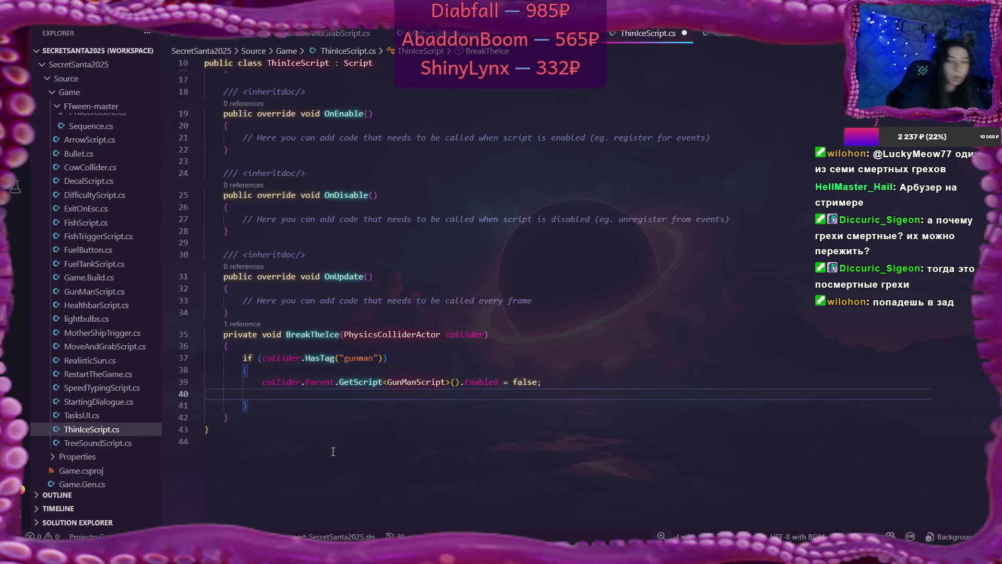
scroll(333, 451, up, 4)
scroll(333, 451, down, 4)
text(thin)
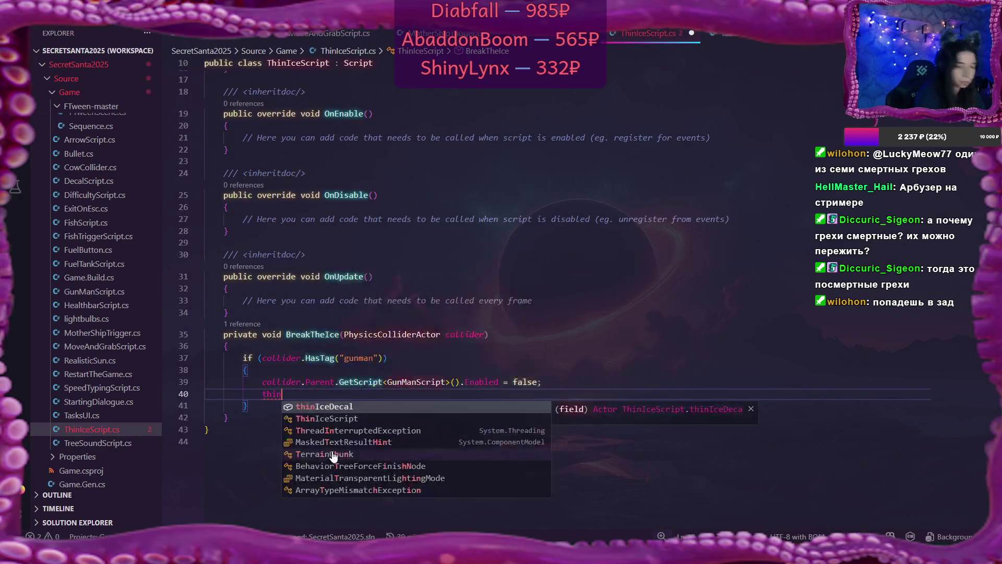
key(Tab)
text(.Is)
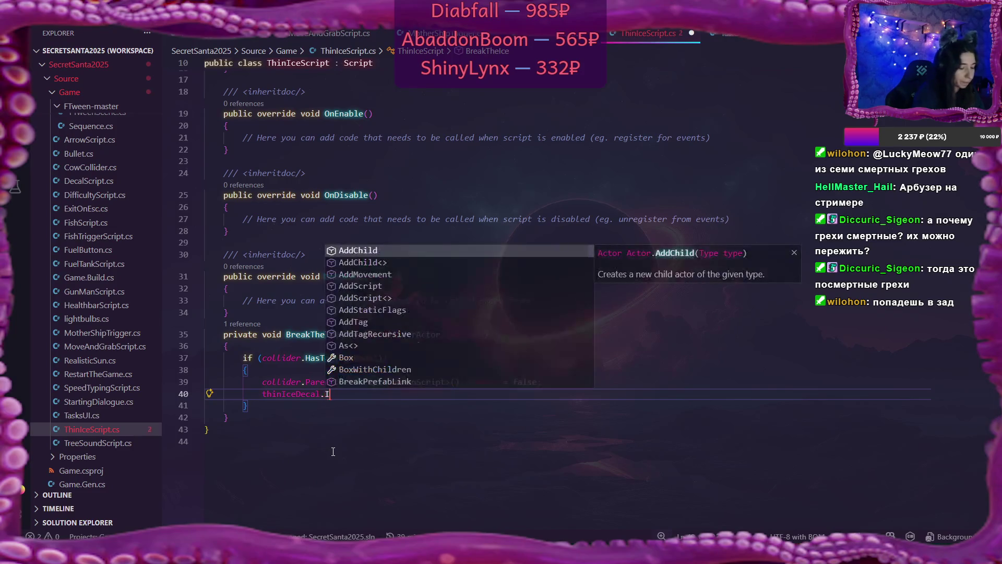
key(Tab)
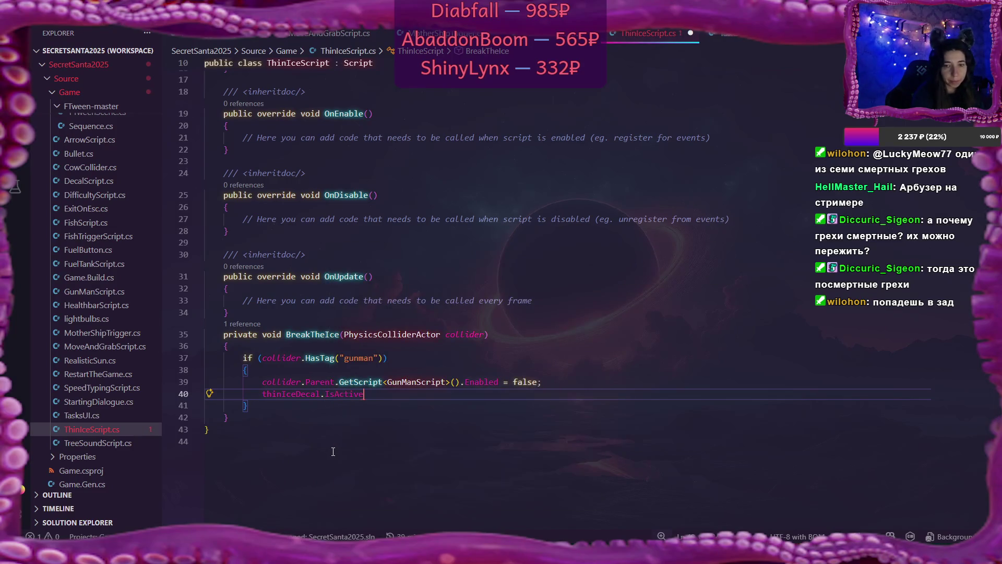
text( = true;)
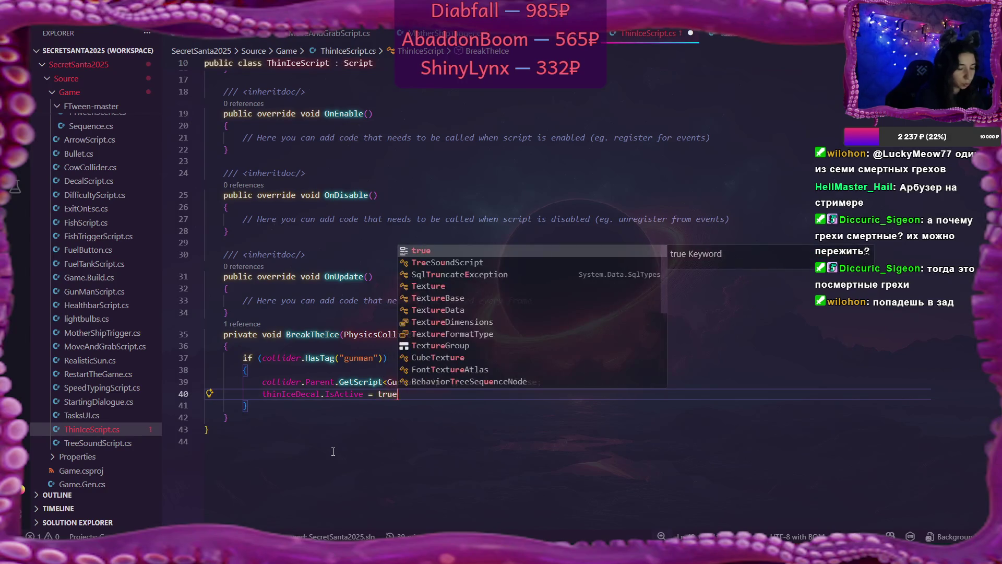
Step: Above the activation line, insert 'thinIceDecal.Position = collider.Parent.Position'
click(558, 385)
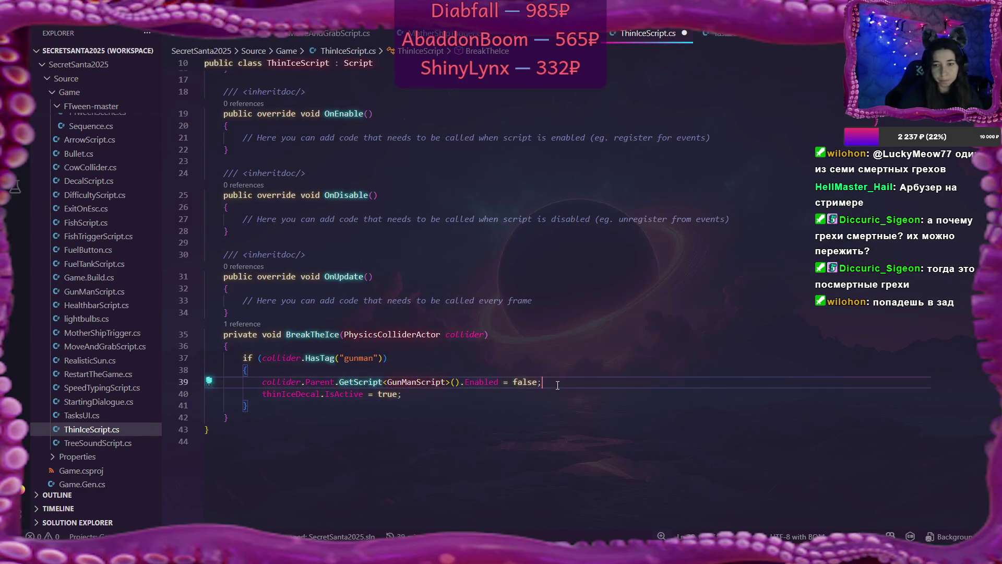
key(Return)
text(thin)
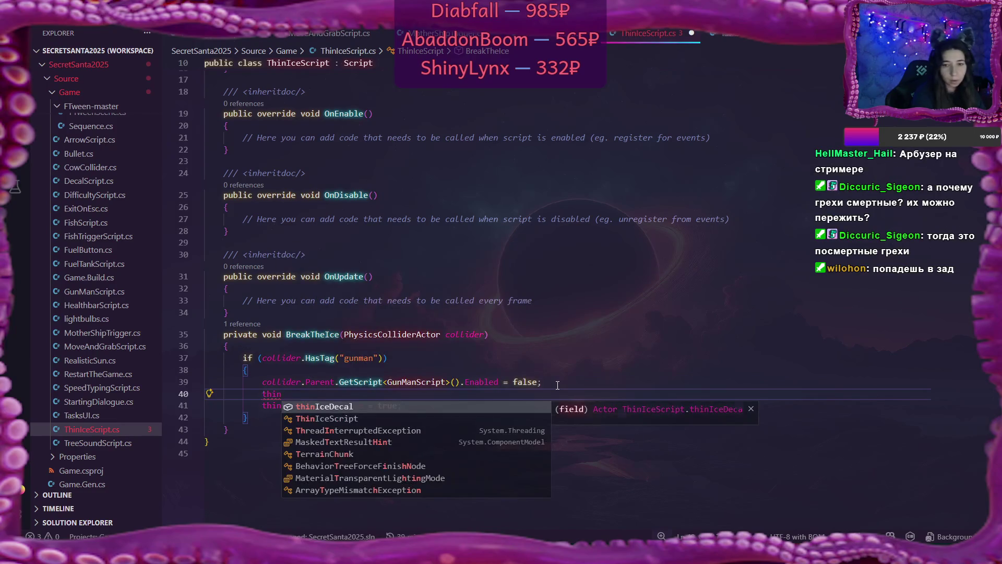
key(Tab)
text(.pos)
key(Tab)
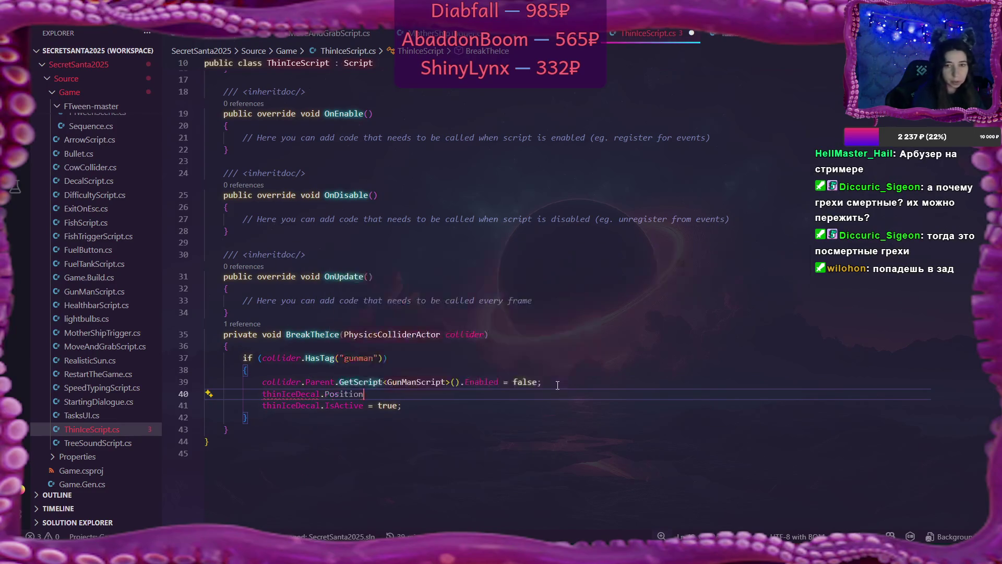
text( = )
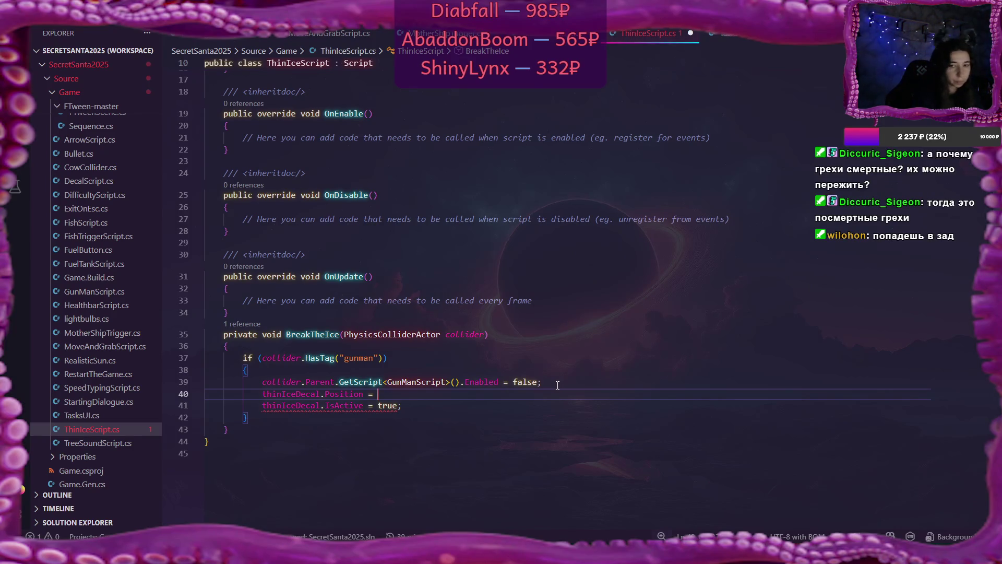
text(collider)
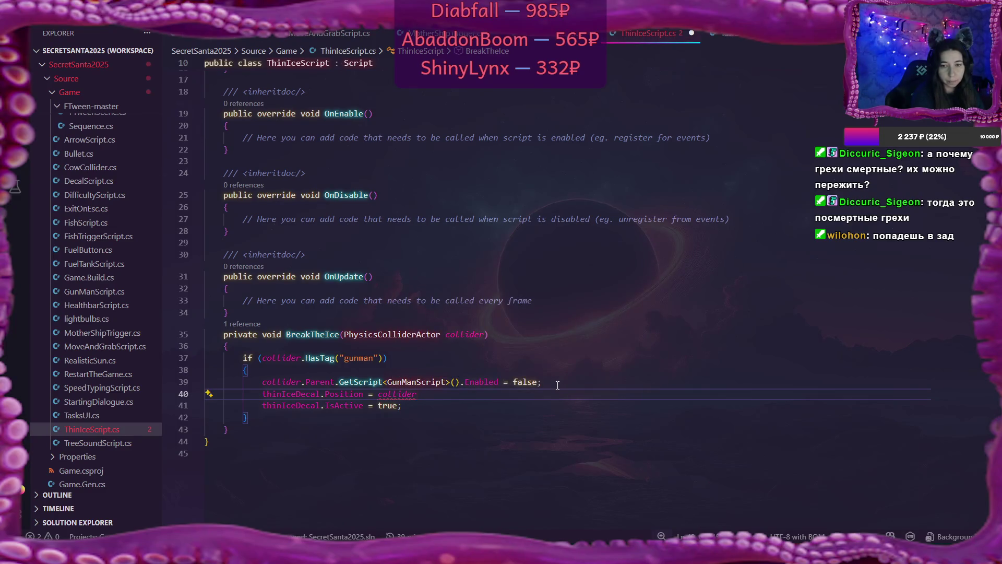
text(.Pos)
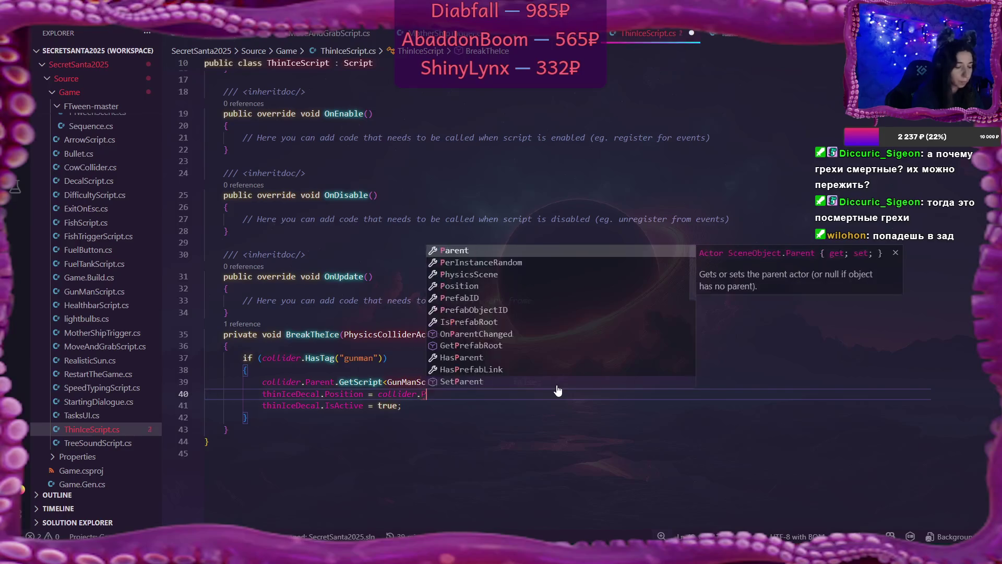
key(Tab)
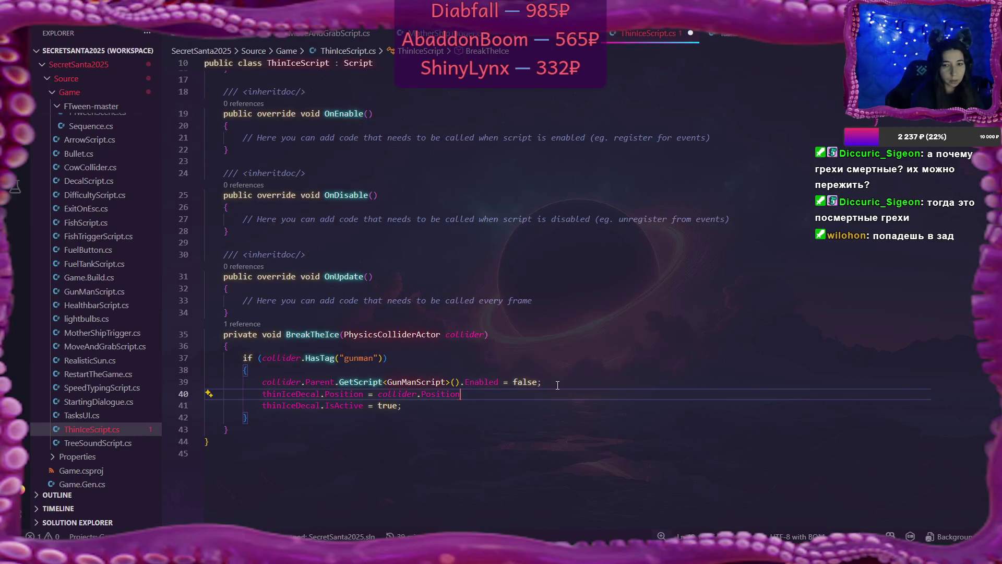
key(Left)
key(Left)
key(Left)
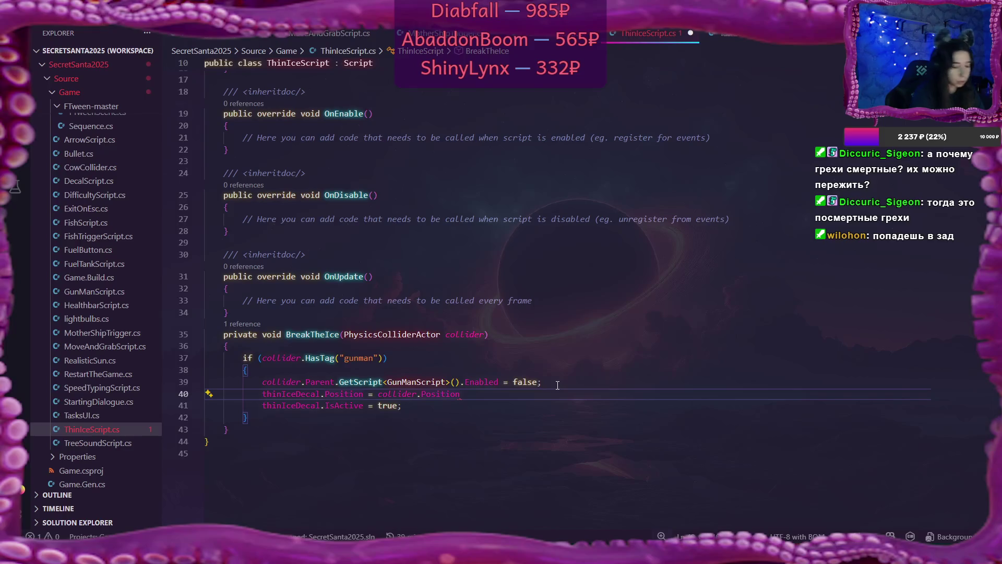
text(Parent.)
key(ctrl+Delete)
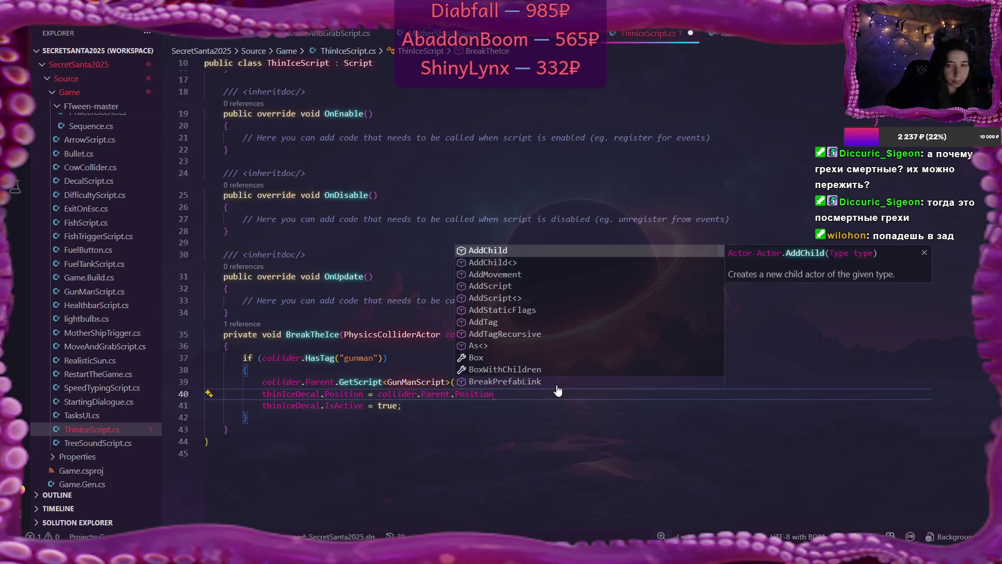
text(Position())
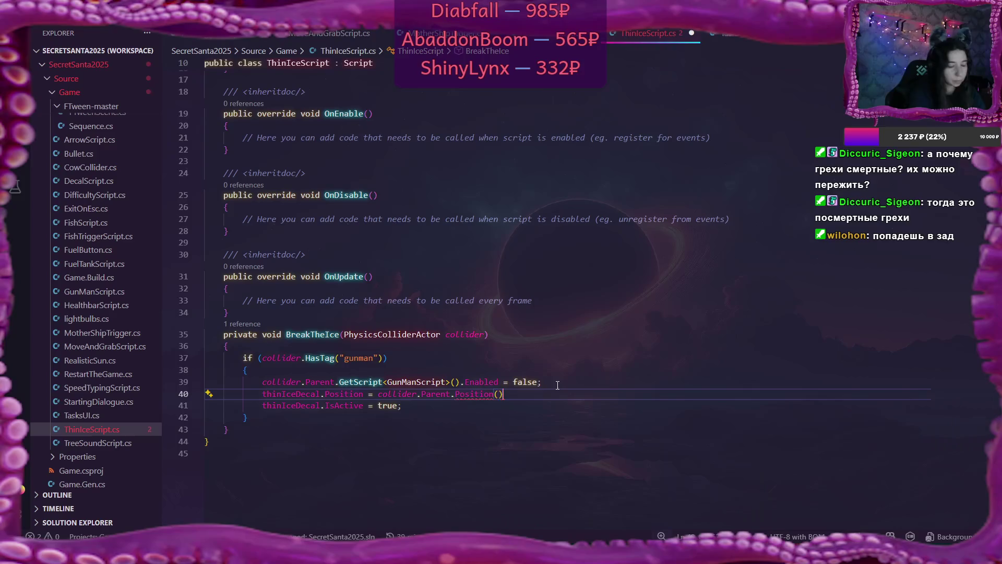
key(BackSpace)
key(BackSpace)
Step: End the Position statement with ';' and start line 42 with 'collider.Is'
text(;)
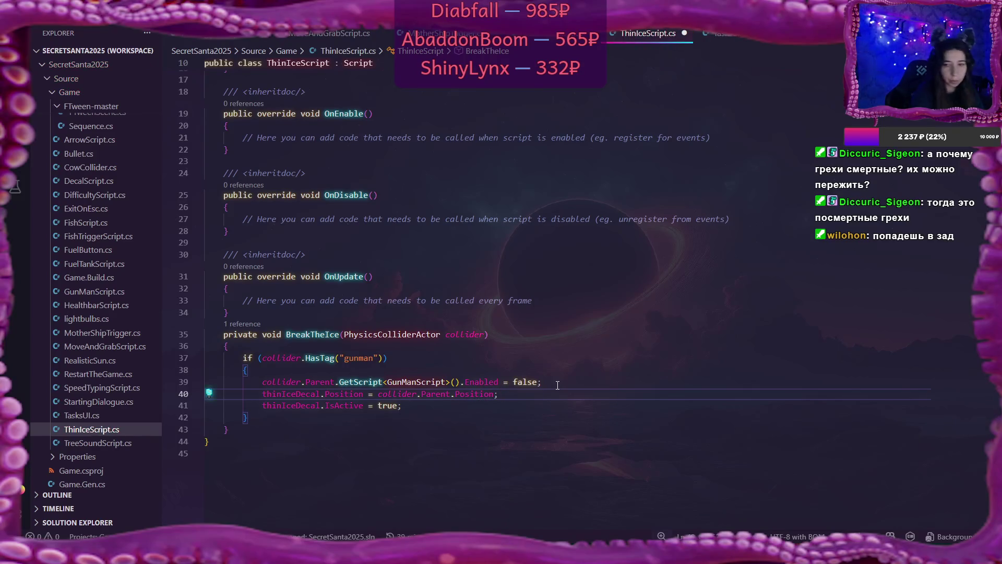
key(Down)
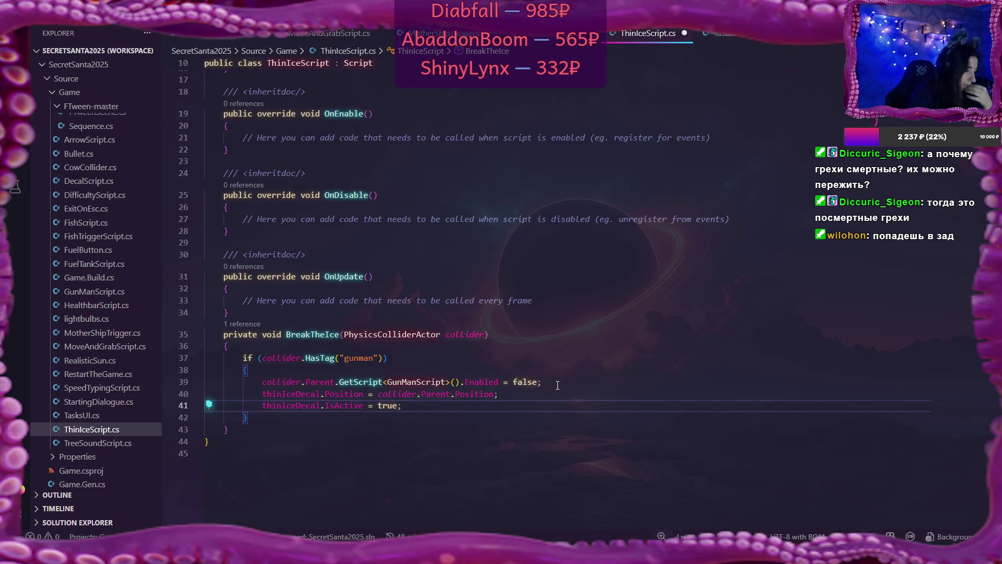
key(Return)
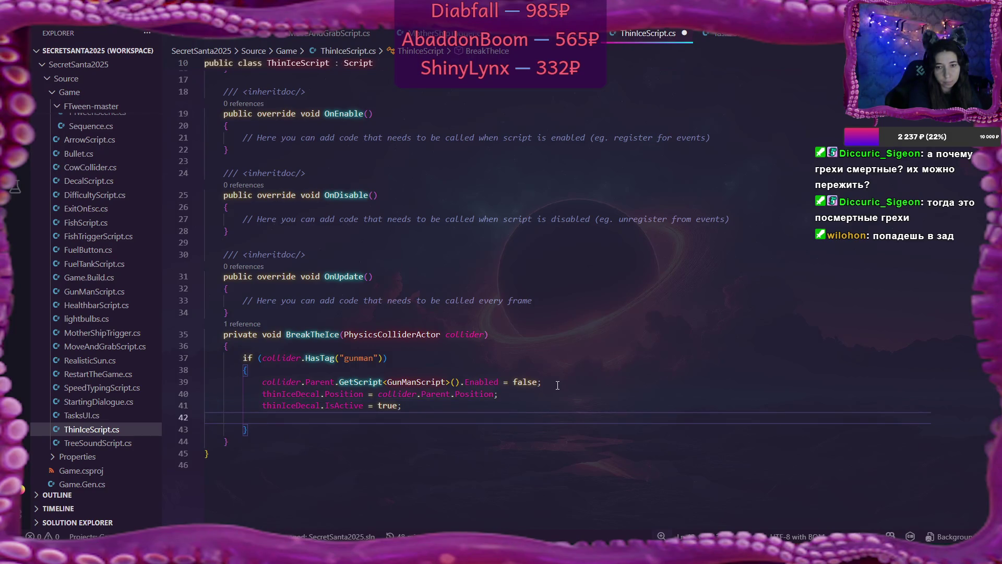
text(collider.)
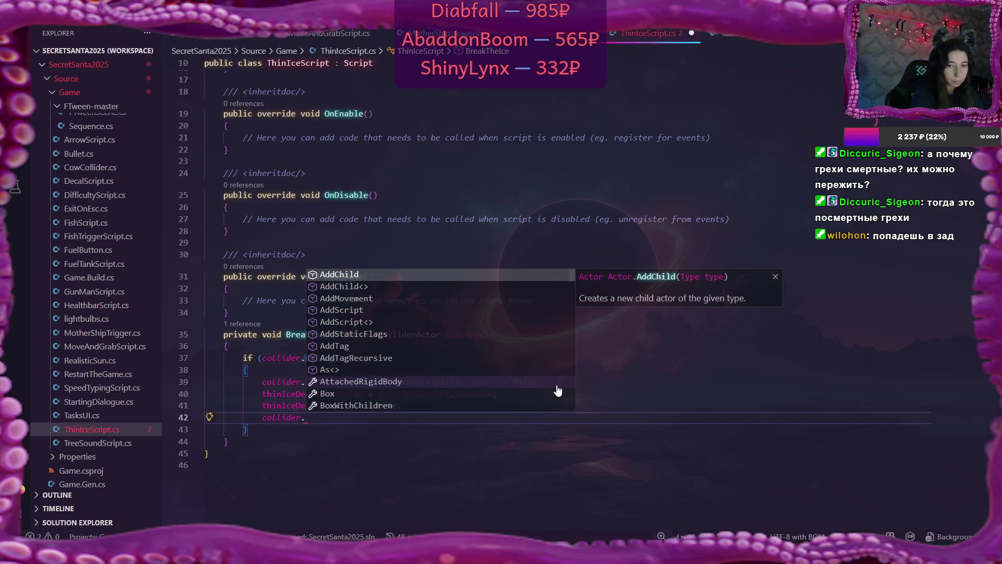
text(Is)
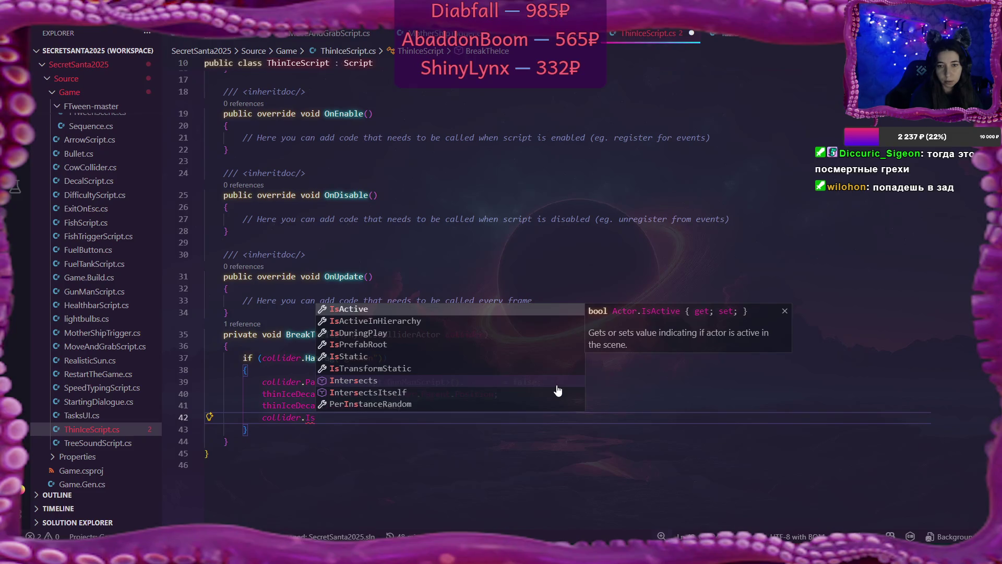
Step: Try Transform, Is and Get members after 'collider.' in IntelliSense, erasing each attempt
key(BackSpace)
key(BackSpace)
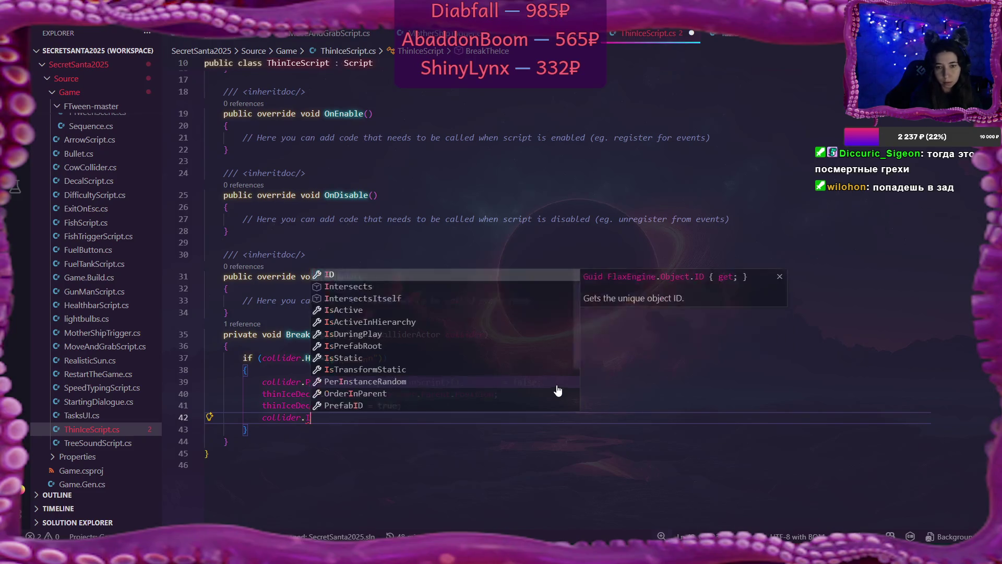
text(Tr)
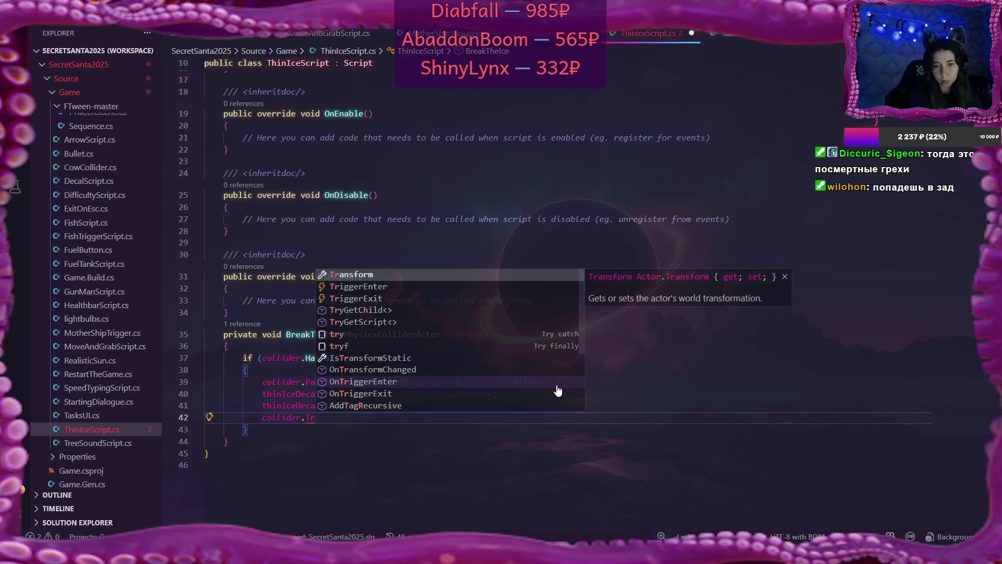
key(BackSpace)
key(BackSpace)
text(I)
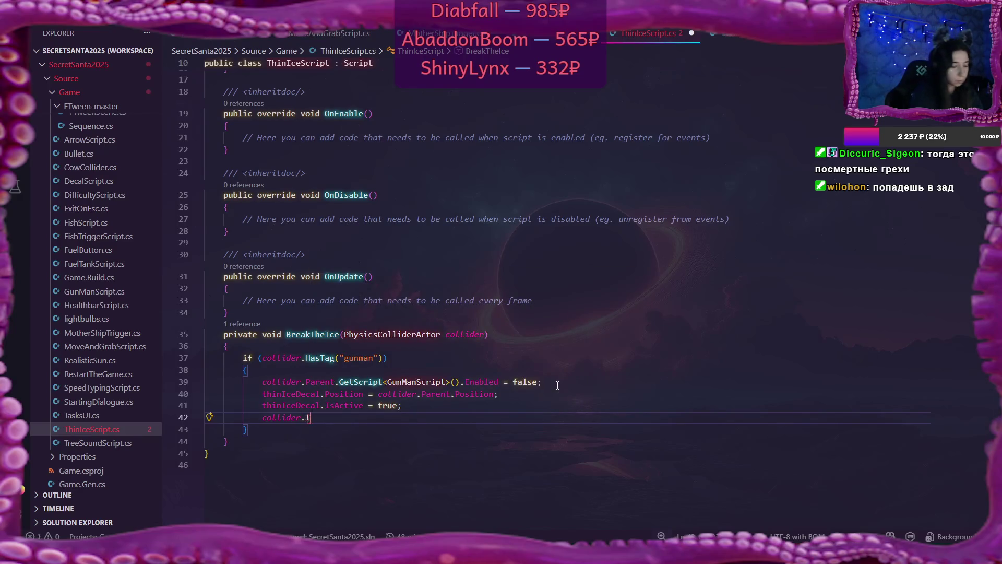
text(s)
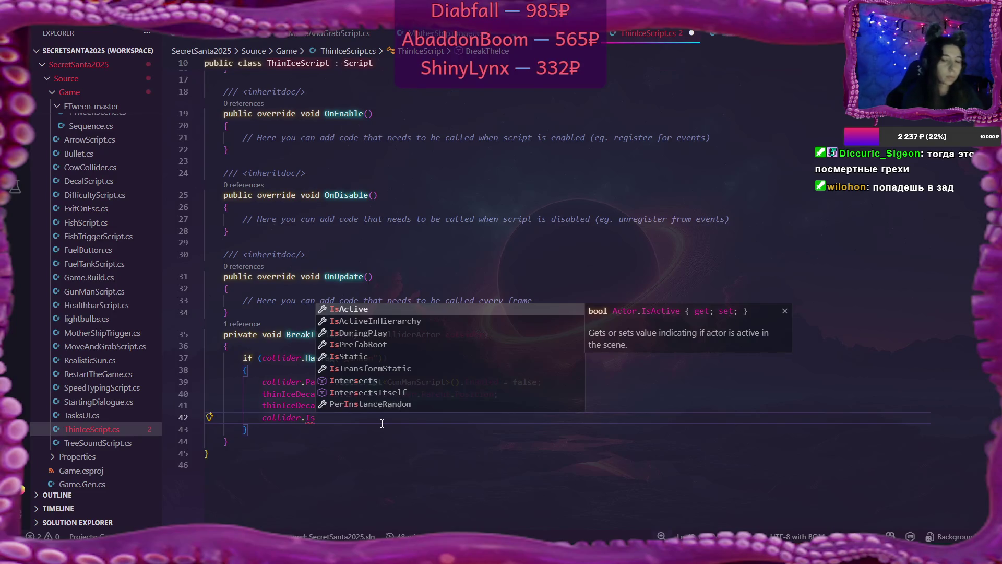
key(BackSpace)
key(BackSpace)
text(Get)
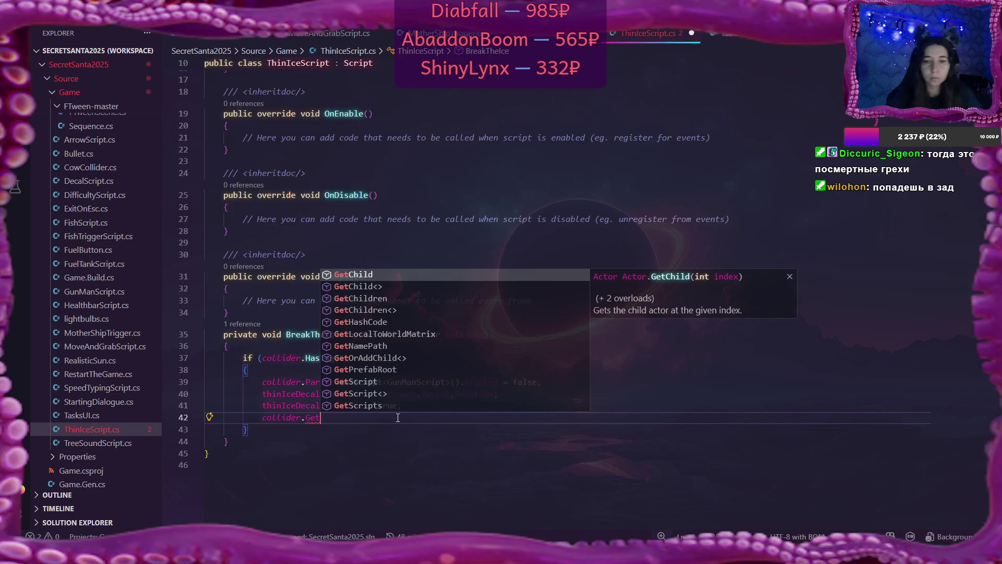
scroll(492, 364, down, 2)
scroll(492, 364, down, 1)
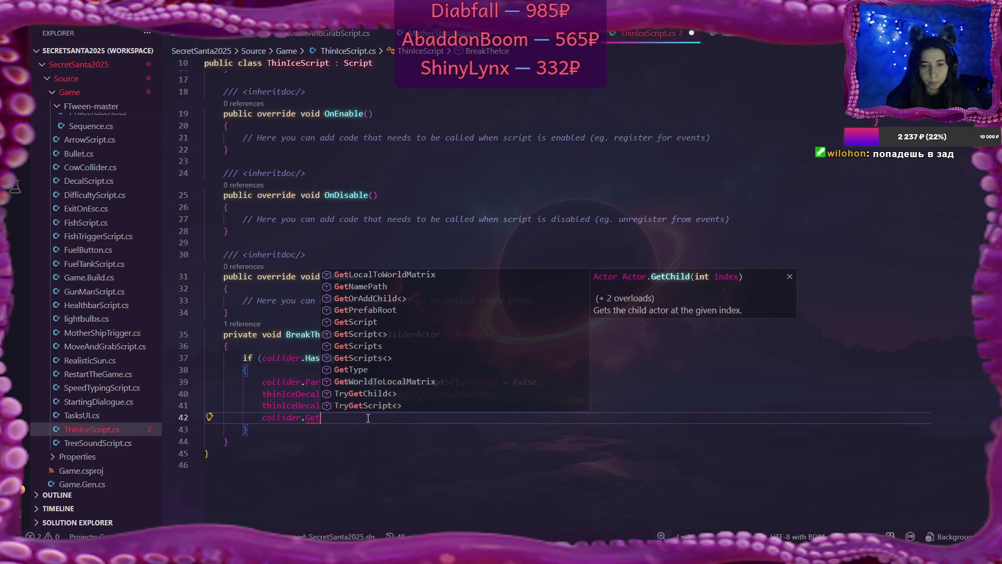
key(BackSpace)
key(BackSpace)
key(BackSpace)
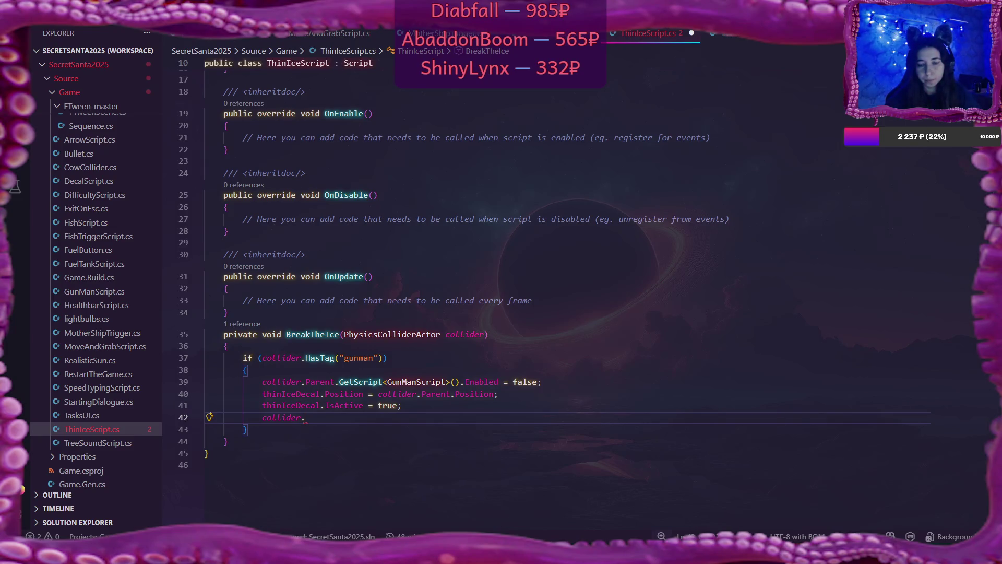
Step: Replace line 42's unfinished 'collider.' with 'collider.Parent.As<R'
mouse_move(495, 556)
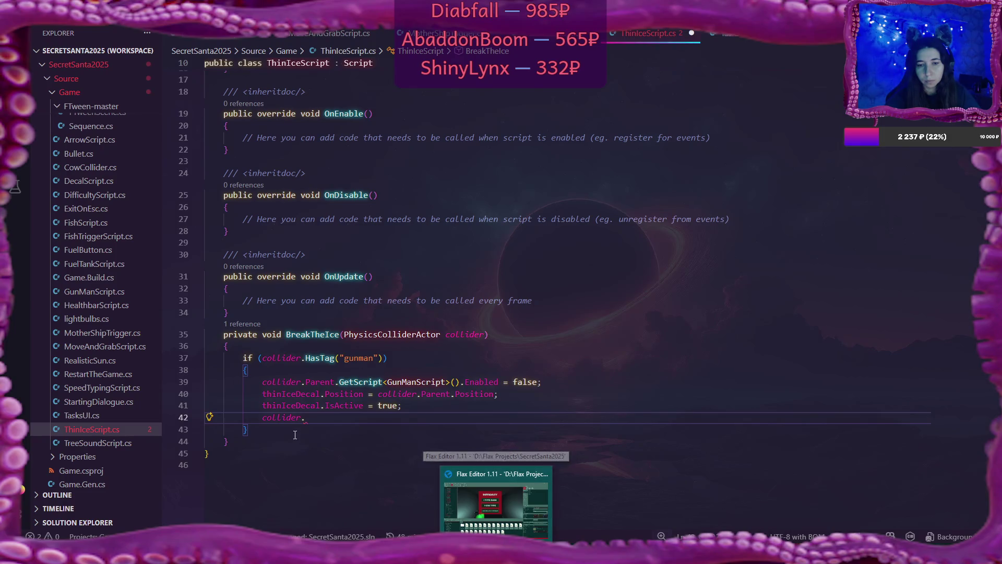
double_click(286, 420)
key(Delete)
key(Delete)
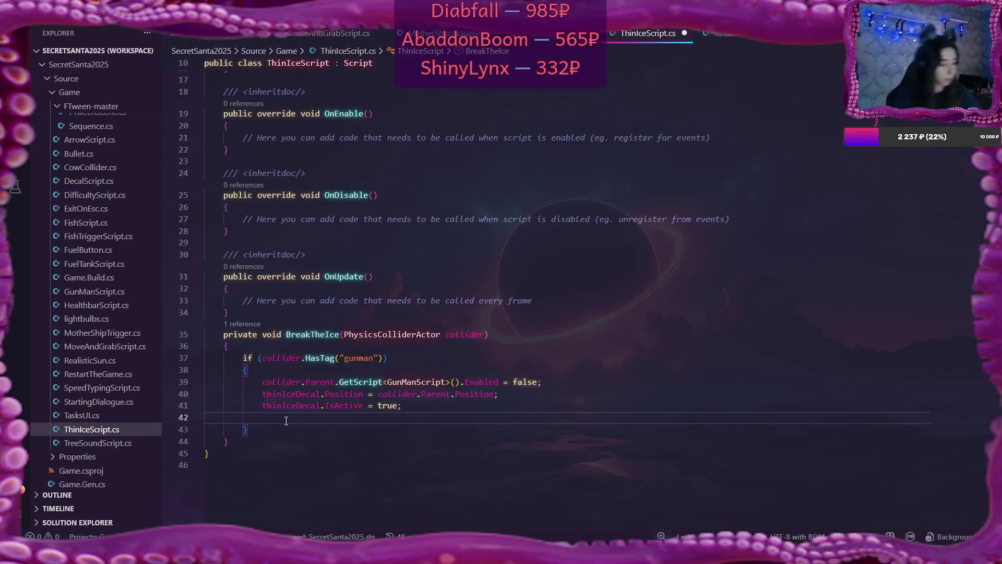
text(collider.)
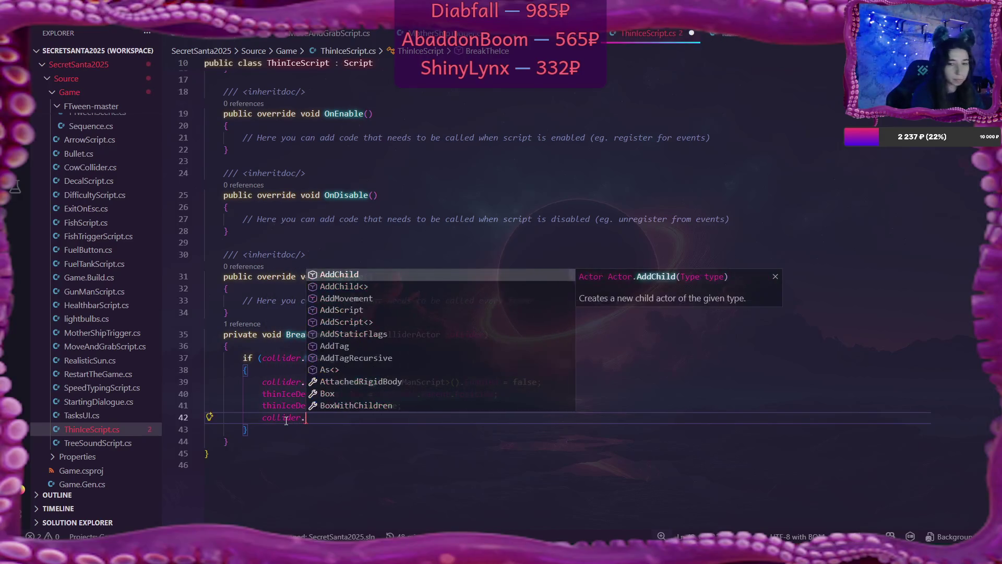
text(Parent)
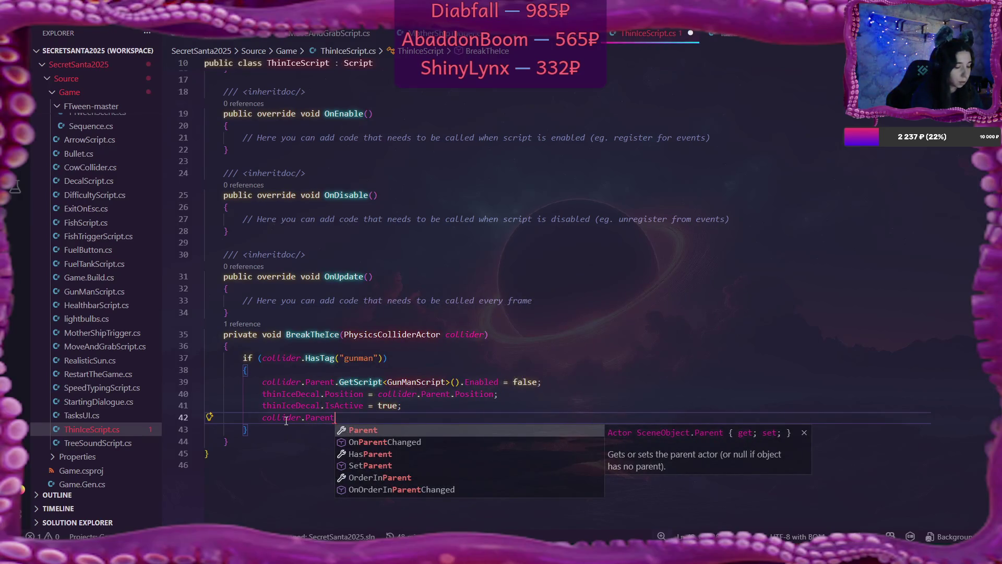
text(.As<)
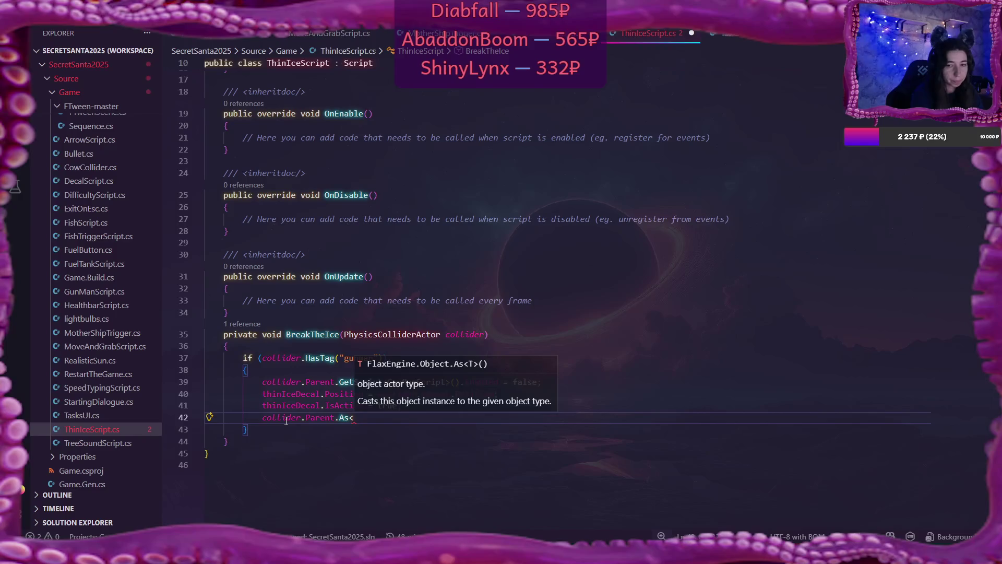